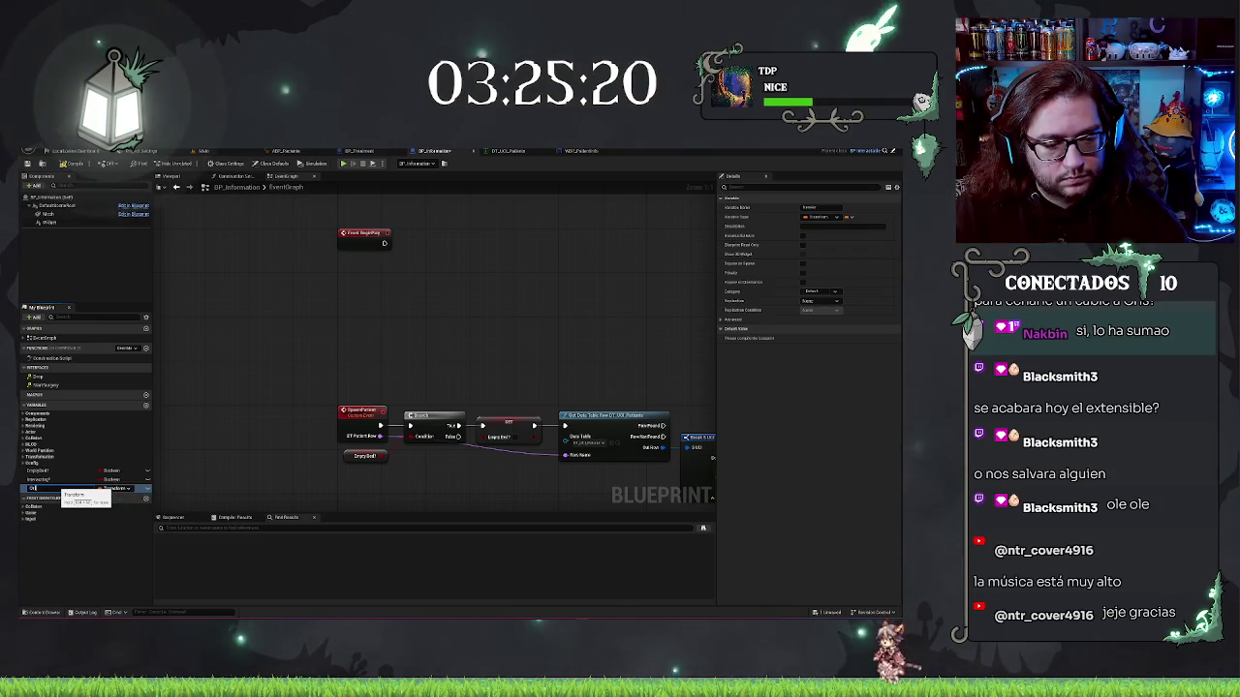
# Name the new Transform variable and set it on BeginPlay from Get Actor Transform
pyautogui.press('Return')
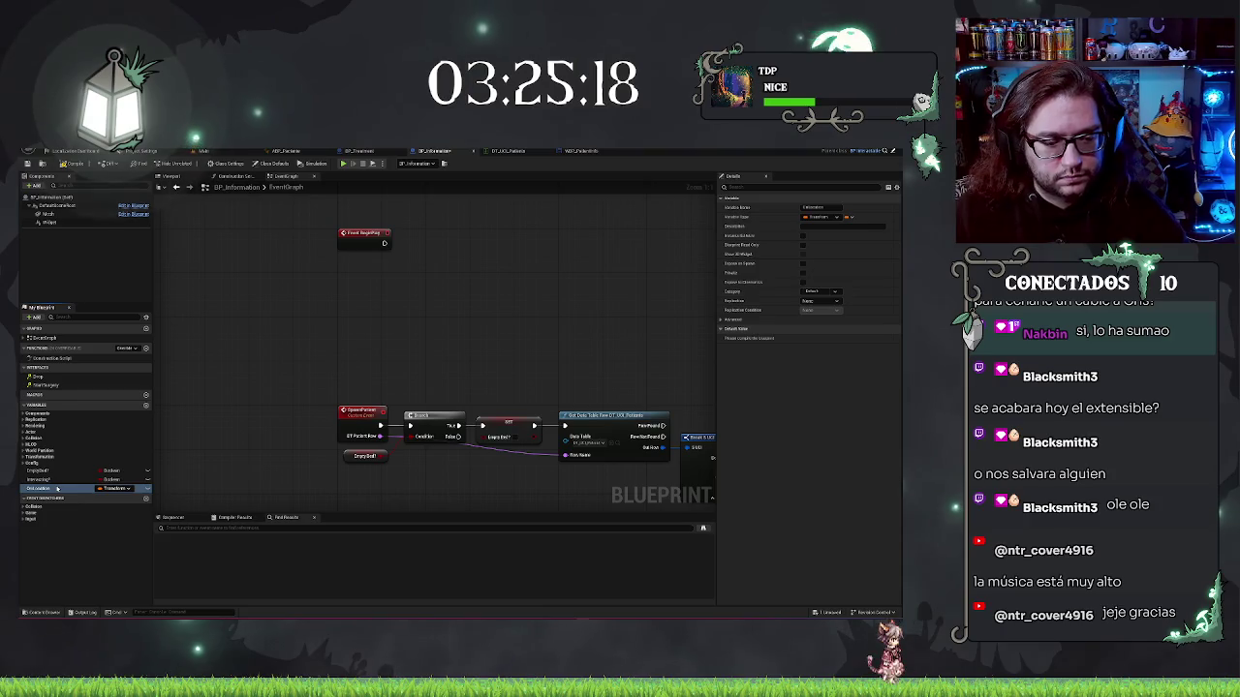
pyautogui.moveTo(46, 490)
pyautogui.mouseDown()
pyautogui.moveTo(459, 252)
pyautogui.moveTo(423, 238)
pyautogui.moveTo(383, 244)
pyautogui.moveTo(368, 277)
pyautogui.moveTo(347, 267)
pyautogui.mouseUp()
pyautogui.write('get actor transform')
pyautogui.press('Return')
# Align the Transform setter and Get Actor Transform nodes neatly in line
pyautogui.click(450, 242)
pyautogui.moveTo(473, 260); pyautogui.dragTo(492, 260)
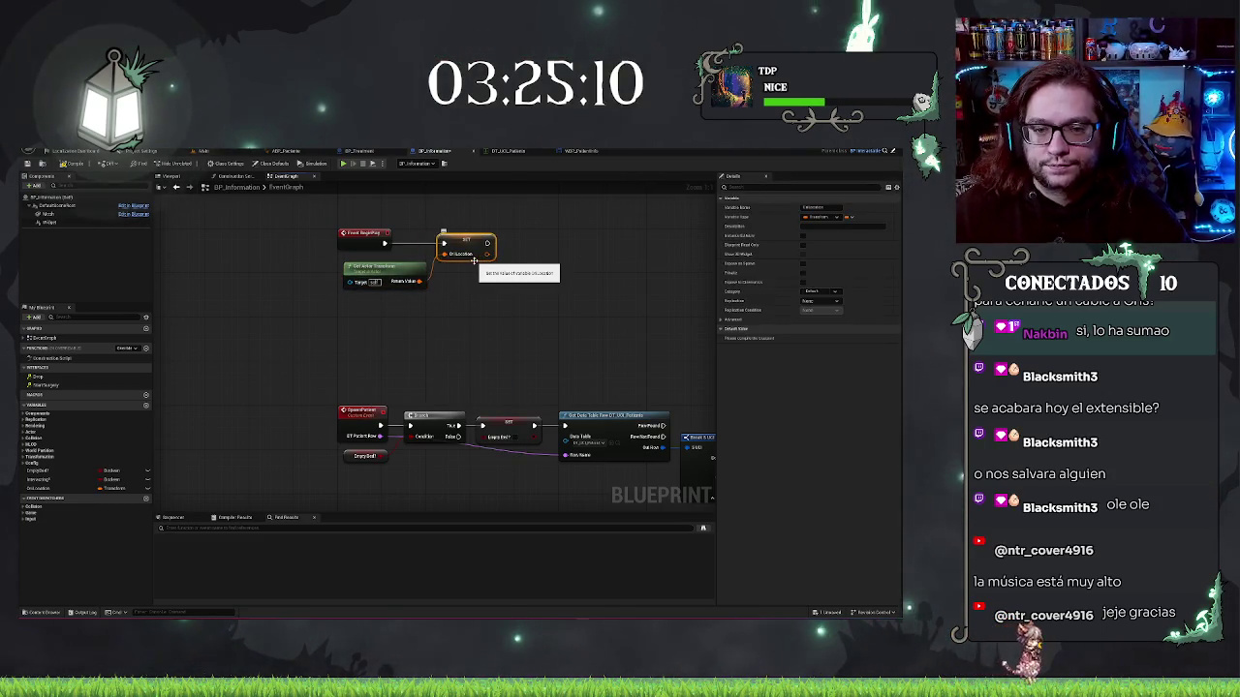
pyautogui.click(392, 265)
pyautogui.moveTo(392, 265); pyautogui.dragTo(386, 266)
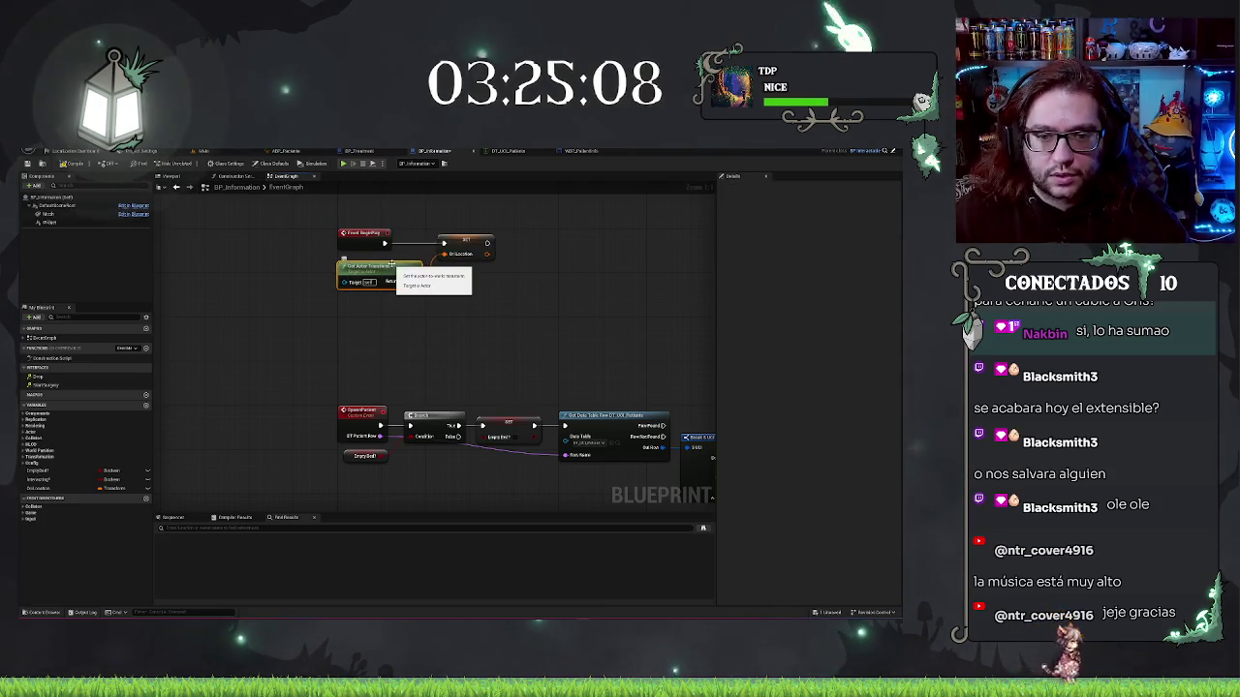
pyautogui.click(536, 328)
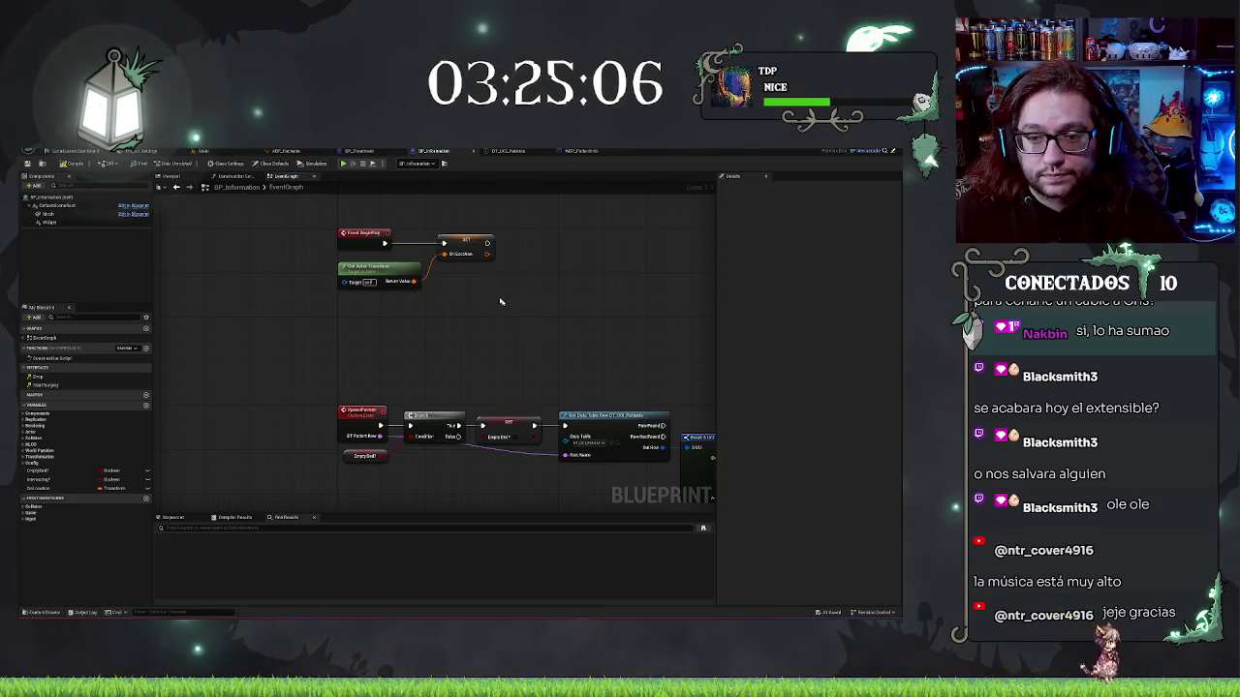
pyautogui.scroll(-2, 484, 282)
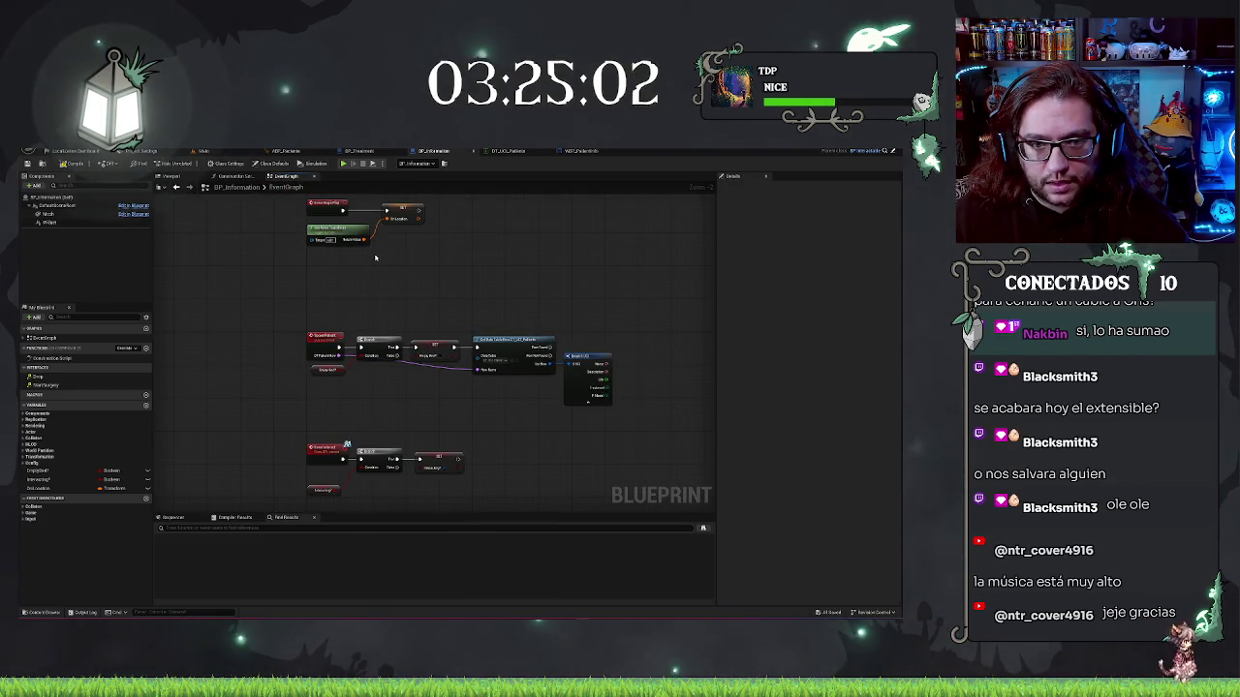
# Delete the Event BeginPlay node from BP_Information's graph
pyautogui.scroll(1, 373, 290)
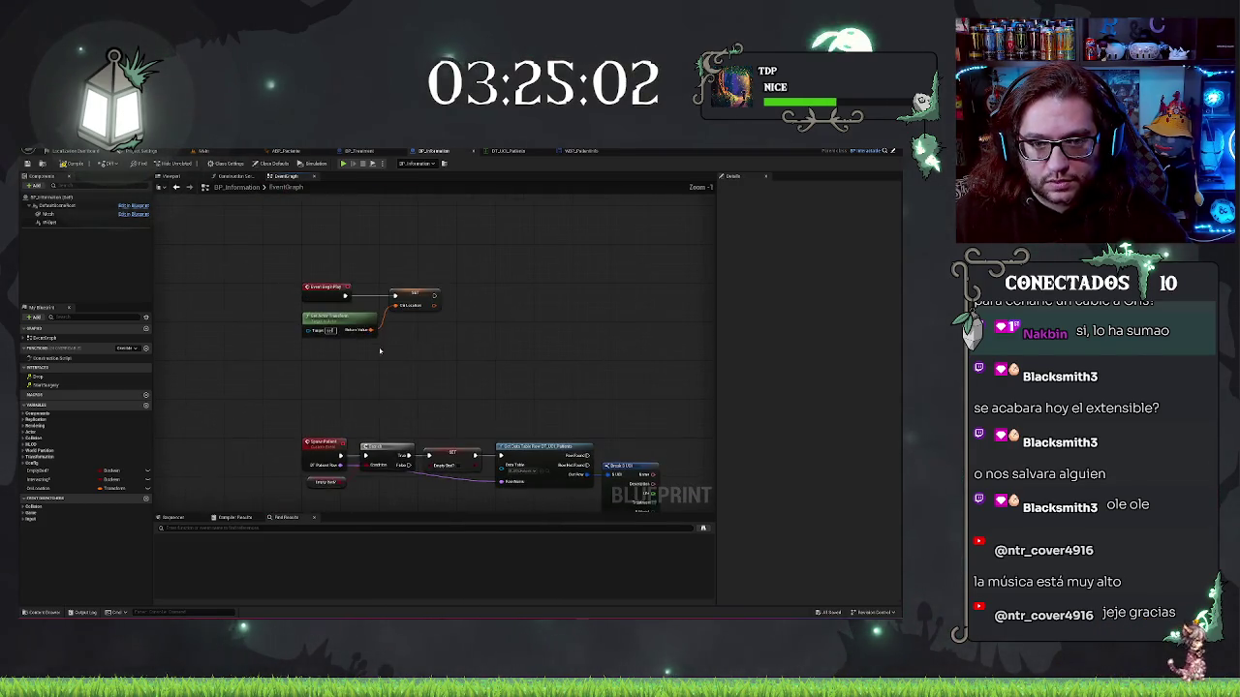
pyautogui.click(328, 289)
pyautogui.press('Delete')
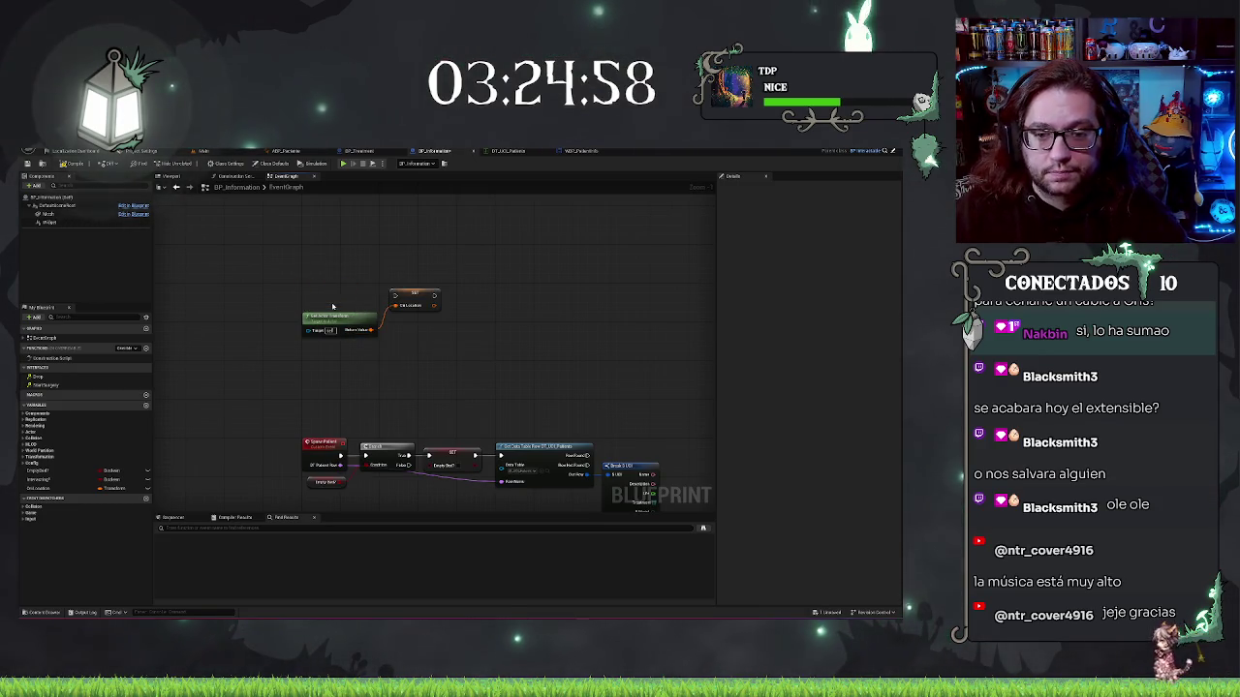
# Straighten the Event Interact chain so the Branch and SET nodes sit beside the event
pyautogui.moveTo(476, 359)
pyautogui.mouseDown()
pyautogui.moveTo(341, 322)
pyautogui.moveTo(506, 405)
pyautogui.mouseUp()
pyautogui.press('f')
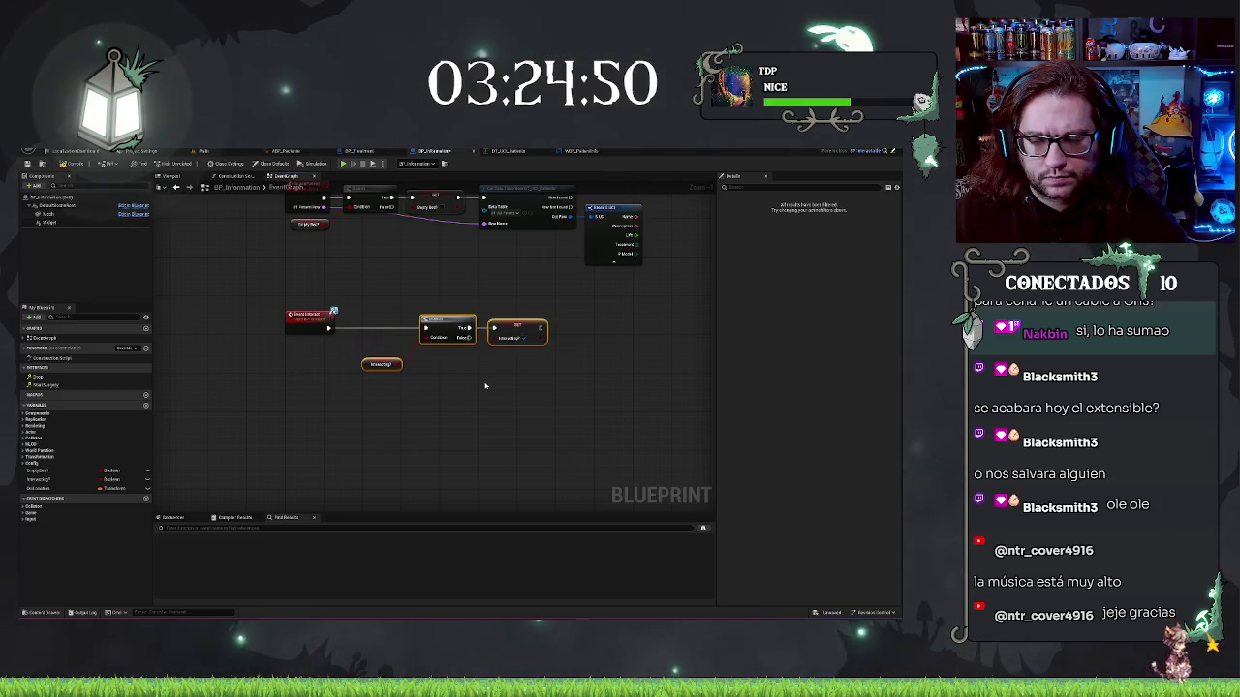
pyautogui.press('f')
pyautogui.press('Home')
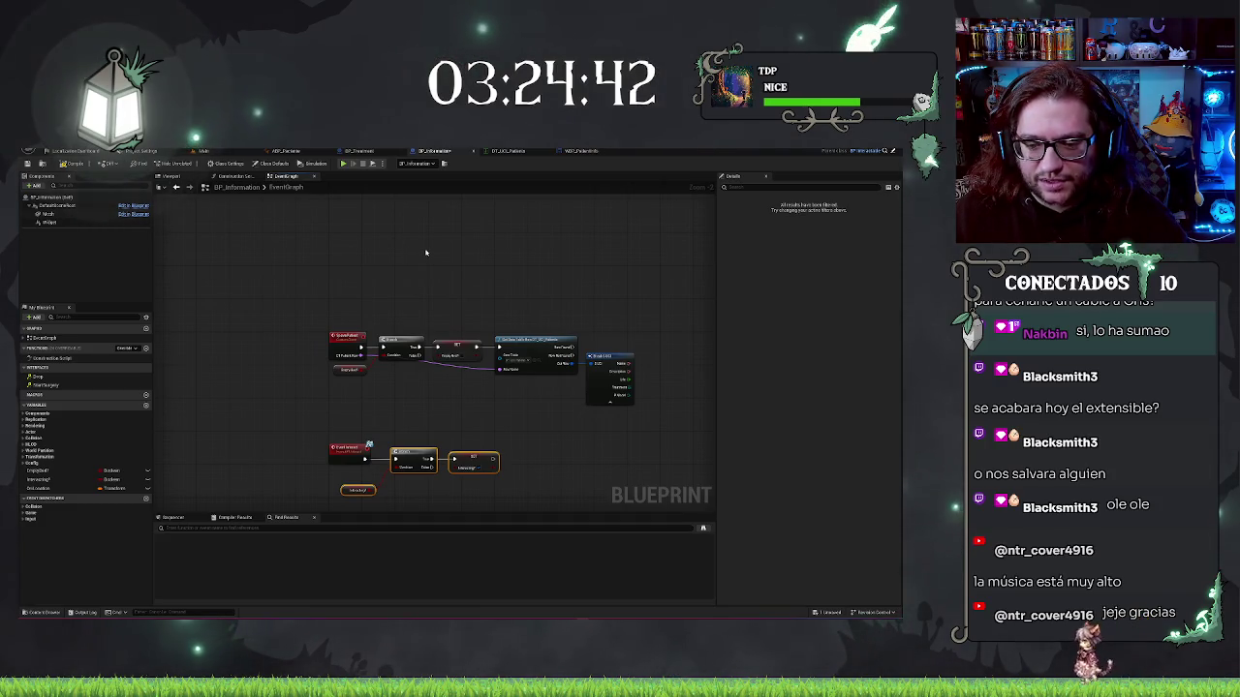
pyautogui.moveTo(340, 252); pyautogui.dragTo(387, 270)
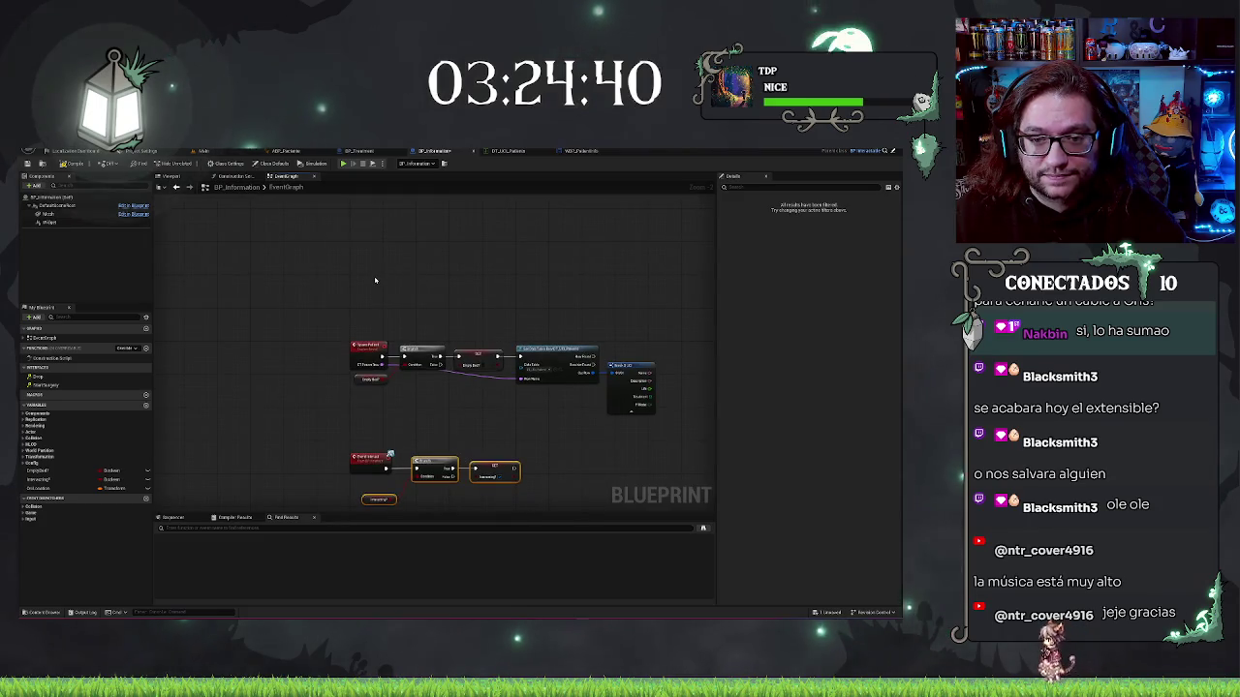
# Paste the transform-saving nodes with a new Event BeginPlay, then delete them all again
pyautogui.hotkey('ctrl', 'v')
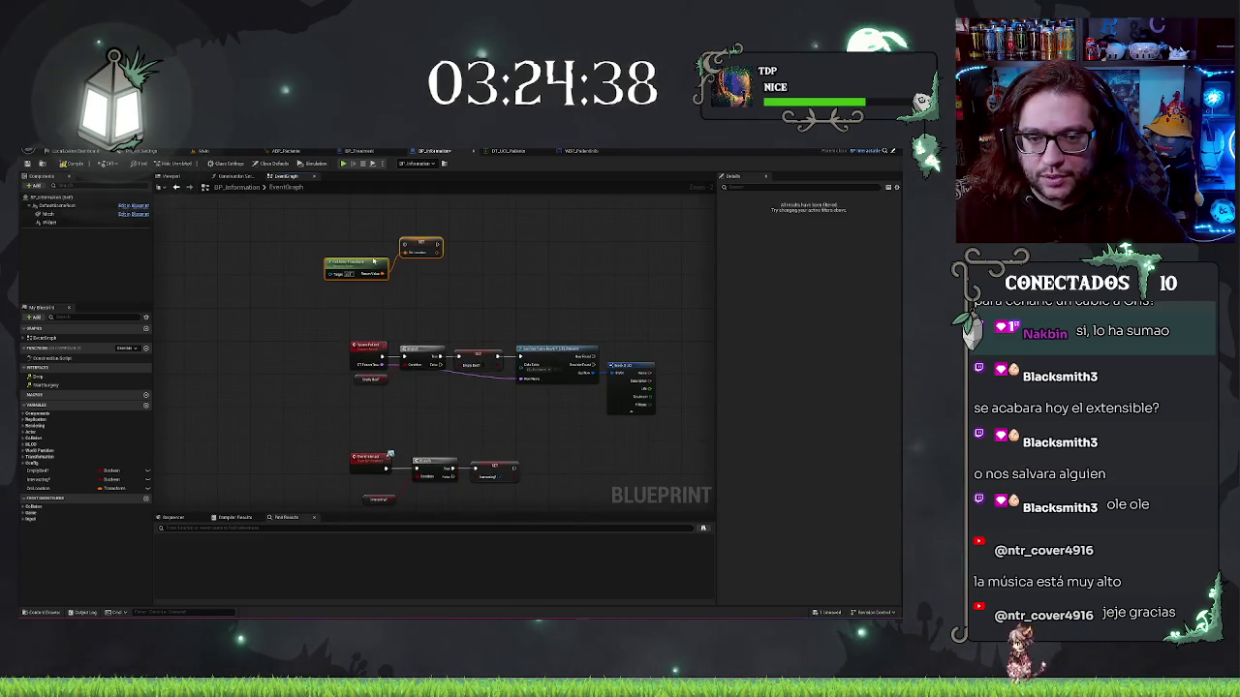
pyautogui.moveTo(374, 259); pyautogui.dragTo(405, 271)
pyautogui.rightClick(354, 240)
pyautogui.write('begi')
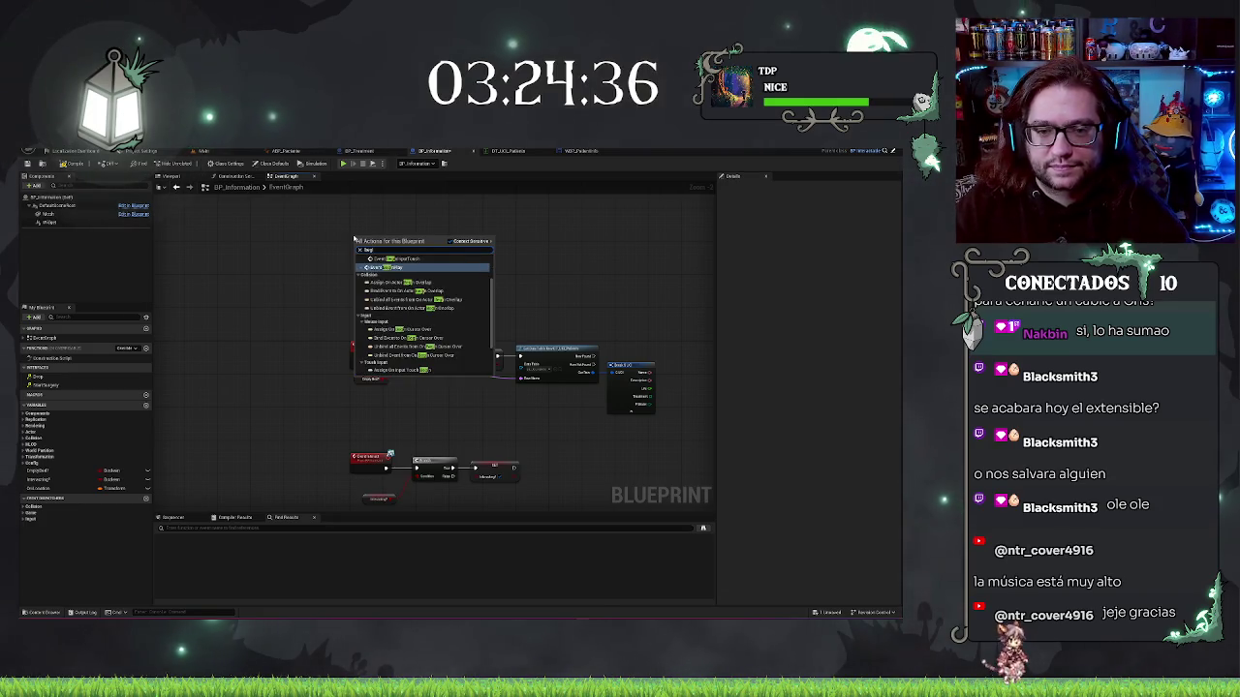
pyautogui.press('Return')
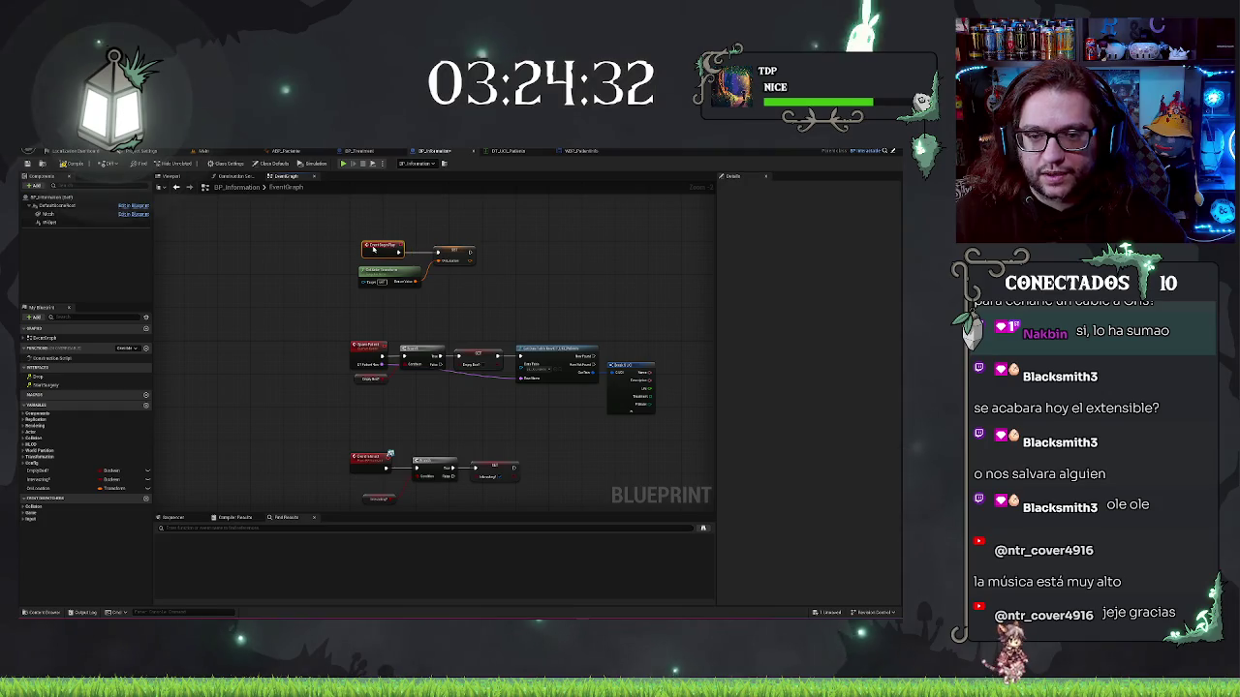
pyautogui.moveTo(340, 231); pyautogui.dragTo(536, 340)
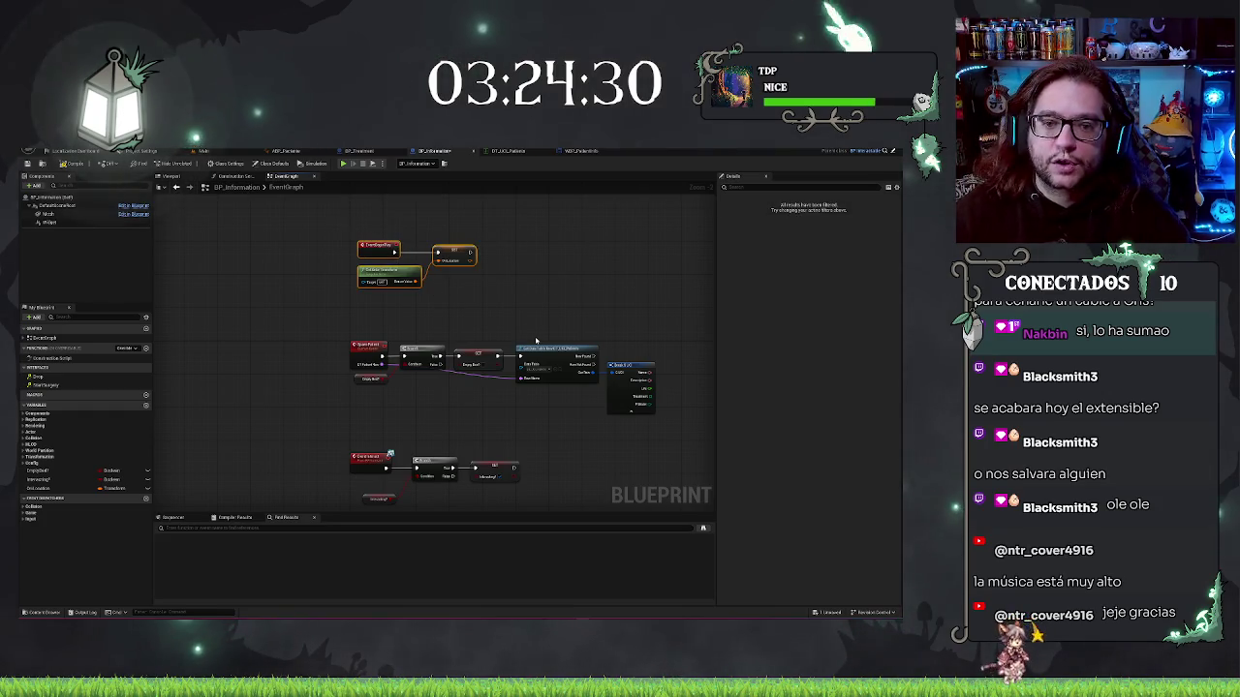
pyautogui.press('Delete')
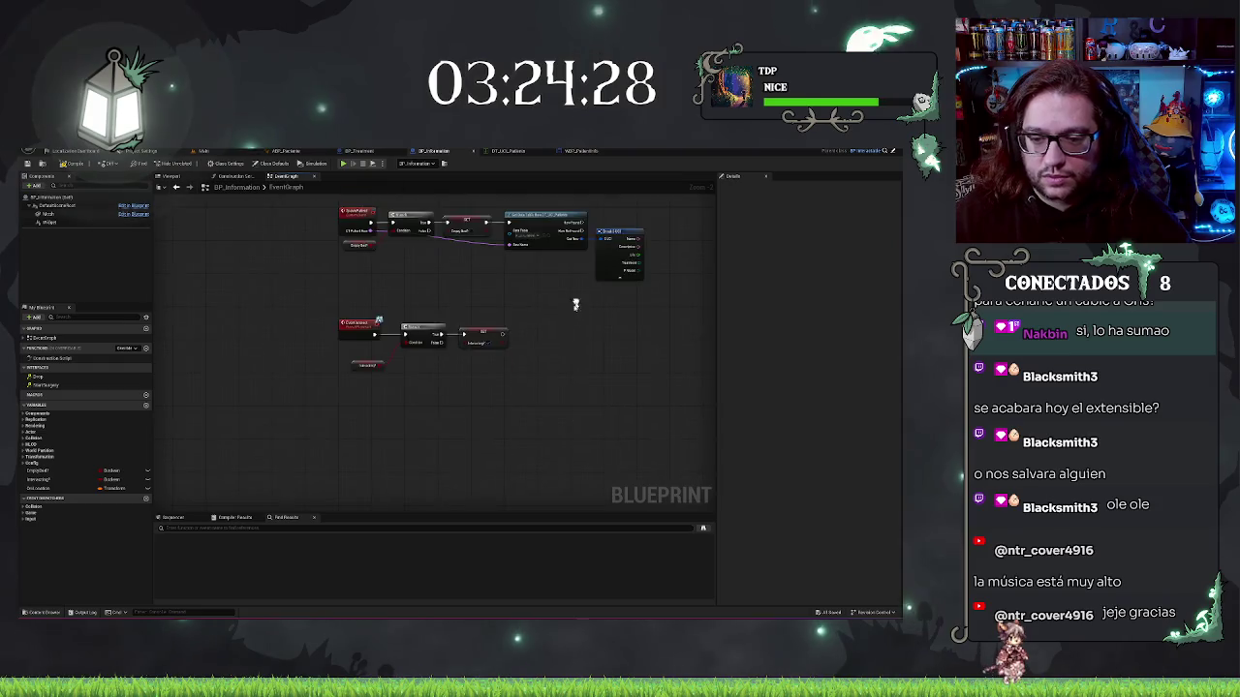
pyautogui.scroll(2, 421, 319)
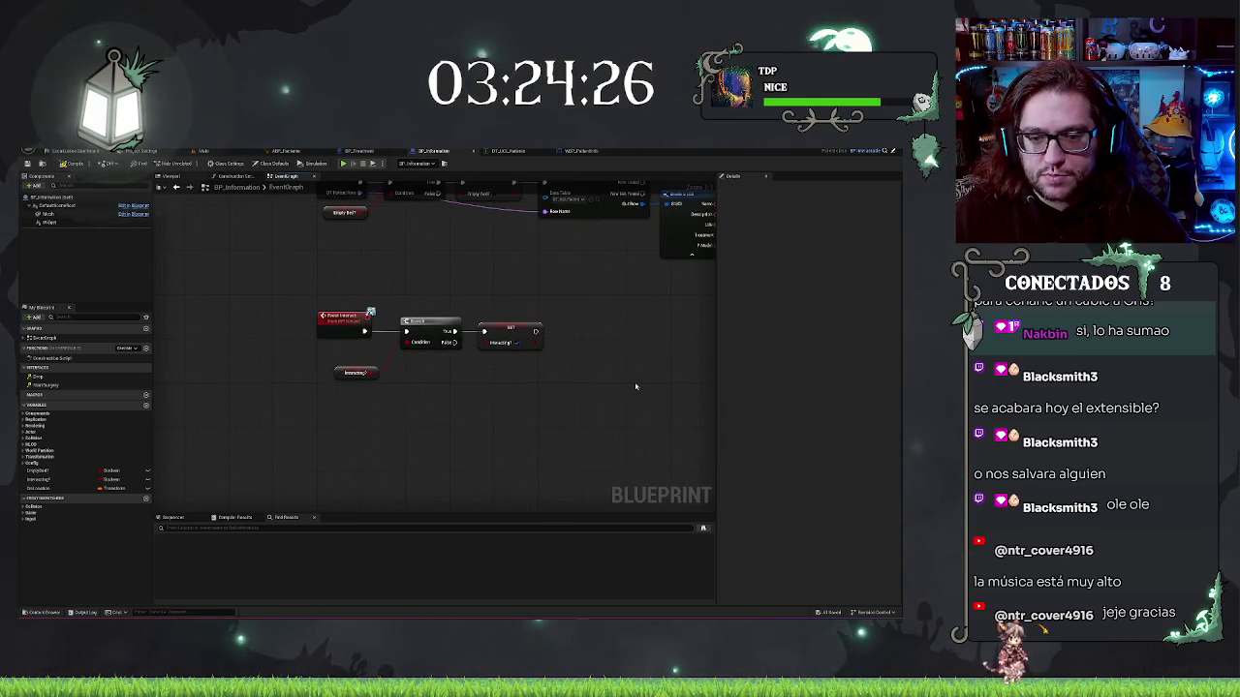
pyautogui.moveTo(638, 387); pyautogui.dragTo(539, 352)
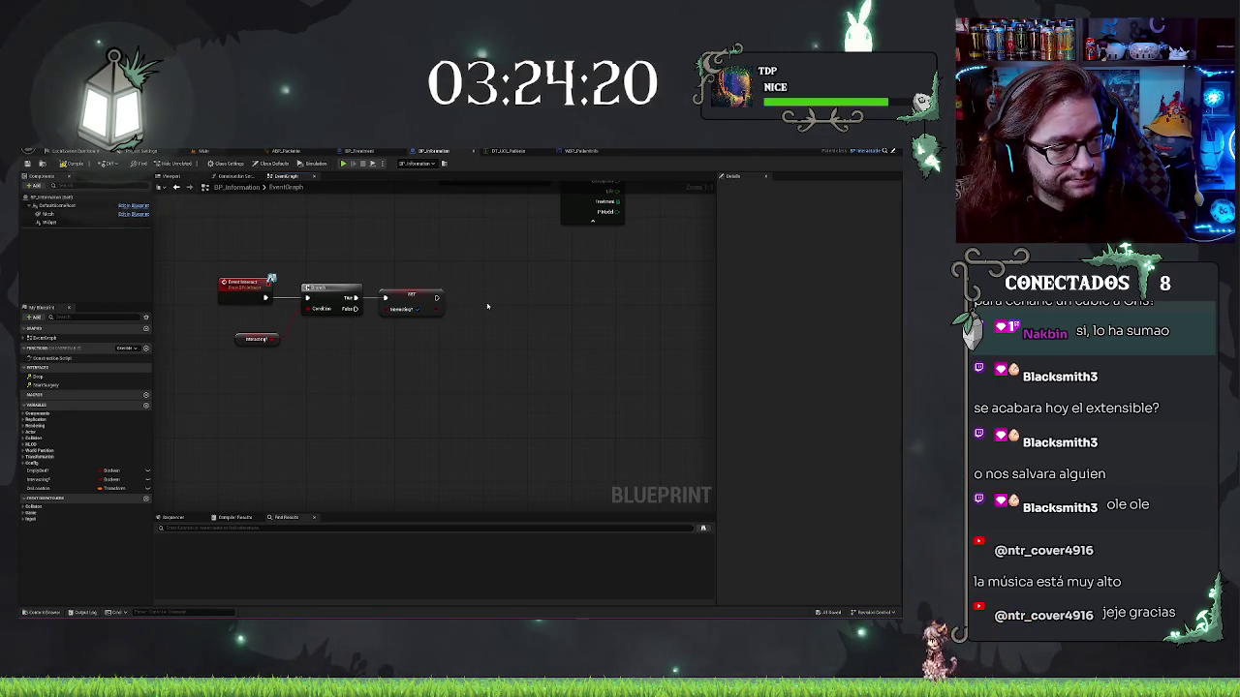
pyautogui.moveTo(470, 305)
pyautogui.mouseDown()
pyautogui.moveTo(498, 352)
pyautogui.moveTo(417, 343)
pyautogui.mouseUp()
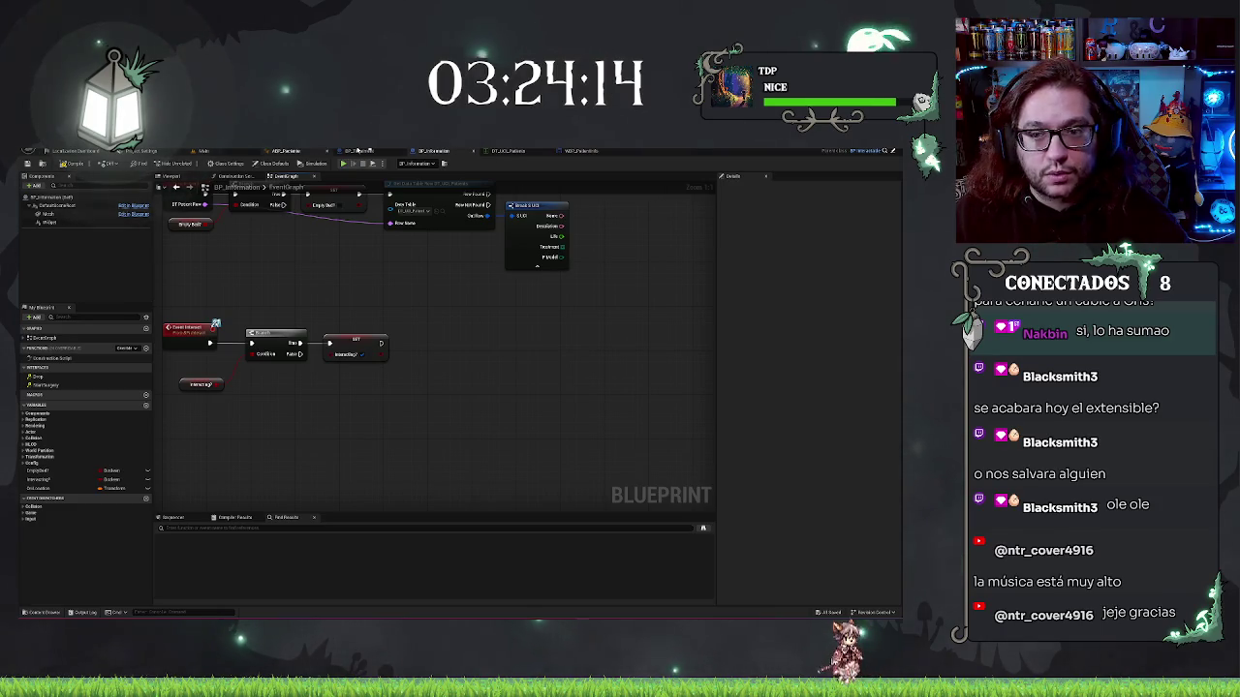
# Open BP_Operation from Blueprints > Mechanics > Surgery in the Content Browser
pyautogui.click(203, 151)
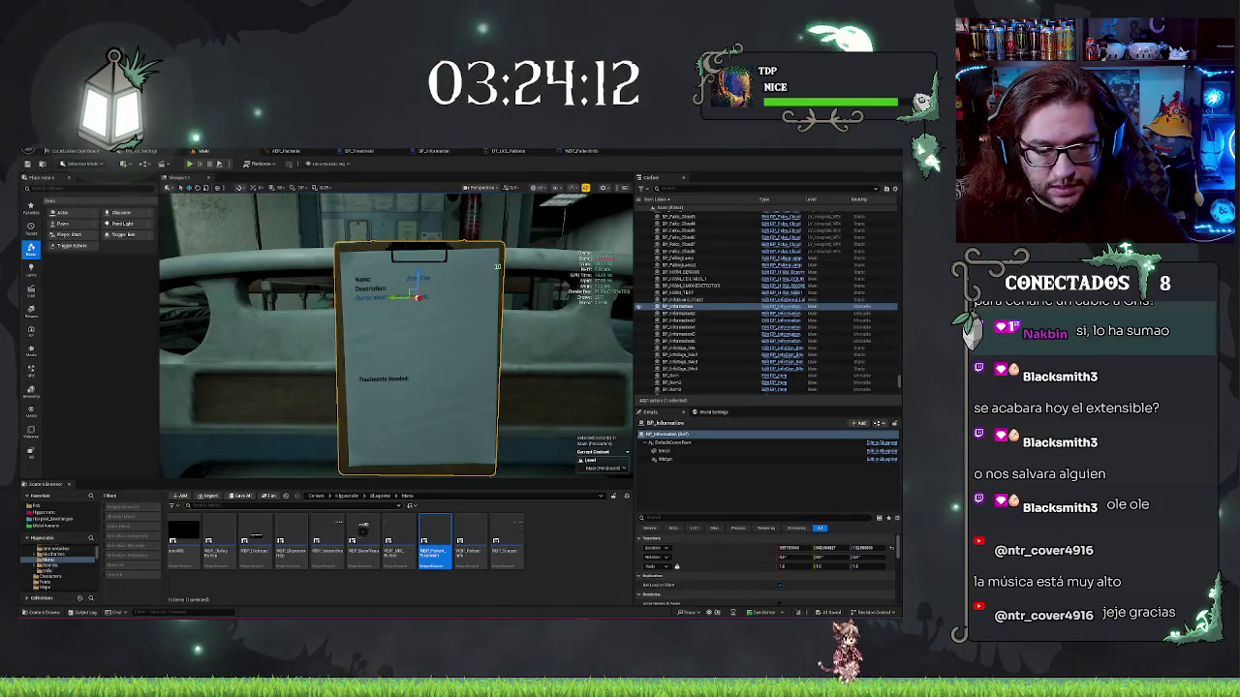
pyautogui.click(378, 496)
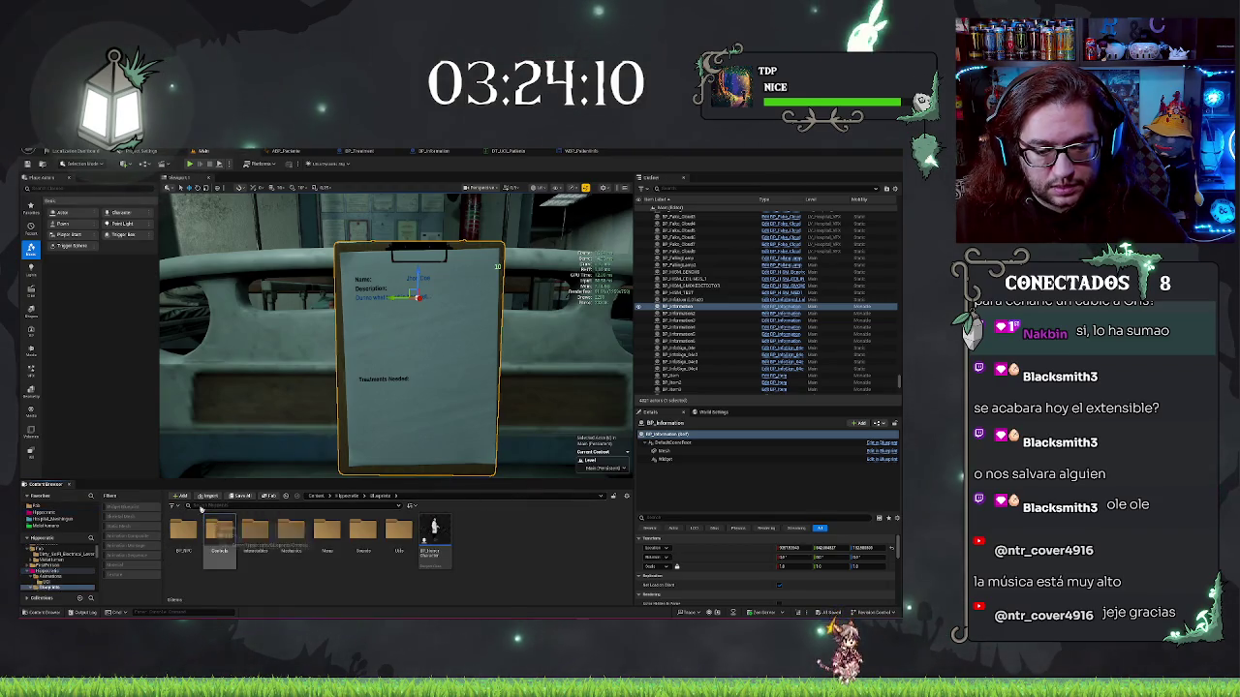
pyautogui.doubleClick(292, 535)
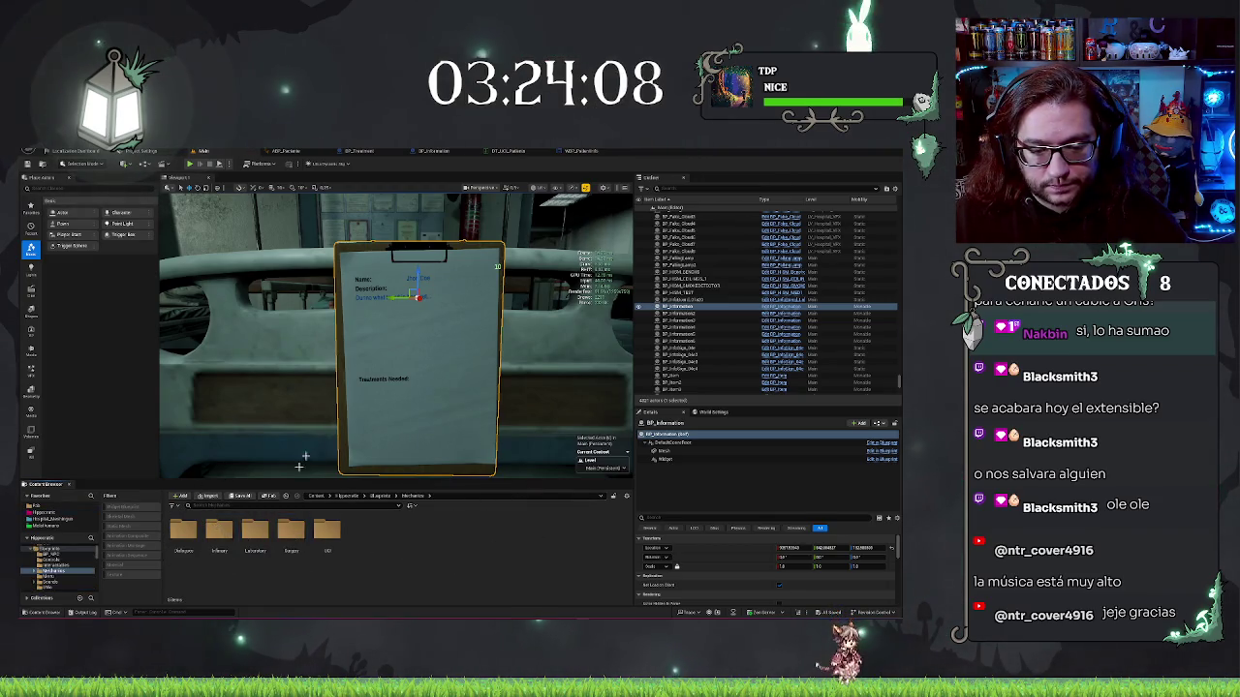
pyautogui.doubleClick(292, 535)
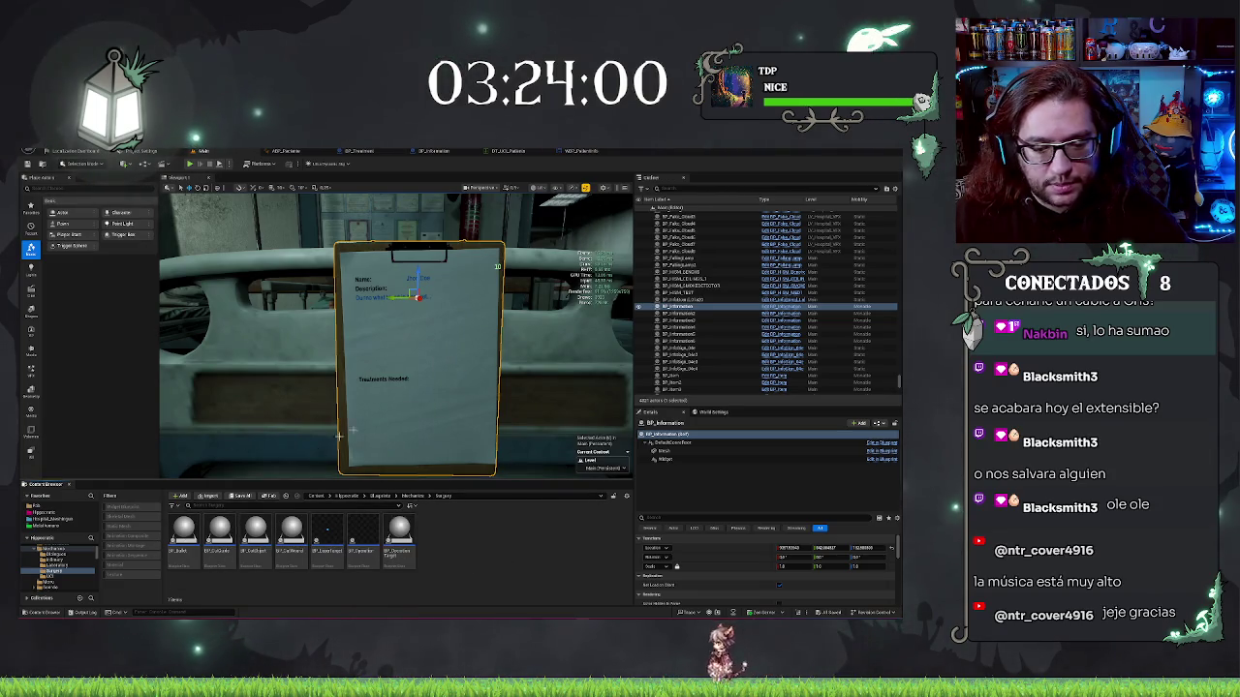
pyautogui.click(367, 546)
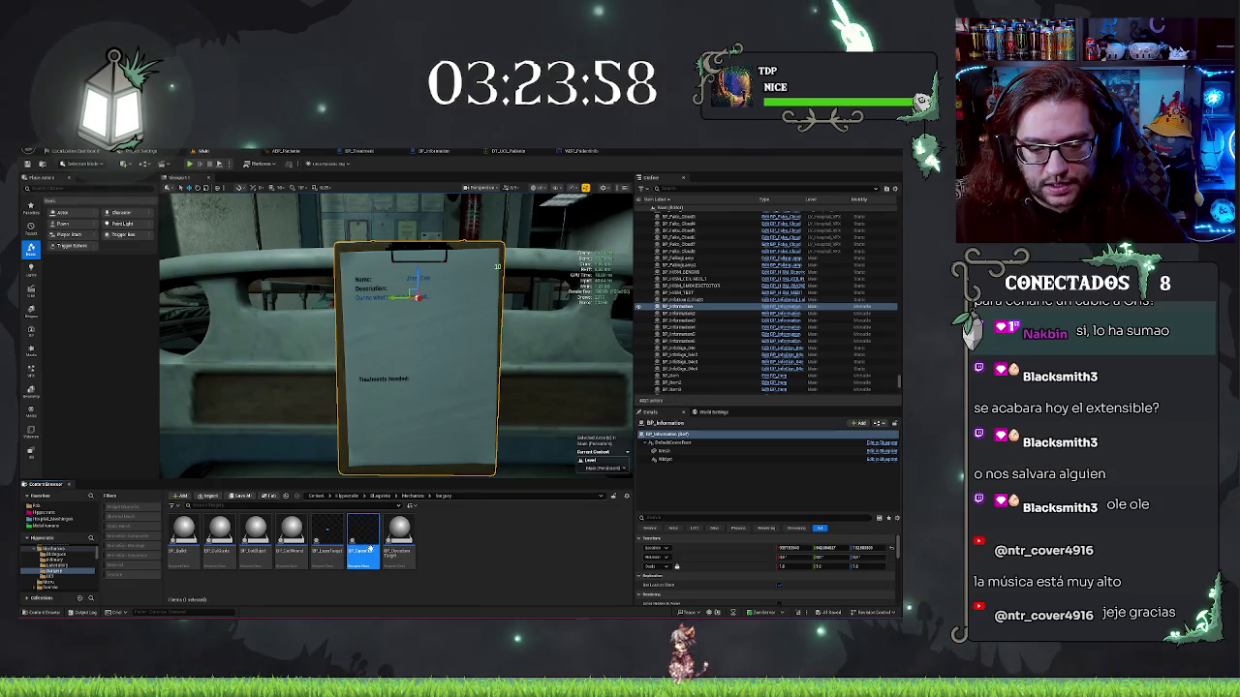
pyautogui.press('Return')
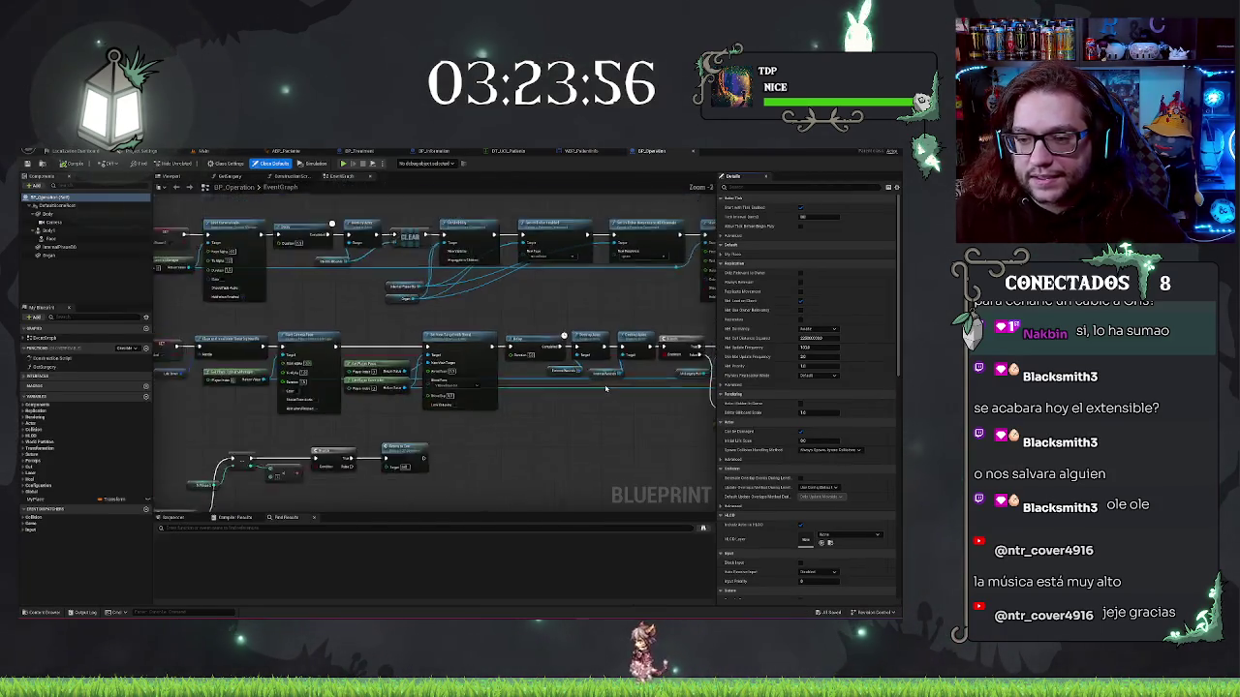
# Copy BP_Operation's Get Player, Set Movement Mode and Set Ignore Look Input nodes into BP_Information
pyautogui.scroll(4, 387, 397)
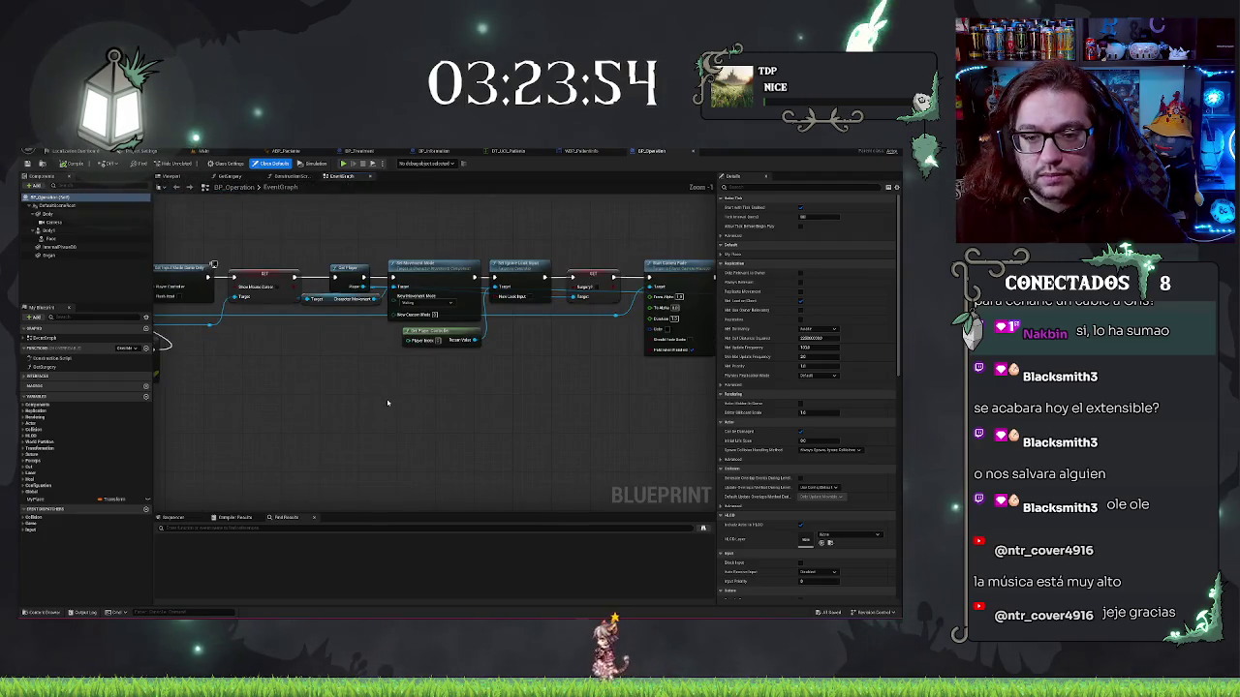
pyautogui.moveTo(339, 345); pyautogui.dragTo(511, 255)
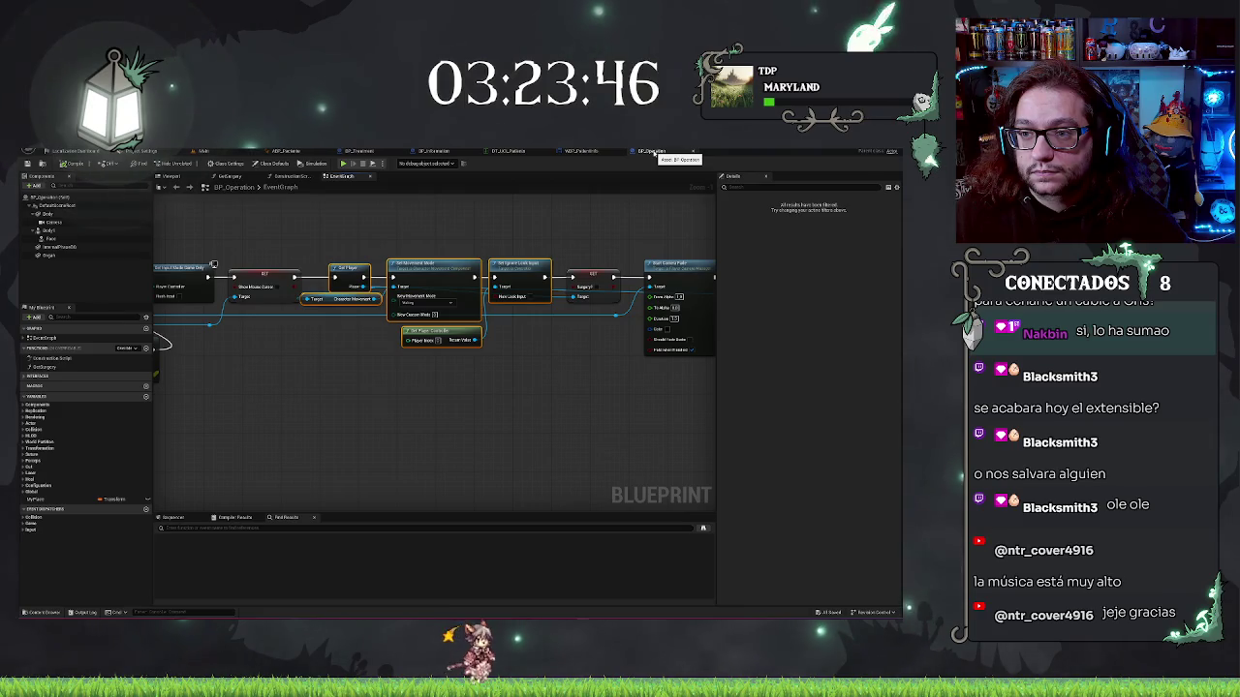
pyautogui.click(582, 151)
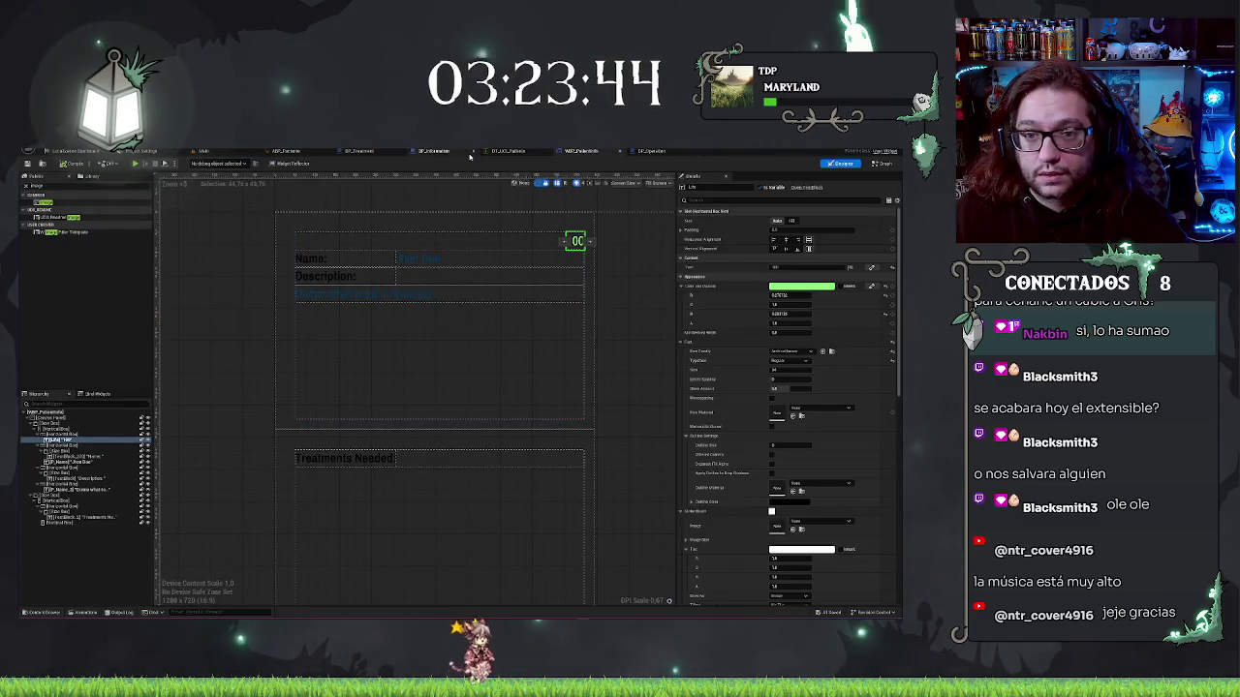
pyautogui.click(434, 151)
pyautogui.moveTo(456, 303)
pyautogui.mouseDown()
pyautogui.moveTo(440, 282)
pyautogui.moveTo(384, 292)
pyautogui.mouseUp()
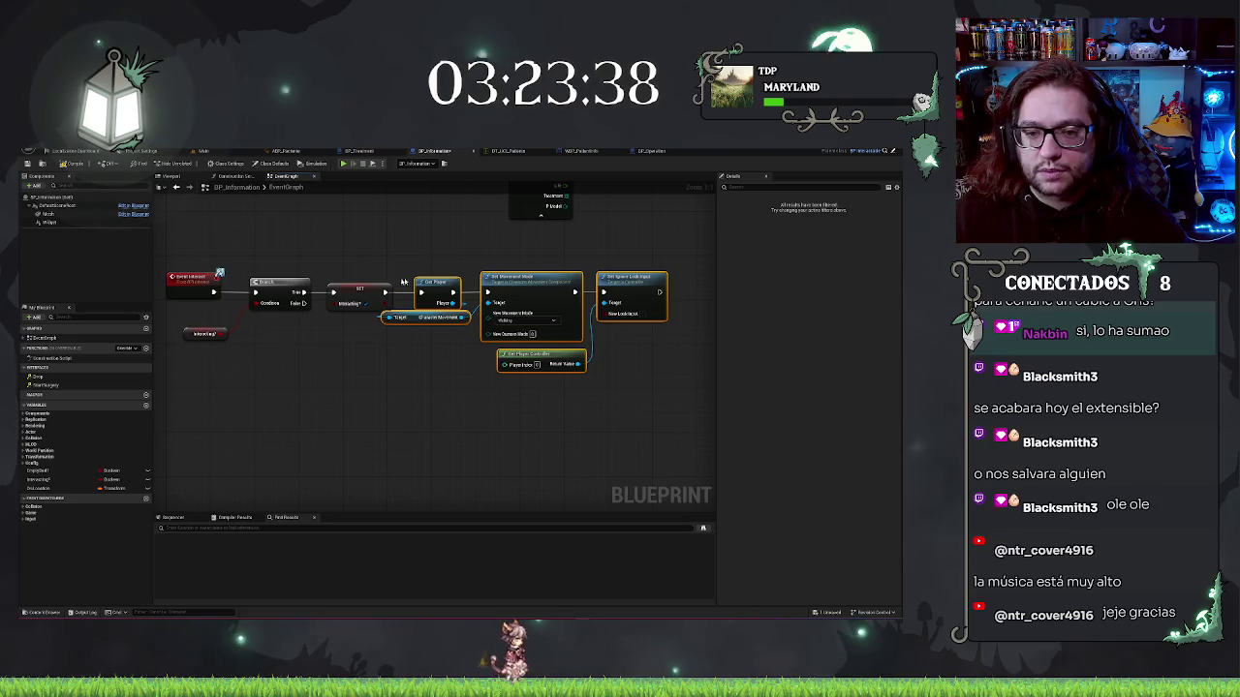
# Set New Movement Mode to None and tick the ignore look input option
pyautogui.moveTo(489, 360); pyautogui.dragTo(440, 353)
pyautogui.click(472, 315)
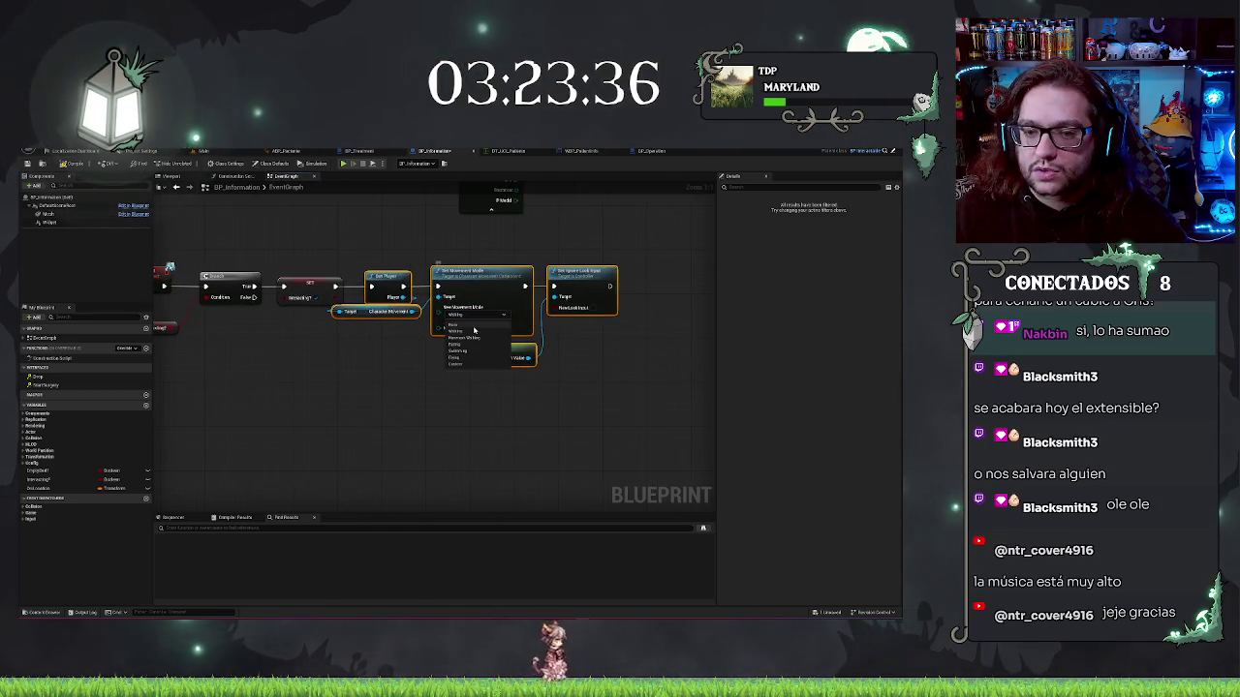
pyautogui.click(472, 329)
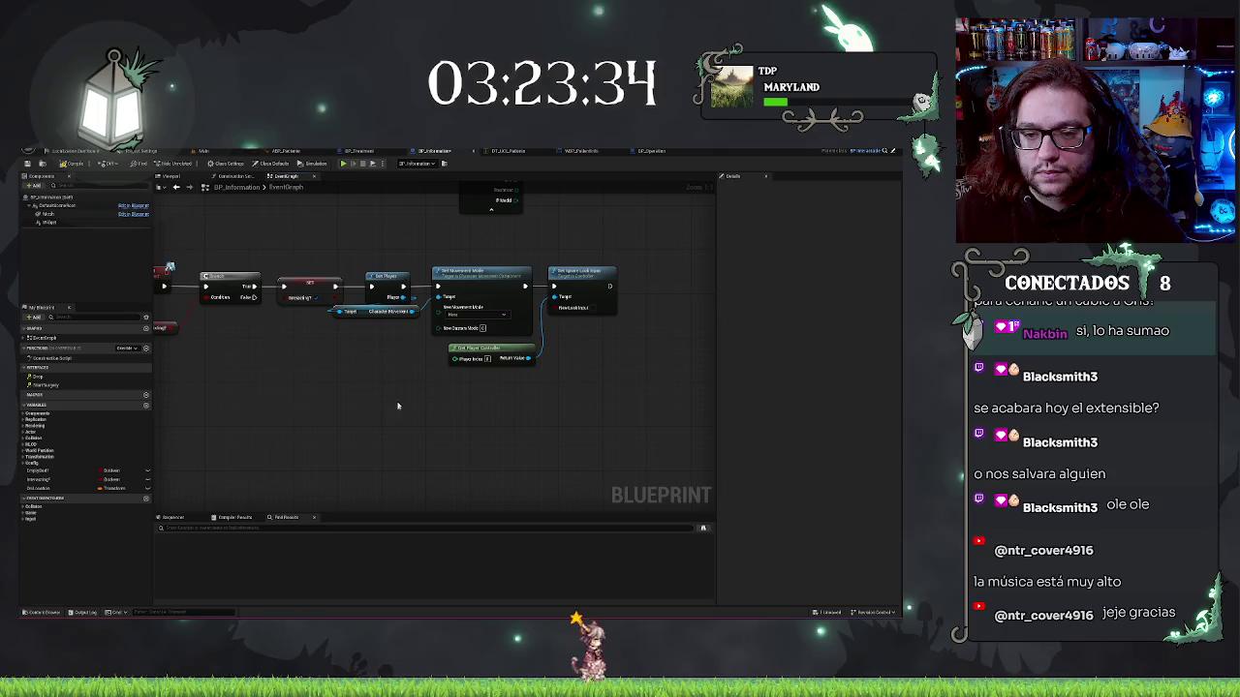
pyautogui.click(592, 308)
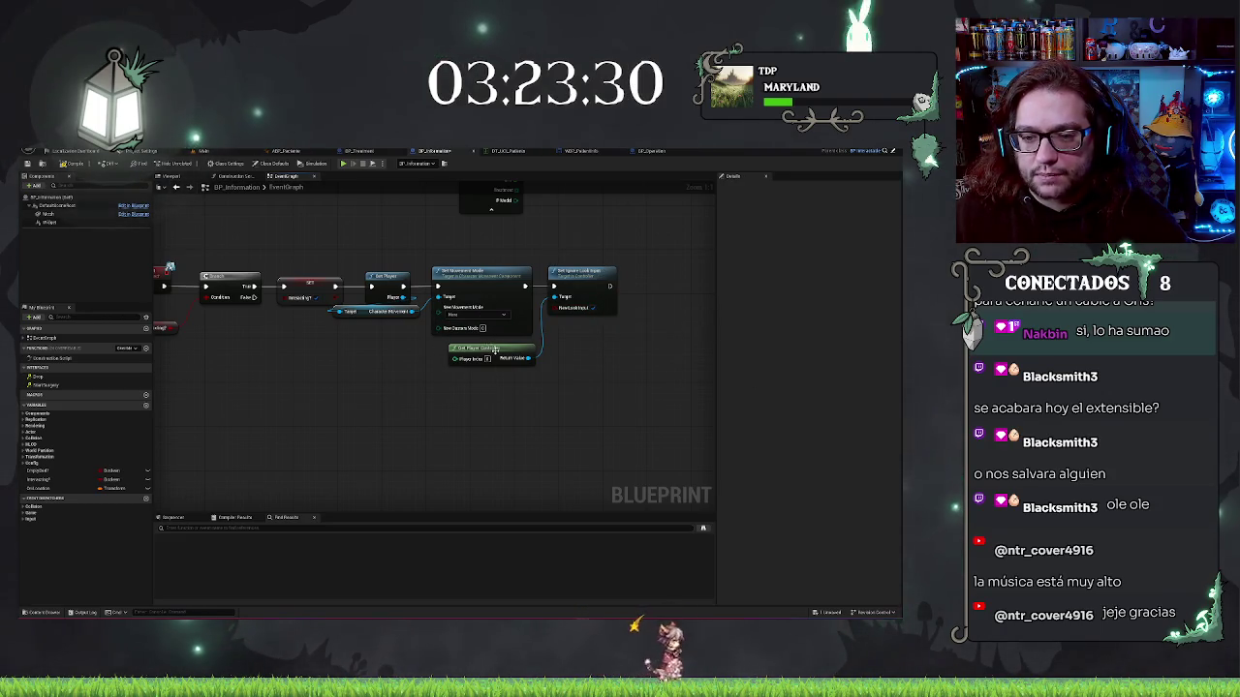
# Add a timeline node after Set Ignore Look Input and name it FacingDocument
pyautogui.moveTo(595, 379); pyautogui.dragTo(399, 373)
pyautogui.moveTo(446, 291); pyautogui.dragTo(446, 291)
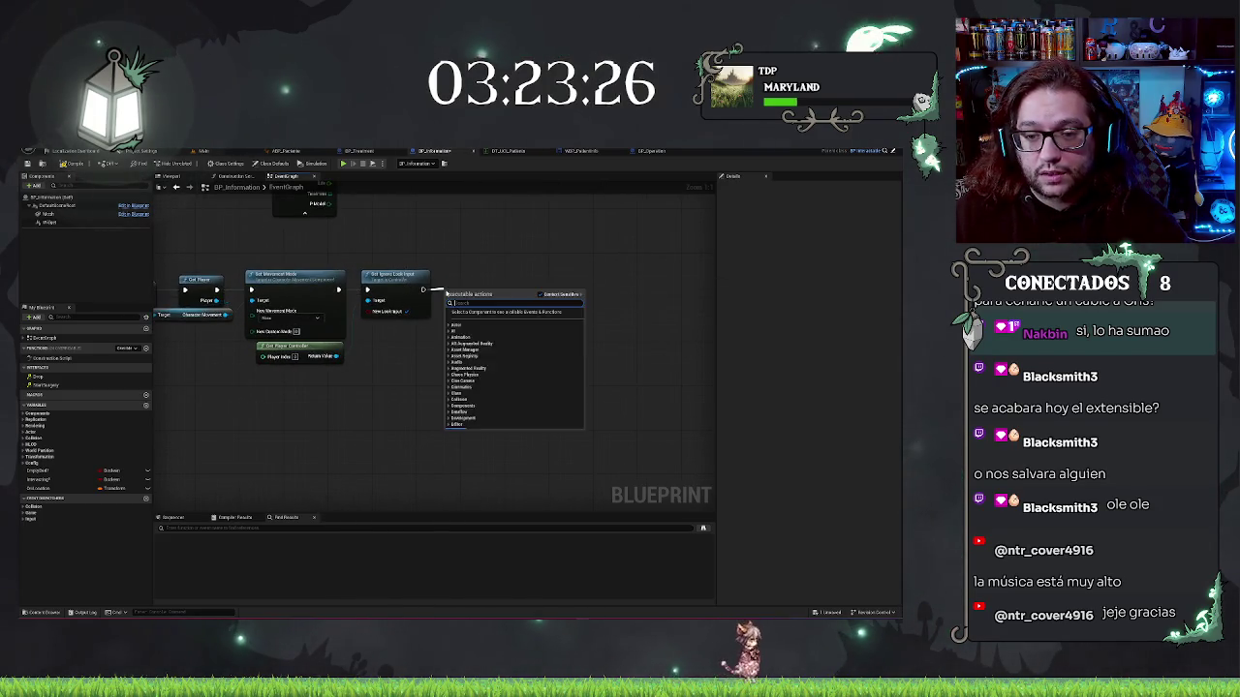
pyautogui.write('settime')
pyautogui.press('BackSpace')
pyautogui.press('BackSpace')
pyautogui.press('BackSpace')
pyautogui.write('add time')
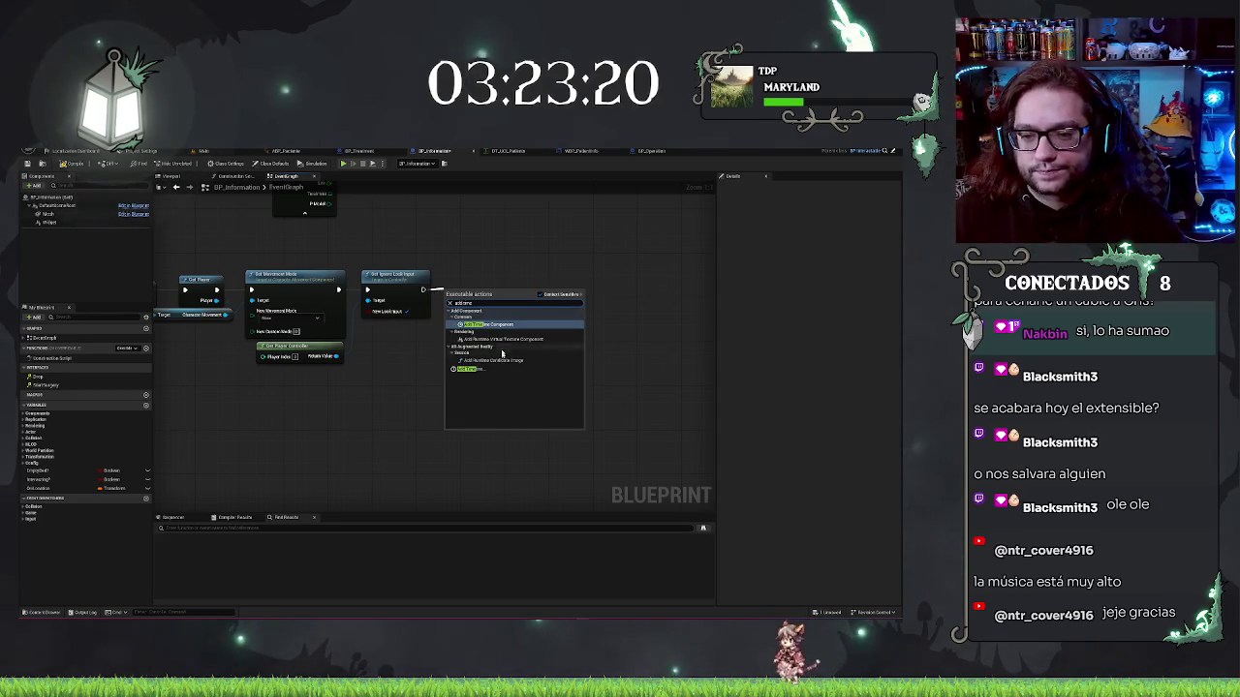
pyautogui.click(496, 360)
pyautogui.hotkey('ctrl', 'z')
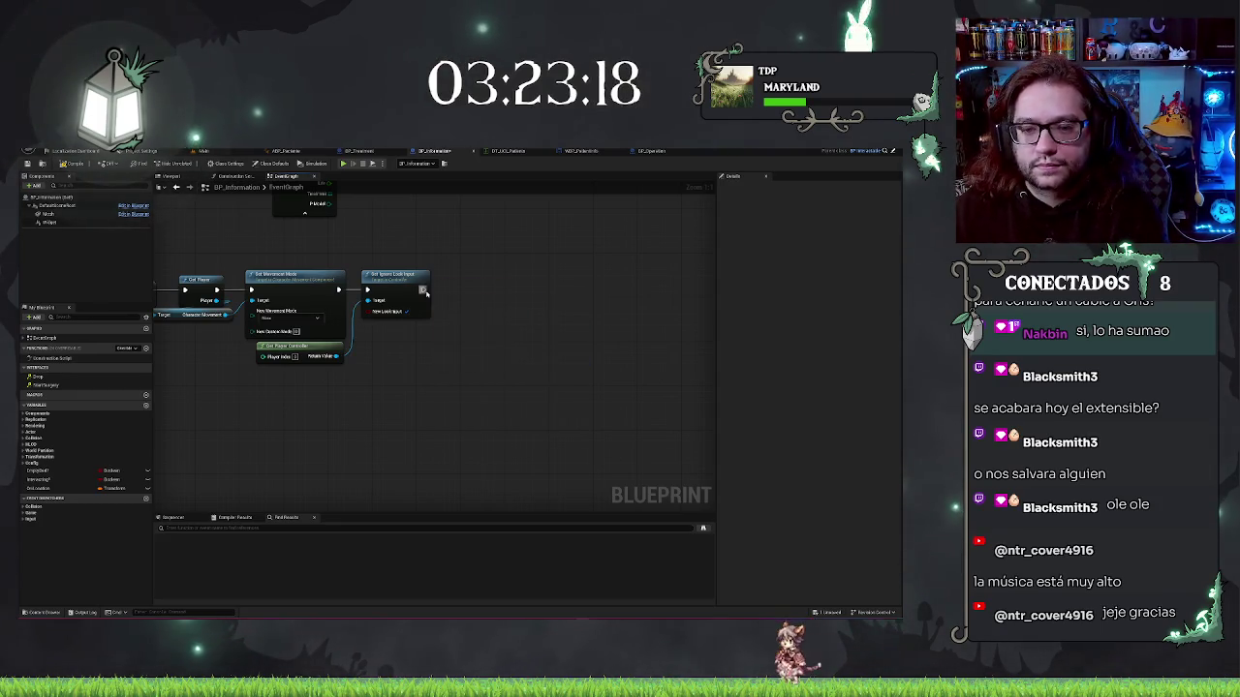
pyautogui.moveTo(423, 289); pyautogui.dragTo(448, 292)
pyautogui.write('add timeli')
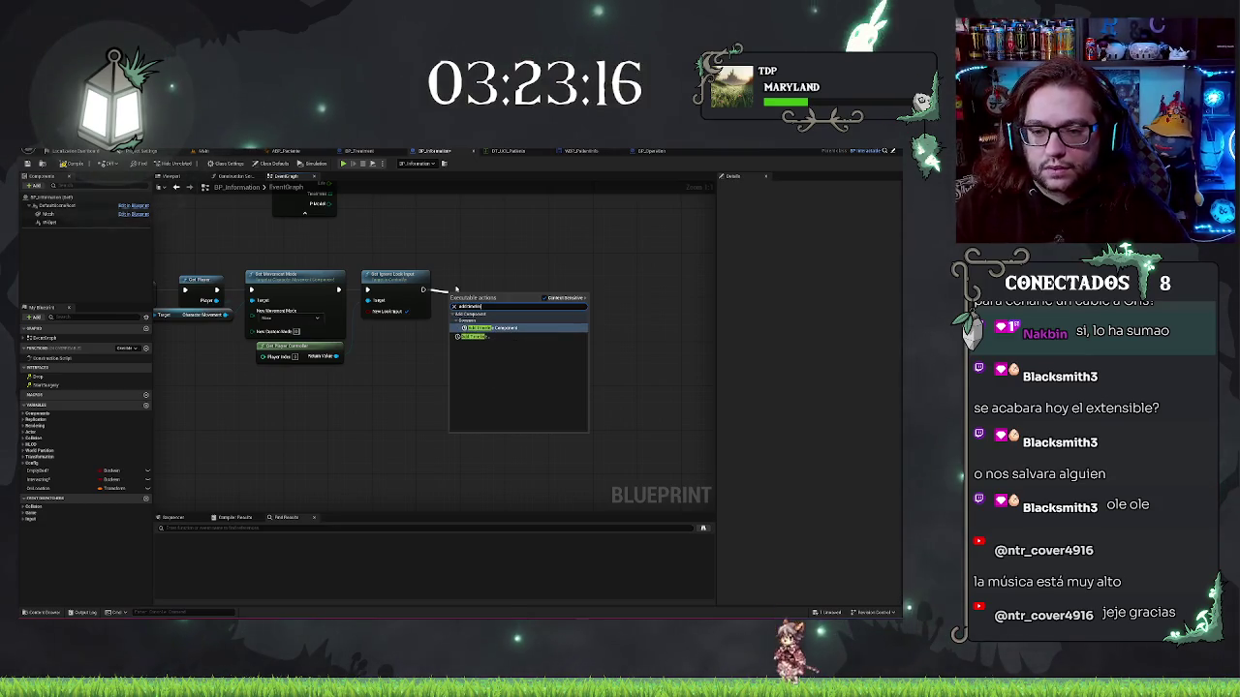
pyautogui.press('Down')
pyautogui.press('Return')
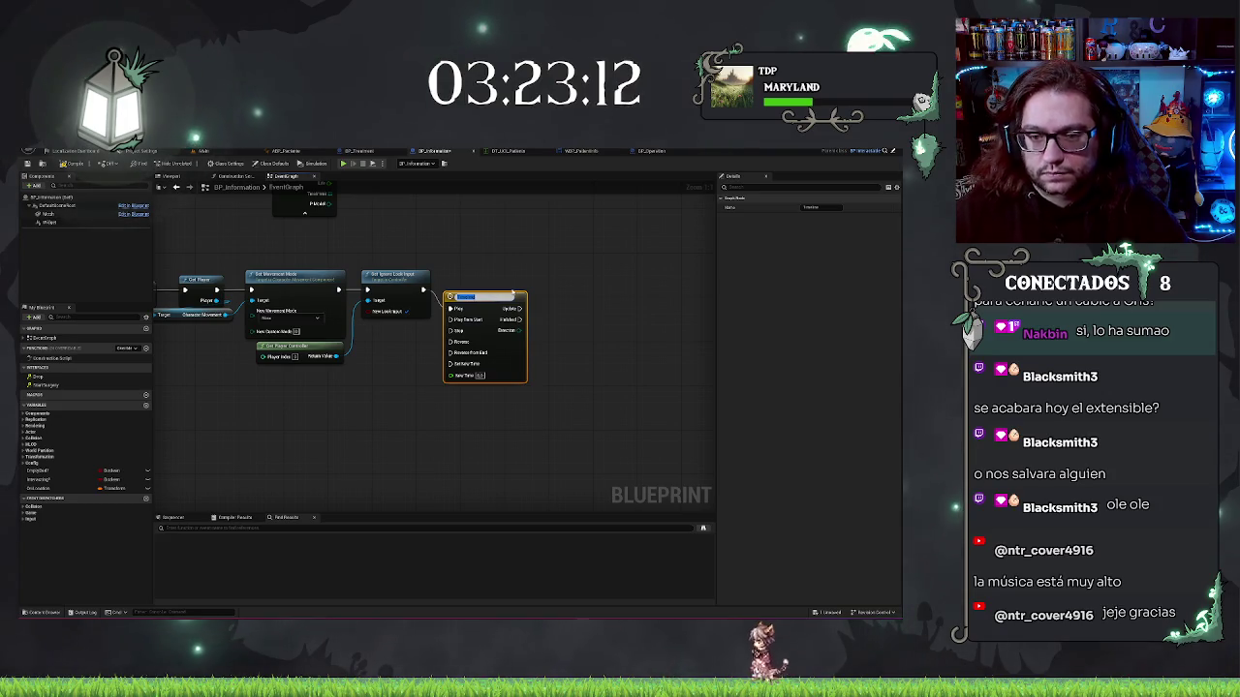
pyautogui.write('CrouchTimeline')
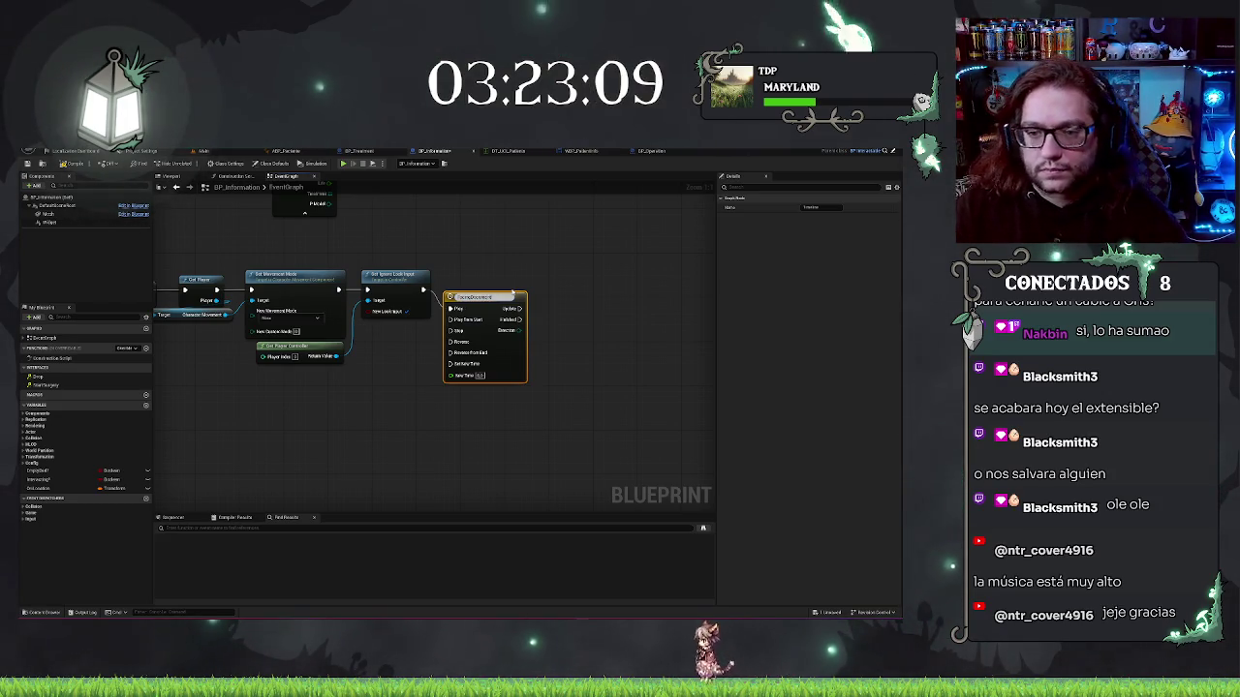
pyautogui.press('Return')
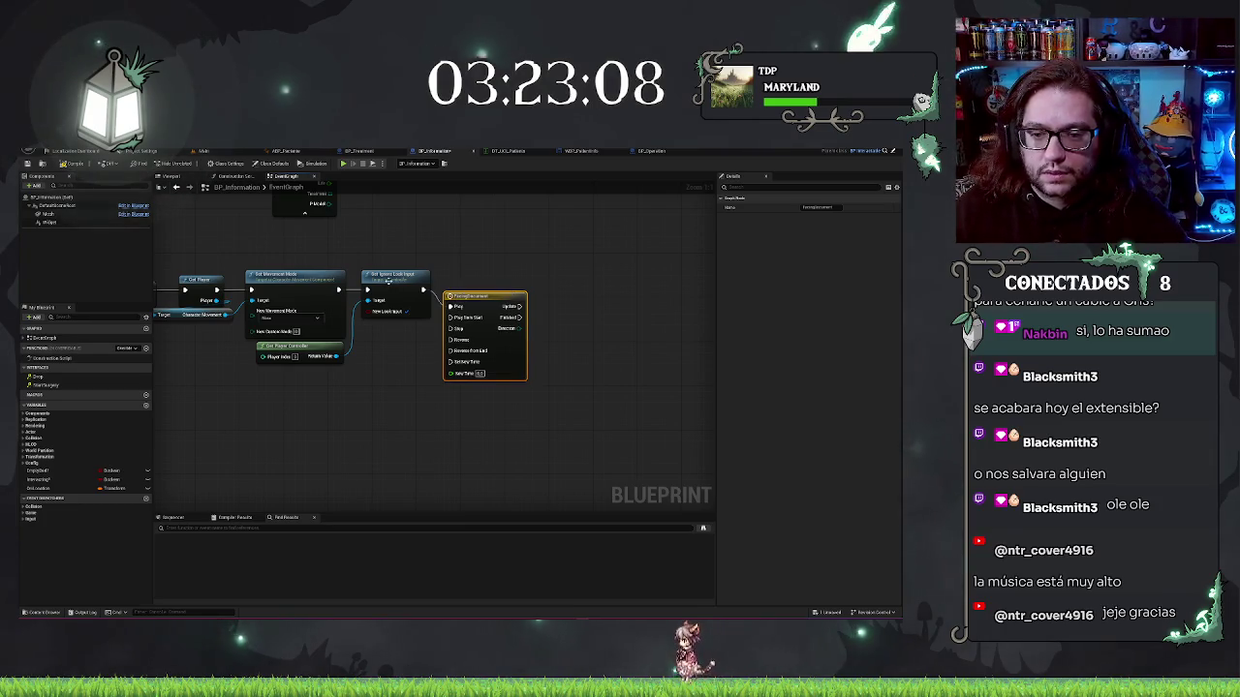
# Line the FacingDocument timeline node up with the exec wire after the look-input node
pyautogui.press('q')
pyautogui.moveTo(504, 287); pyautogui.dragTo(525, 286)
pyautogui.click(523, 252)
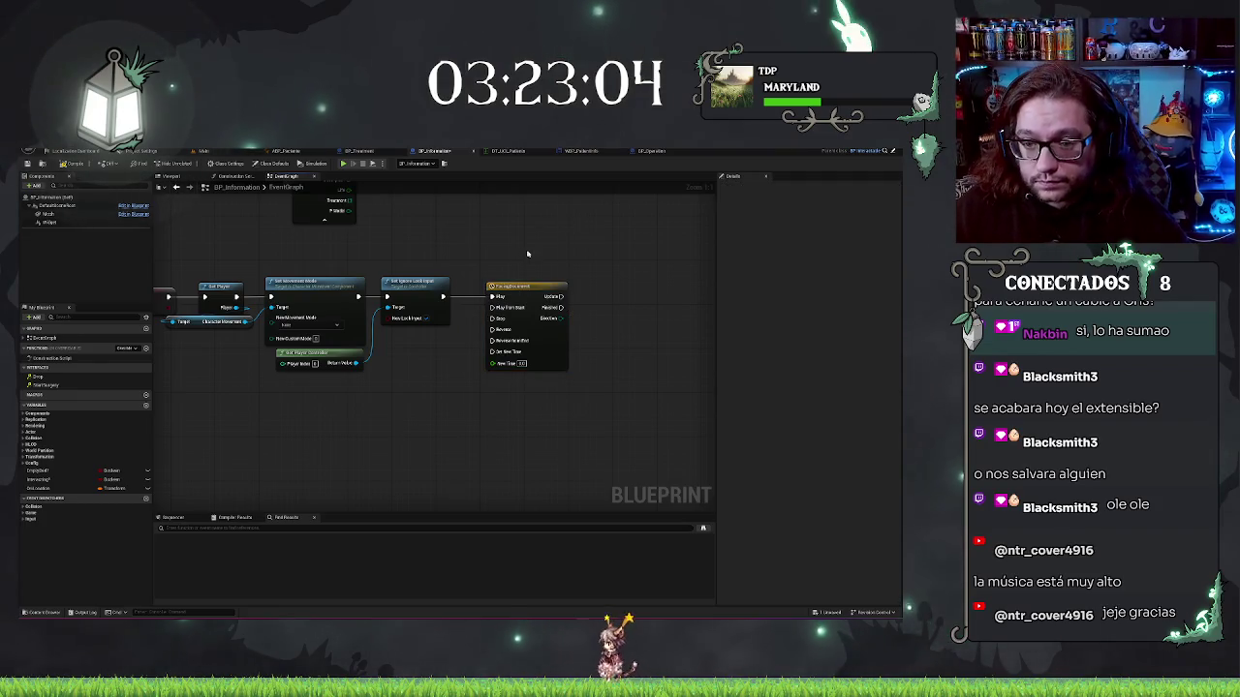
pyautogui.moveTo(431, 400); pyautogui.dragTo(695, 411)
pyautogui.moveTo(482, 405)
pyautogui.mouseDown()
pyautogui.moveTo(273, 354)
pyautogui.moveTo(415, 343)
pyautogui.mouseUp()
pyautogui.moveTo(308, 280)
pyautogui.mouseDown()
pyautogui.moveTo(503, 334)
pyautogui.moveTo(598, 336)
pyautogui.moveTo(554, 414)
pyautogui.moveTo(534, 302)
pyautogui.mouseUp()
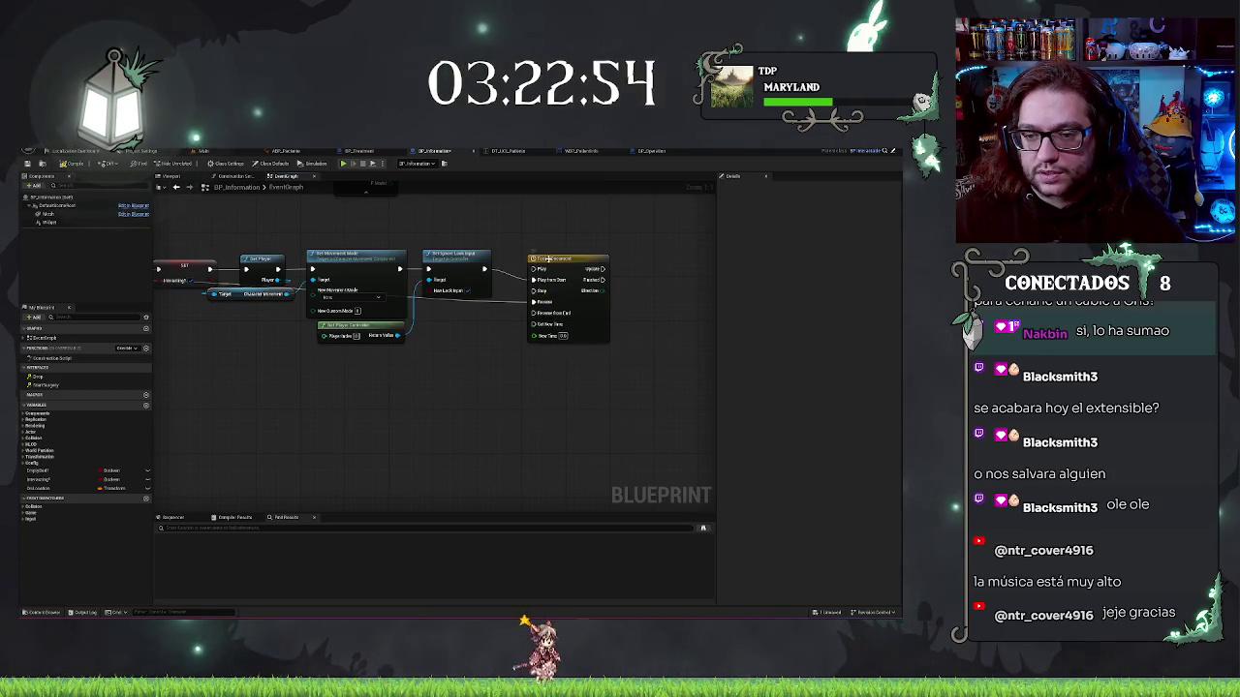
pyautogui.moveTo(567, 259); pyautogui.dragTo(567, 248)
# Check the timeline node's properties, then open the FacingDocument timeline for editing
pyautogui.moveTo(533, 369); pyautogui.dragTo(630, 359)
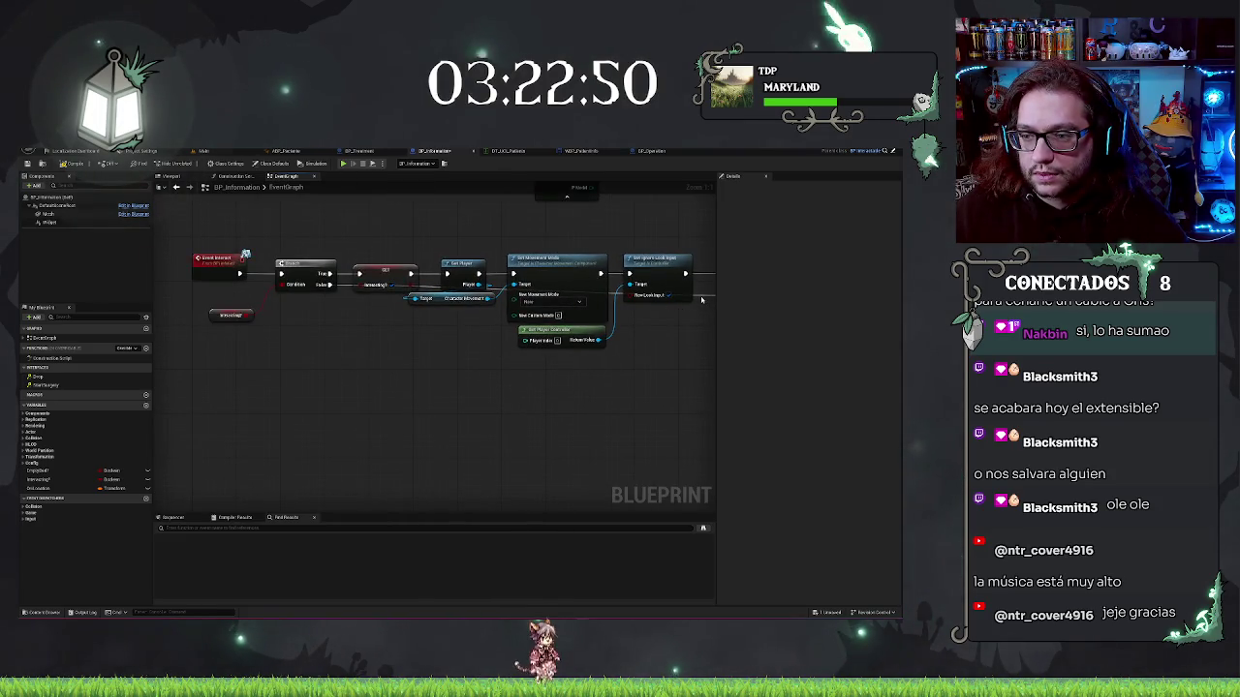
pyautogui.moveTo(703, 297); pyautogui.dragTo(583, 331)
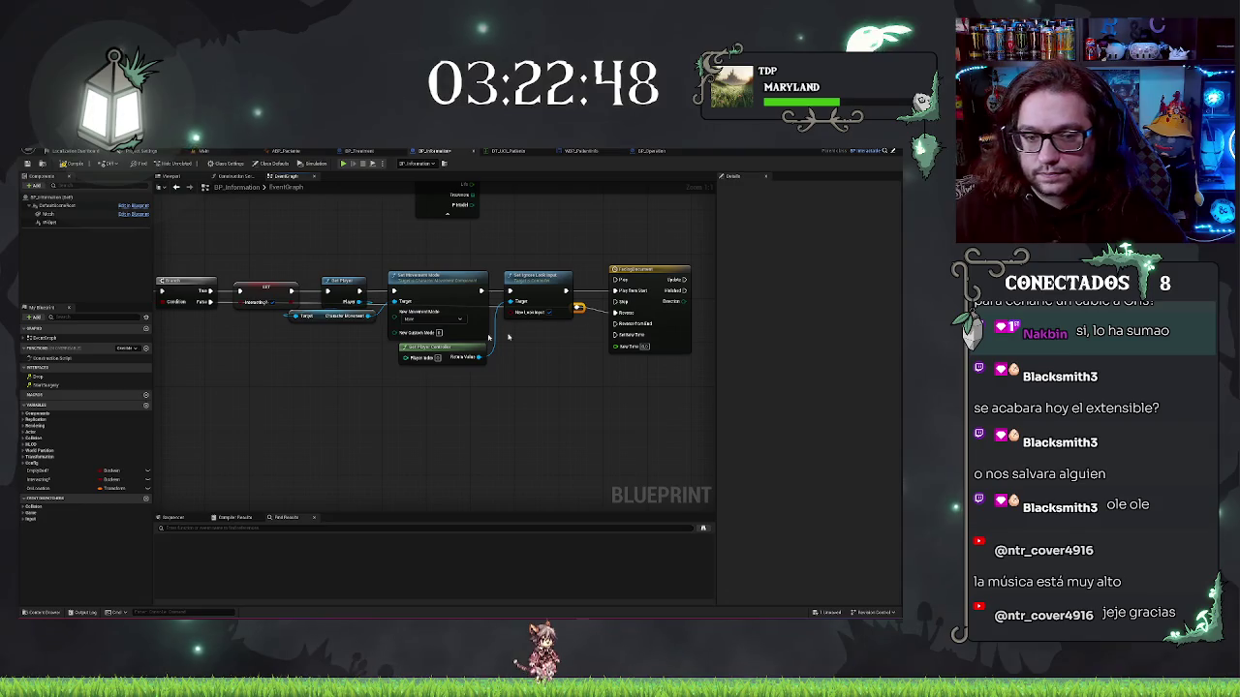
pyautogui.click(657, 270)
pyautogui.moveTo(581, 313); pyautogui.dragTo(582, 315)
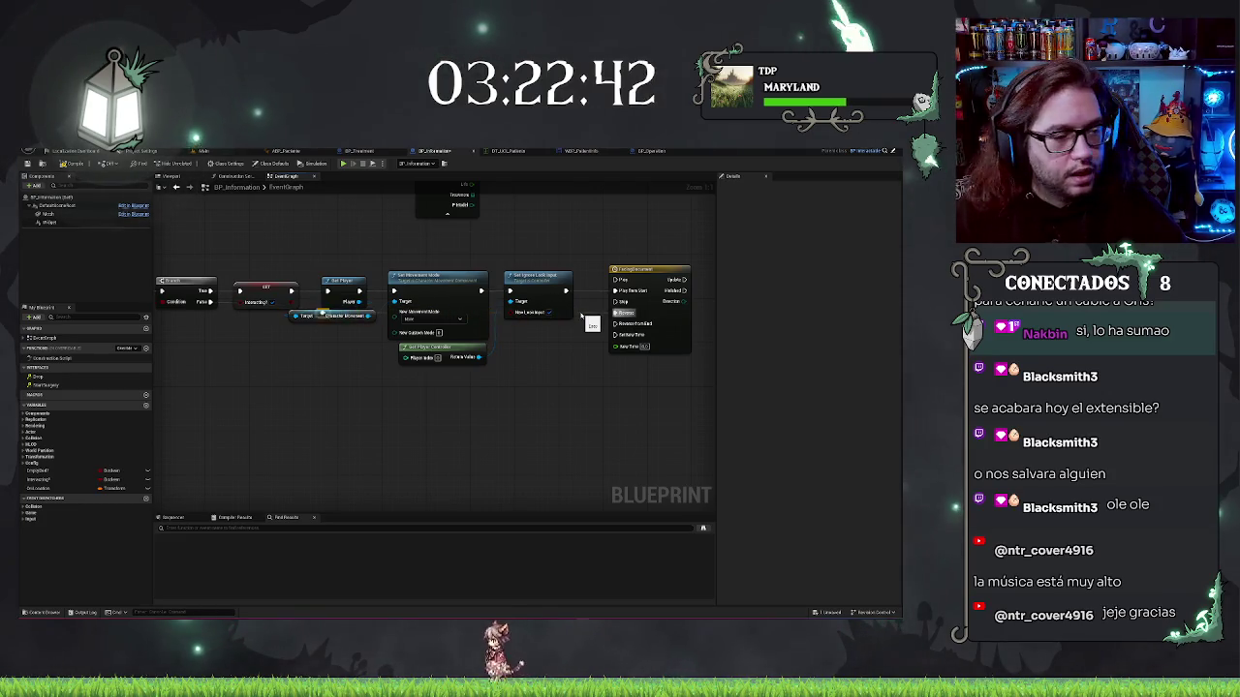
pyautogui.moveTo(495, 397); pyautogui.dragTo(525, 408)
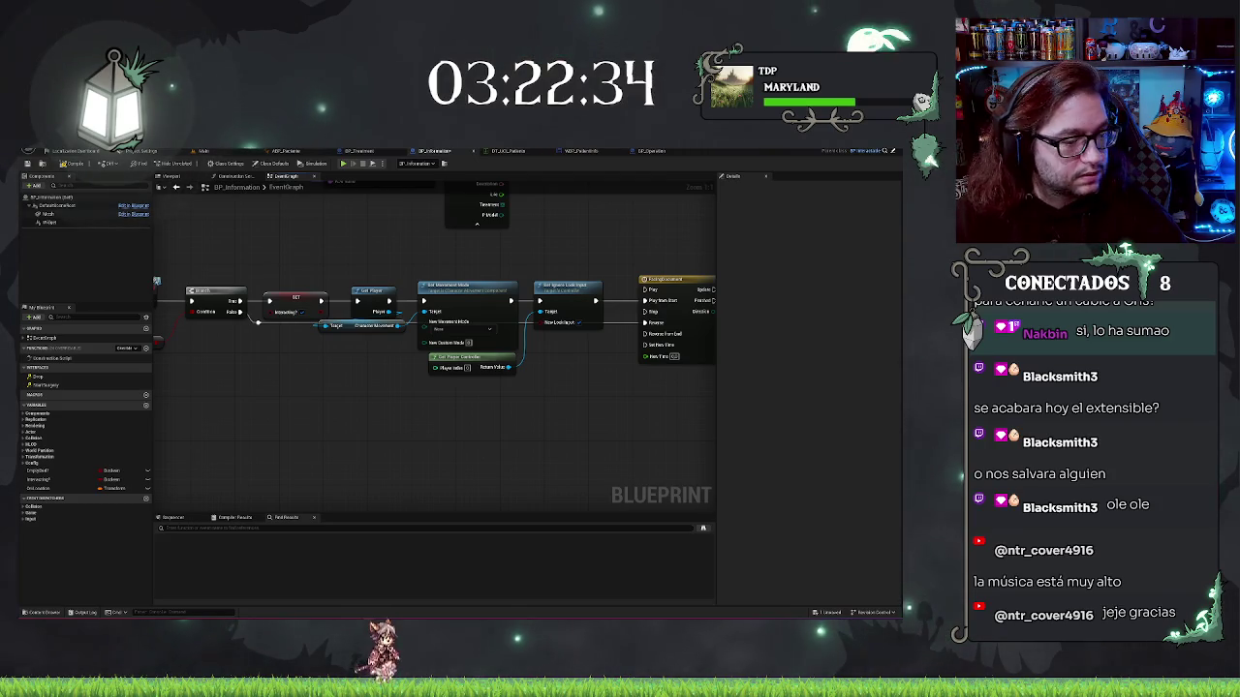
pyautogui.moveTo(388, 375)
pyautogui.mouseDown()
pyautogui.moveTo(338, 387)
pyautogui.moveTo(520, 439)
pyautogui.mouseUp()
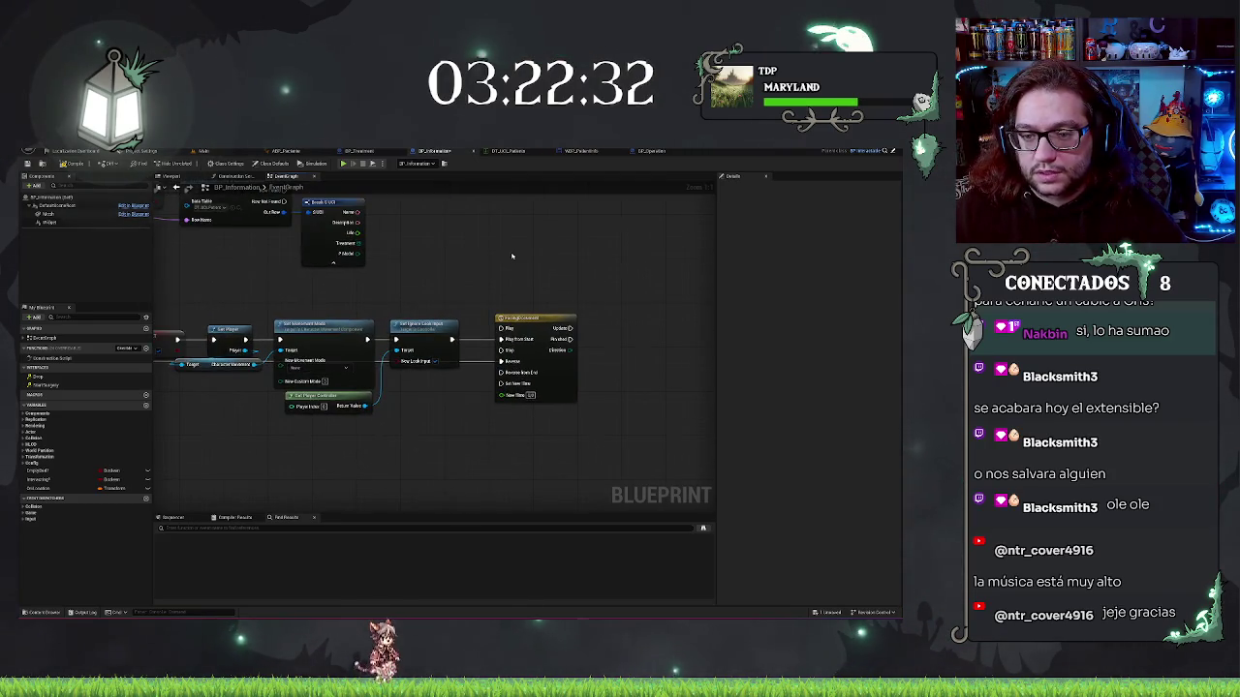
pyautogui.moveTo(616, 307); pyautogui.dragTo(567, 271)
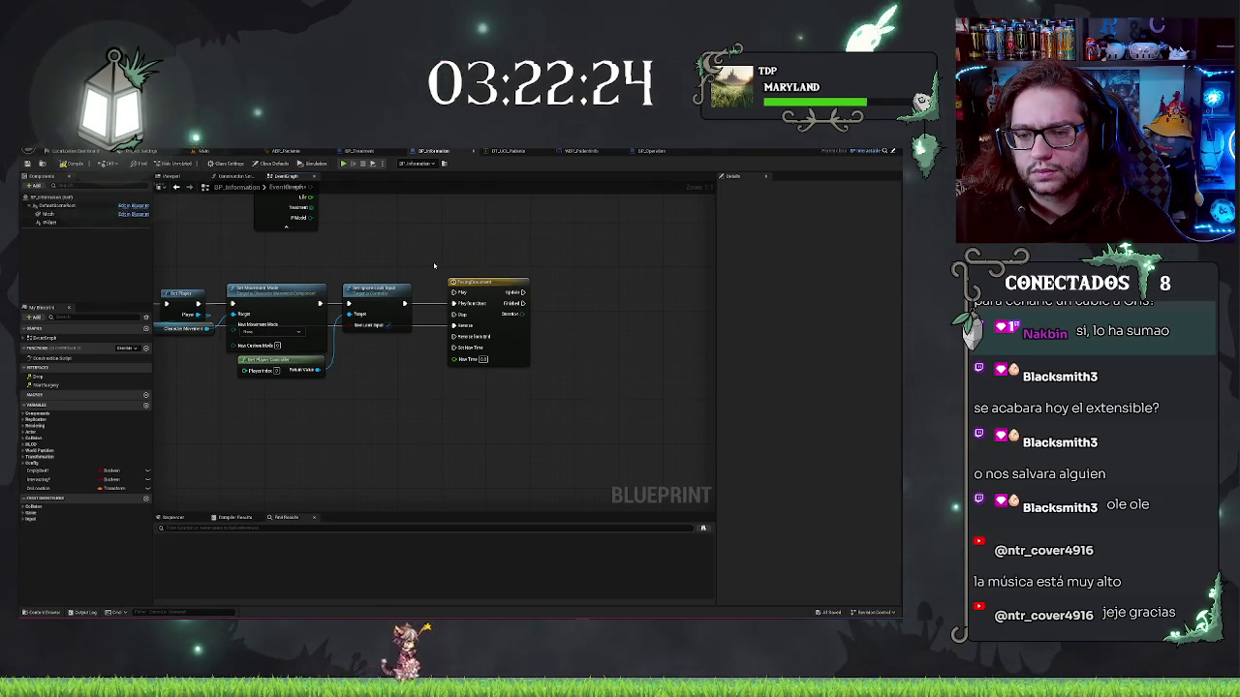
pyautogui.doubleClick(486, 282)
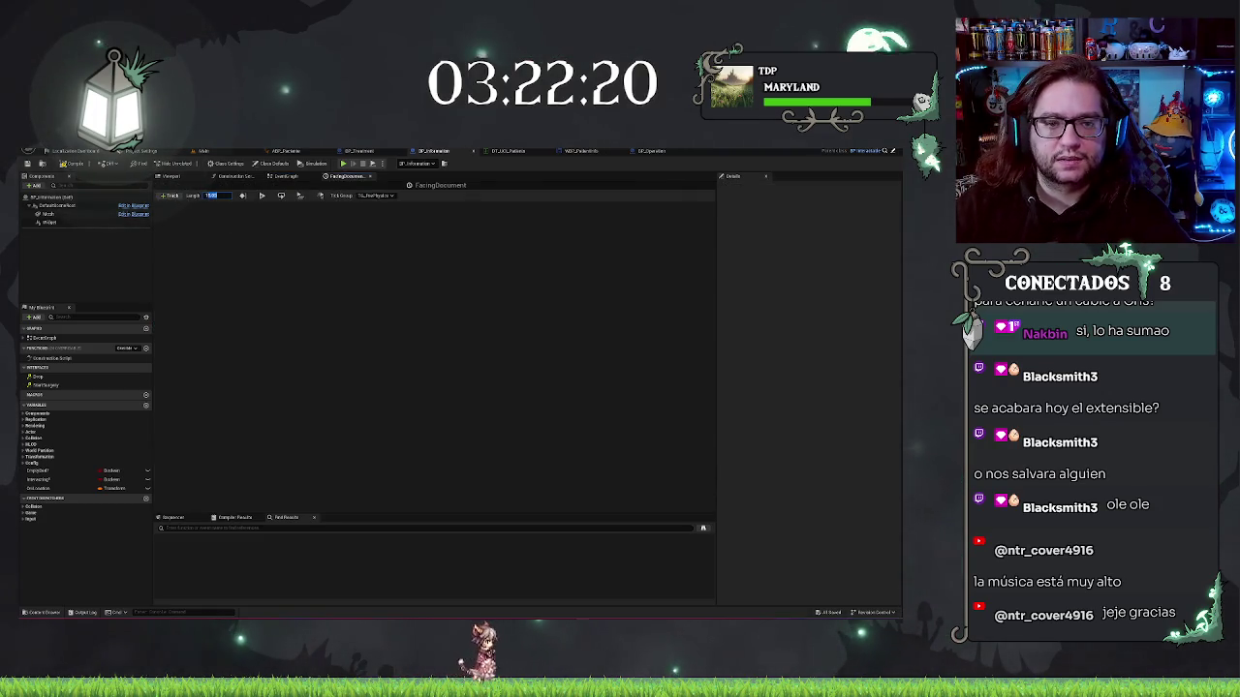
# Add a float track with a key point and assign an existing curve to it
pyautogui.click(169, 195)
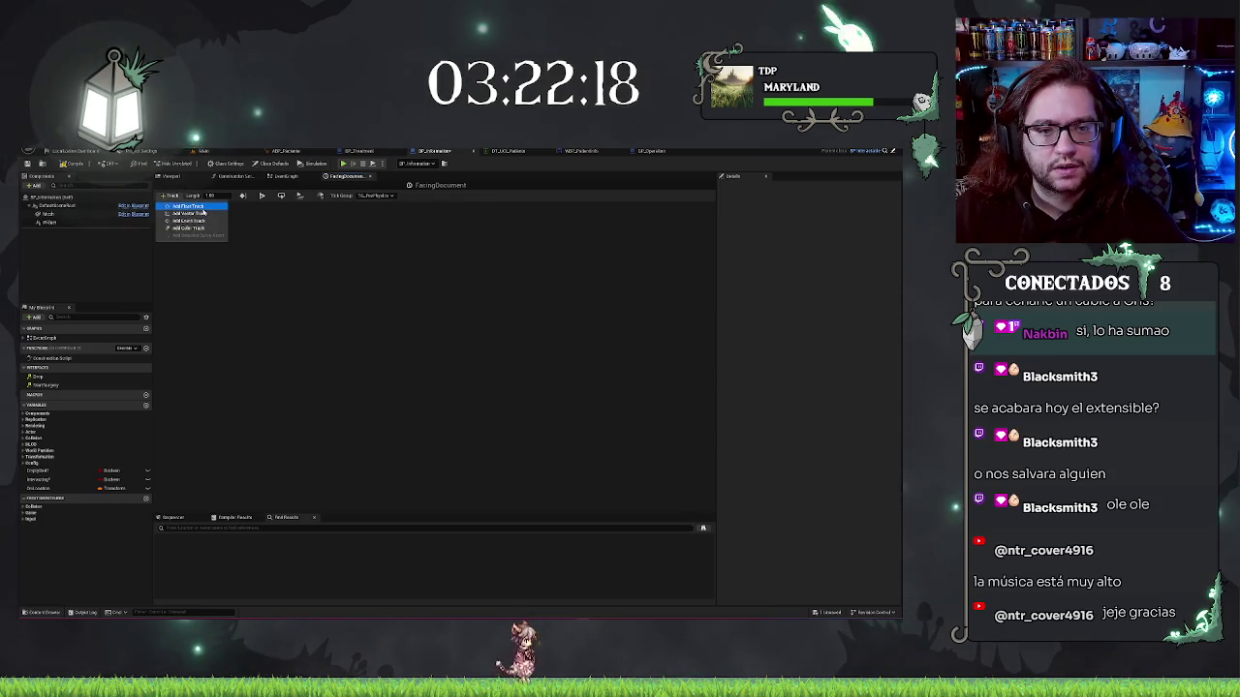
pyautogui.click(193, 205)
pyautogui.click(238, 219)
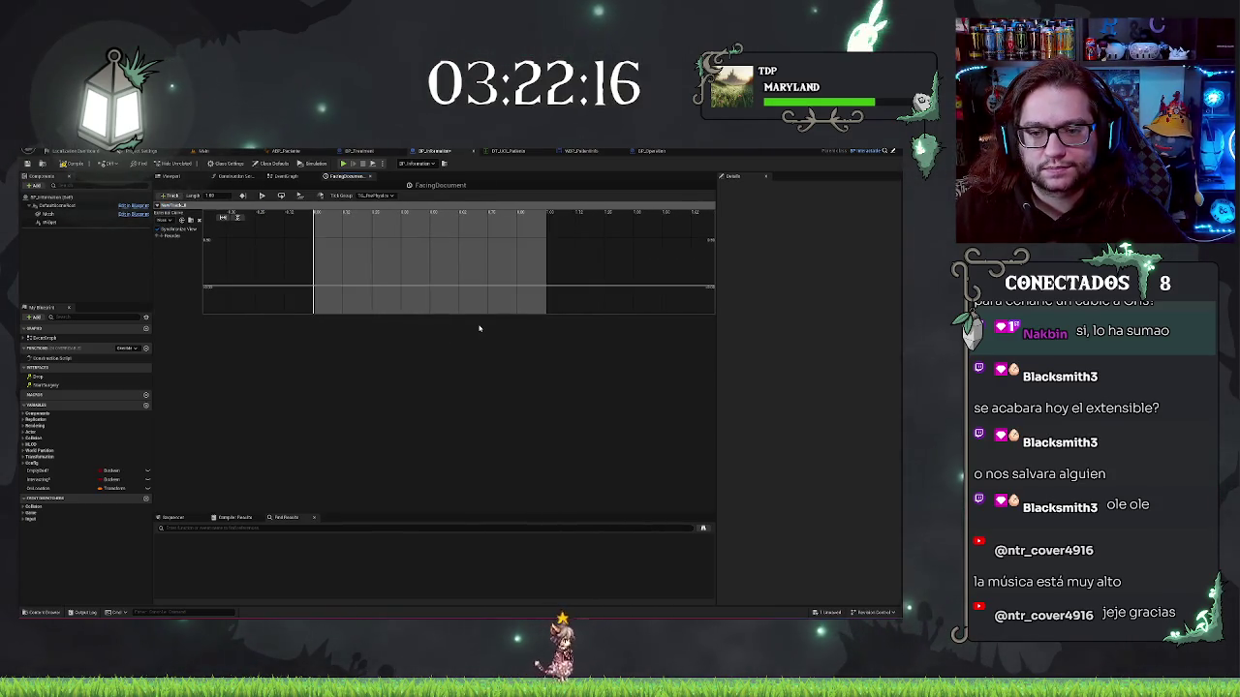
pyautogui.rightClick(341, 276)
pyautogui.click(369, 287)
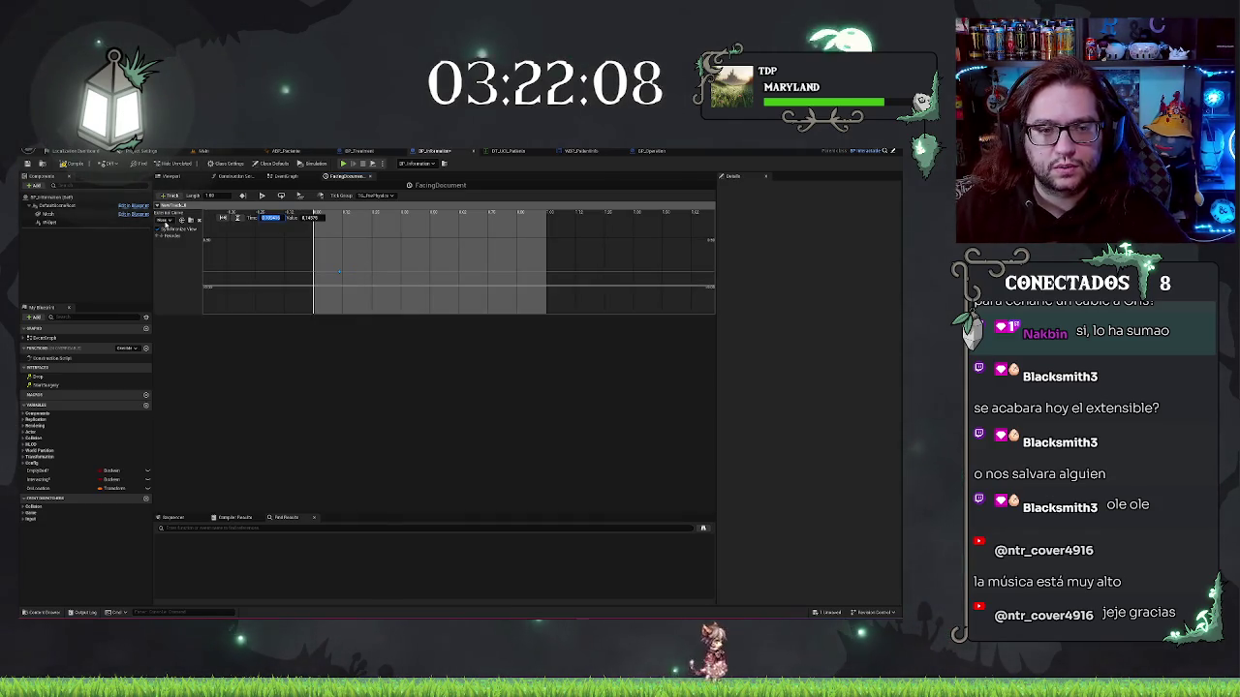
pyautogui.click(164, 222)
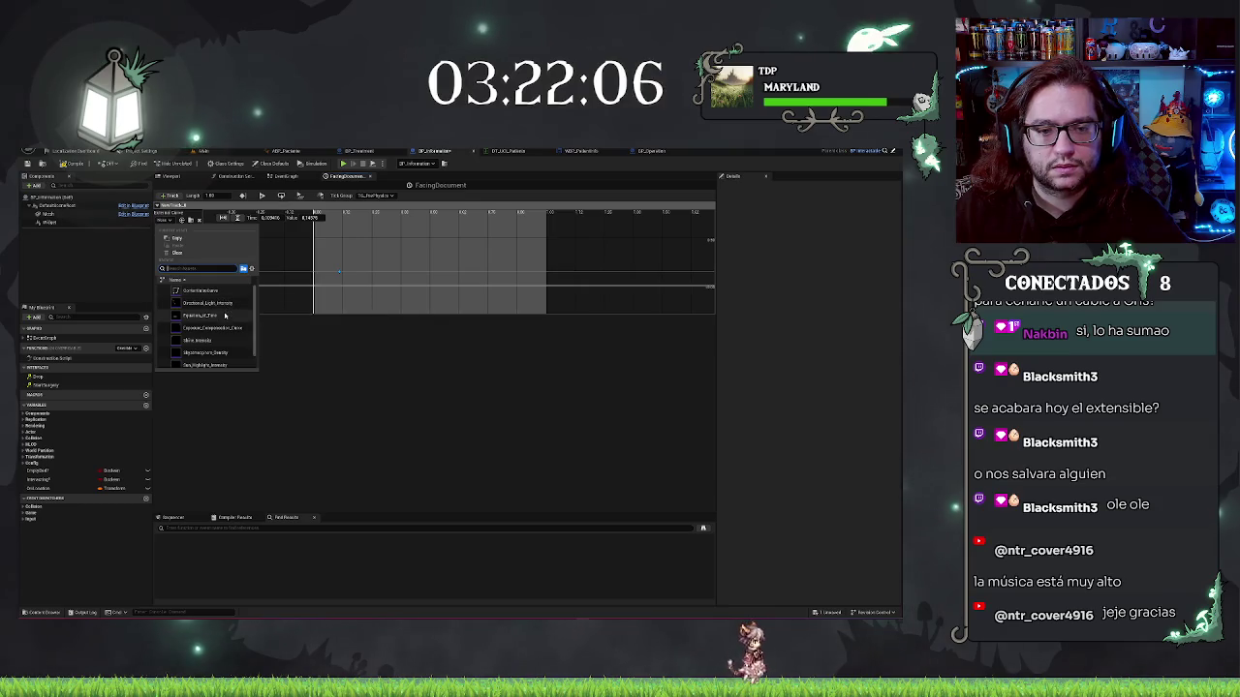
pyautogui.click(204, 290)
# Set the second curve key's time to 1 so the curve rises from 0 to 1
pyautogui.scroll(3, 359, 273)
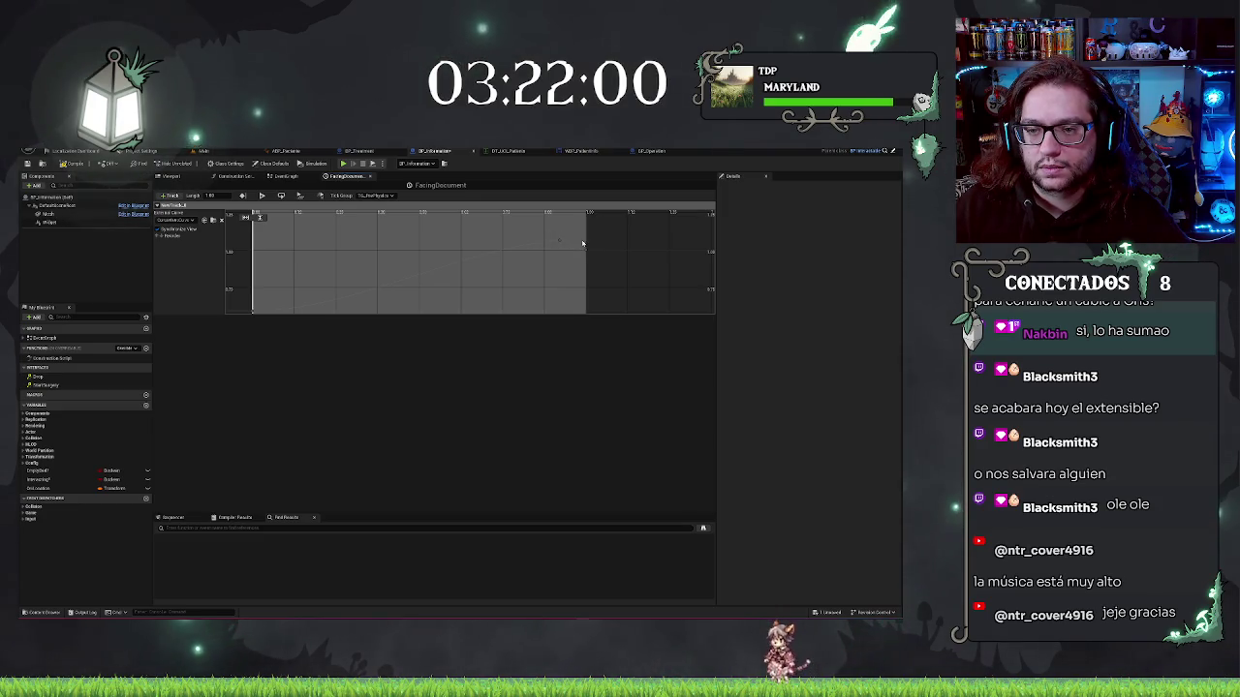
pyautogui.moveTo(465, 265); pyautogui.dragTo(316, 245)
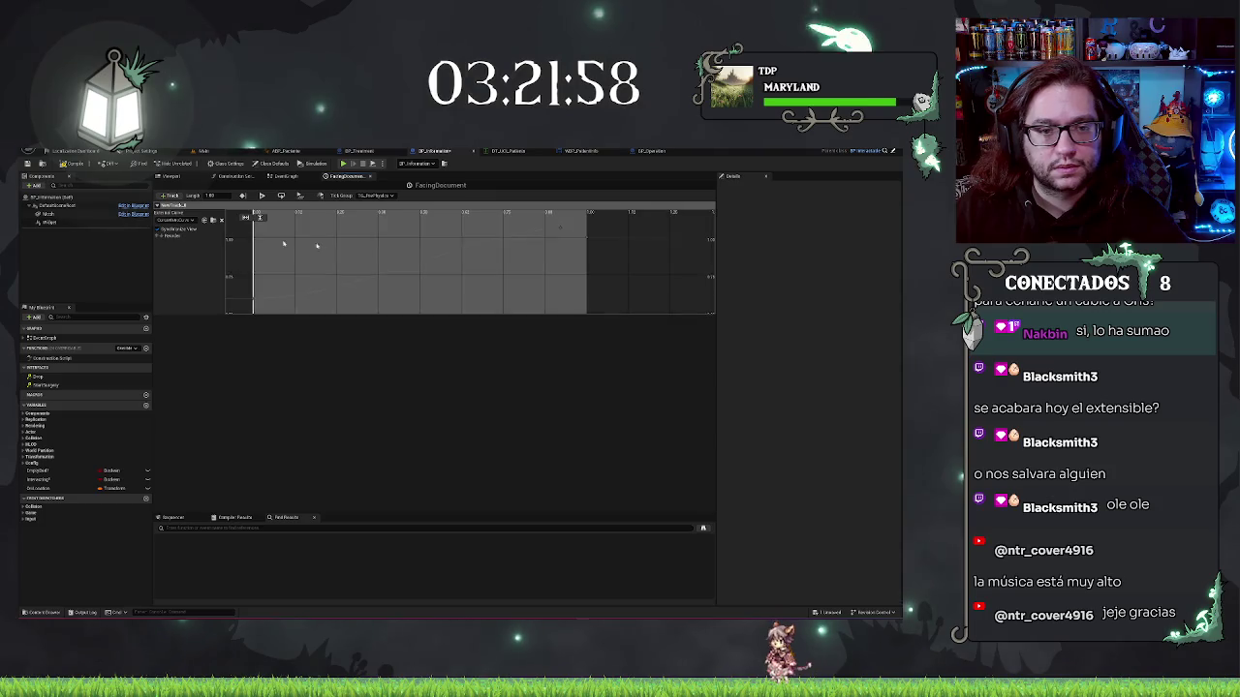
pyautogui.click(224, 221)
pyautogui.scroll(-2, 547, 271)
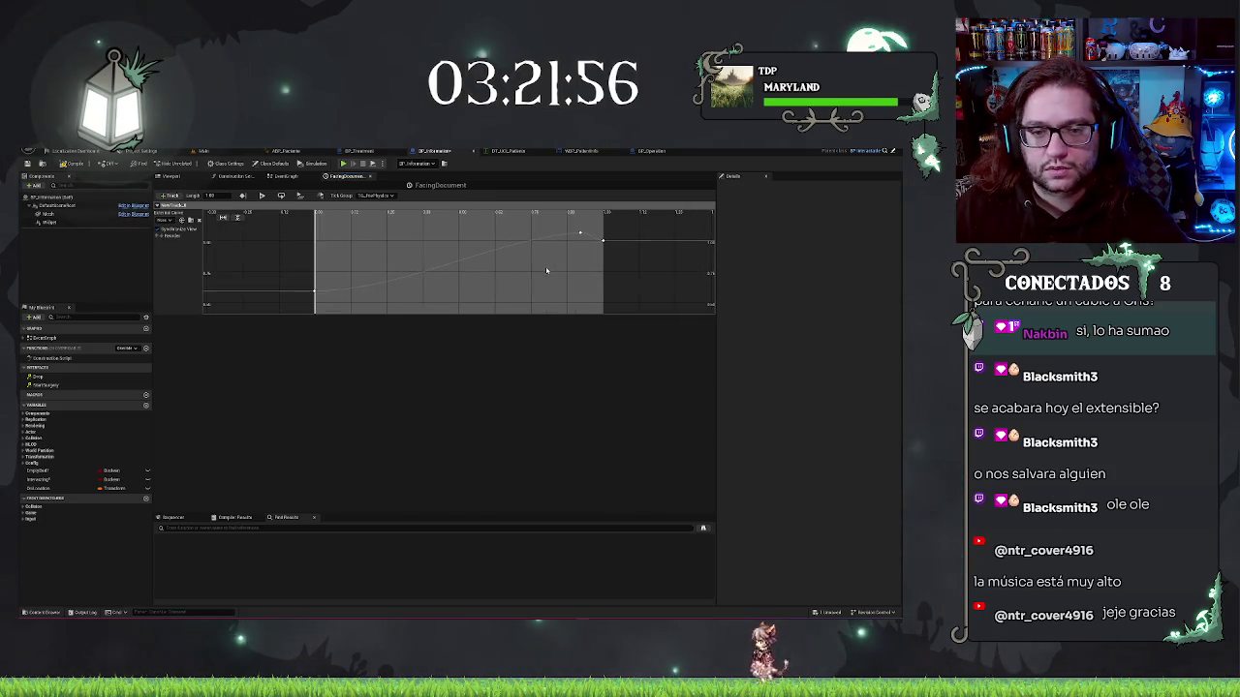
pyautogui.click(622, 251)
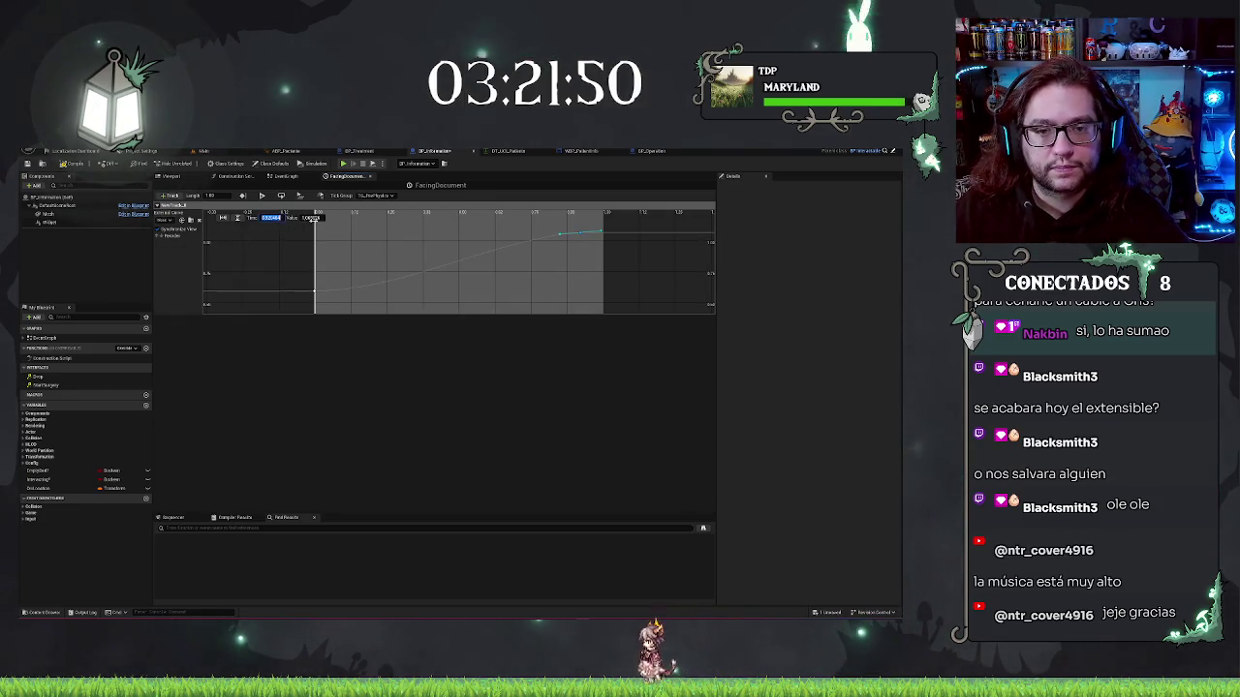
pyautogui.write('1')
pyautogui.press('Return')
pyautogui.click(314, 291)
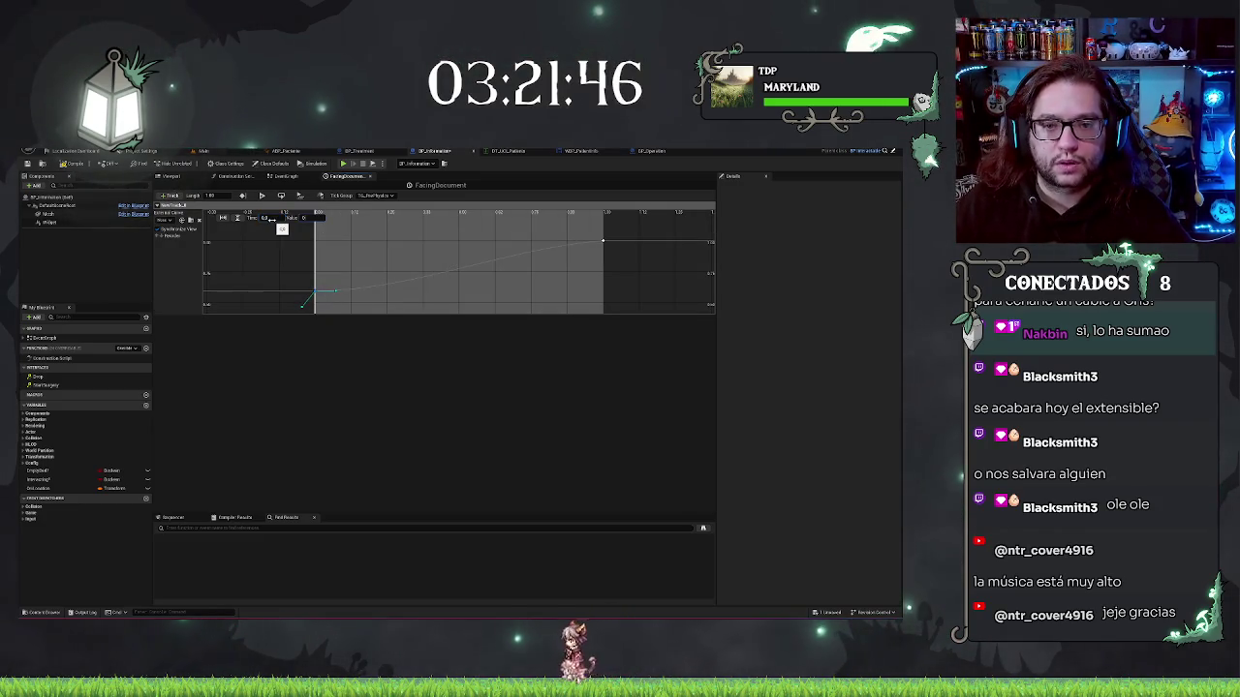
pyautogui.scroll(2, 408, 273)
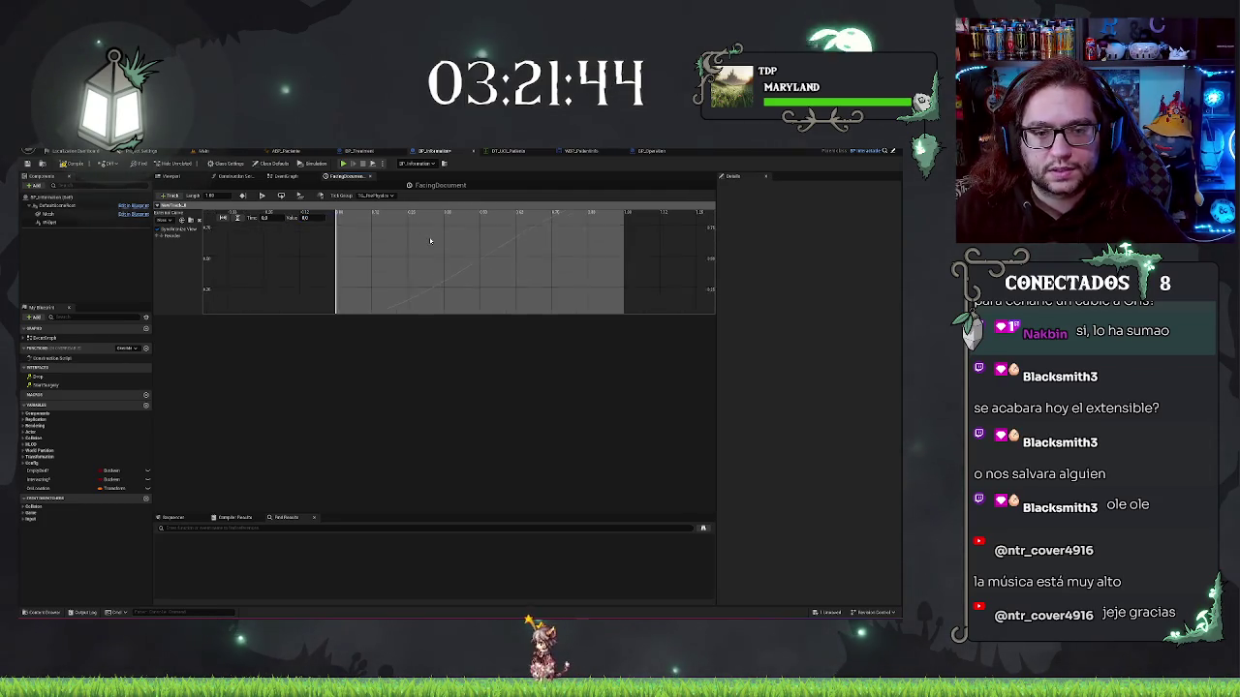
pyautogui.scroll(-4, 484, 271)
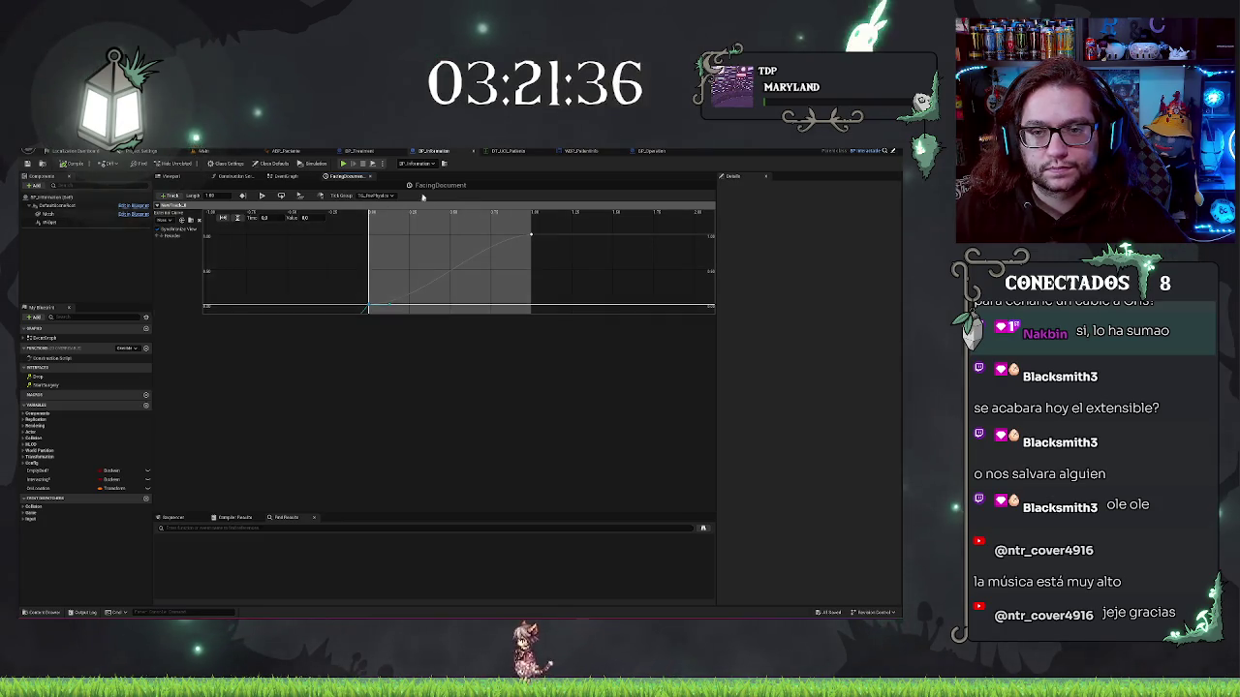
# Rename the FacingDocument float track and return to the event graph
pyautogui.click(369, 177)
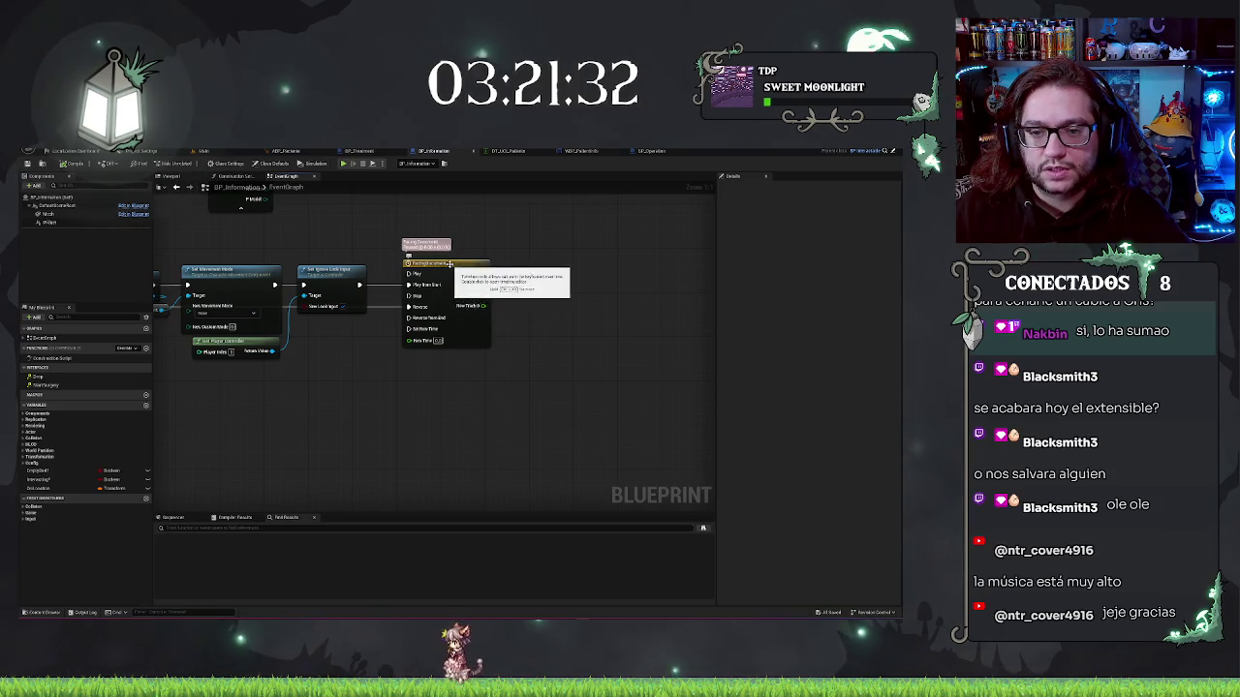
pyautogui.doubleClick(436, 264)
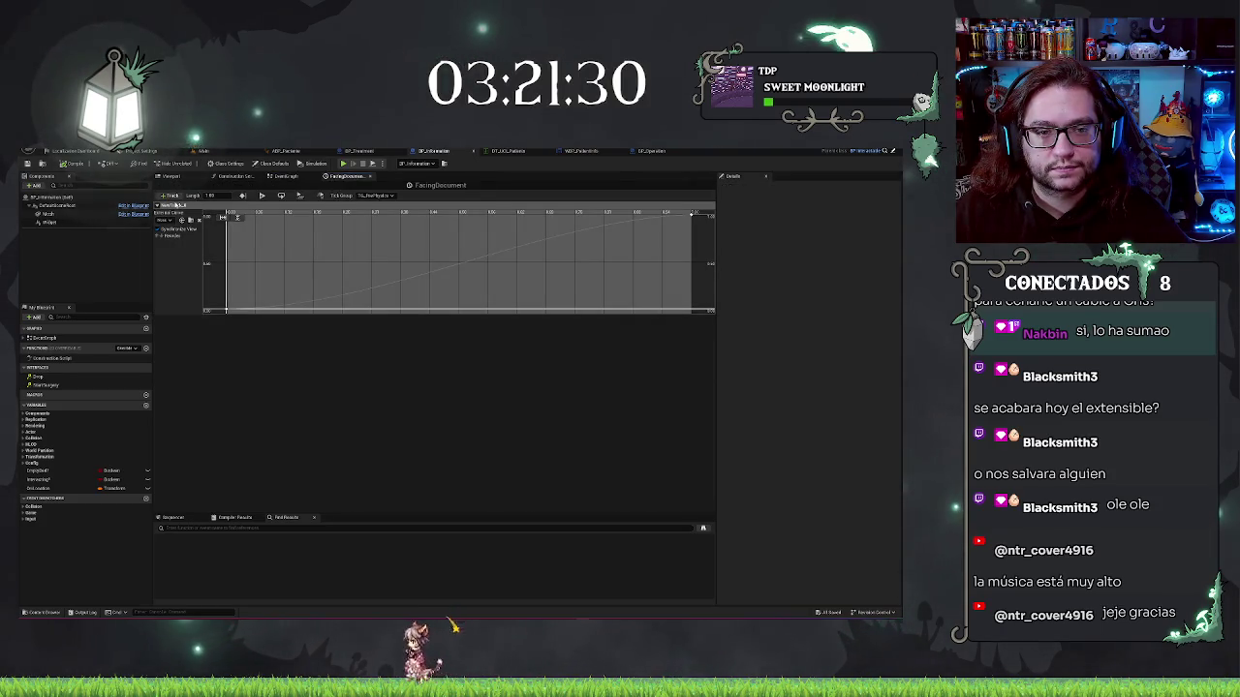
pyautogui.click(179, 208)
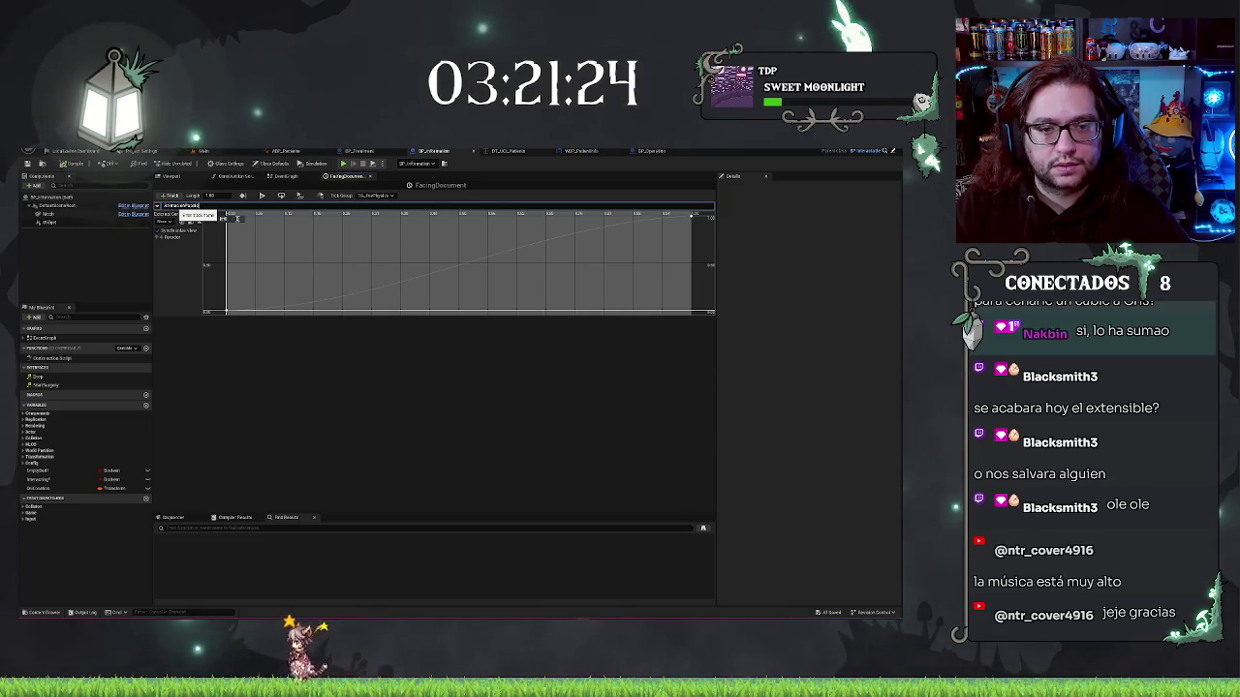
pyautogui.press('Return')
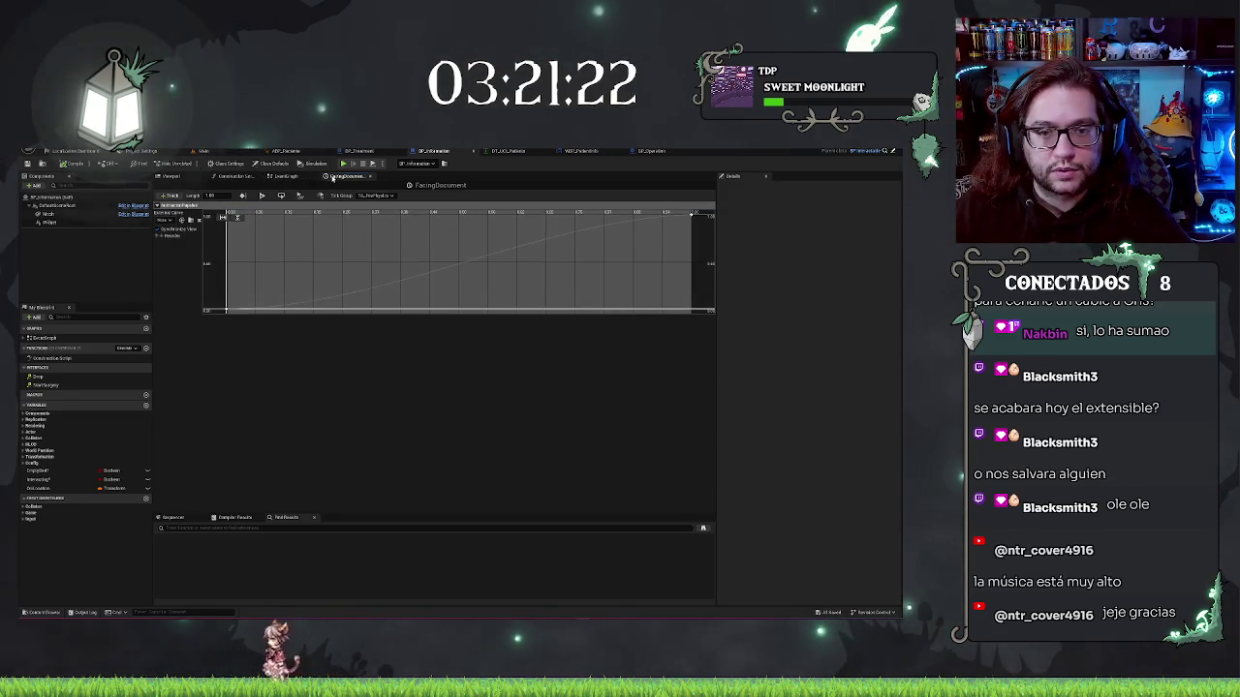
pyautogui.click(370, 177)
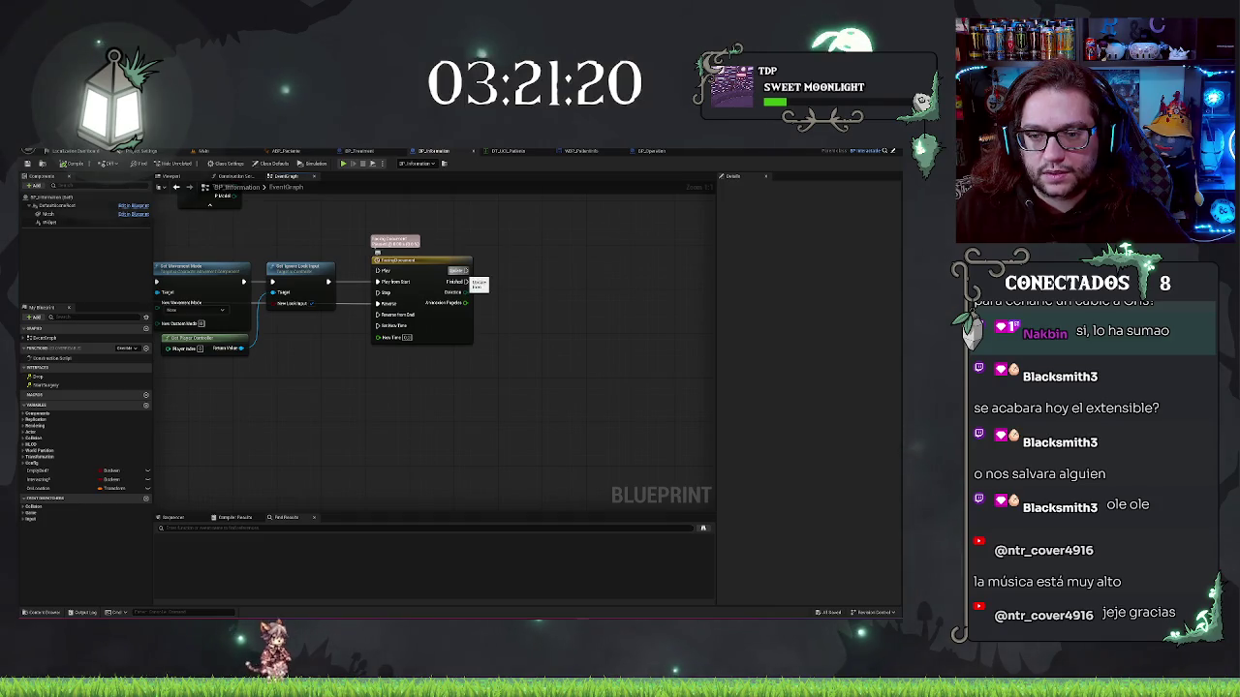
# Add a Self reference node beside the FacingDocument timeline
pyautogui.scroll(2, 470, 282)
pyautogui.scroll(-2, 520, 297)
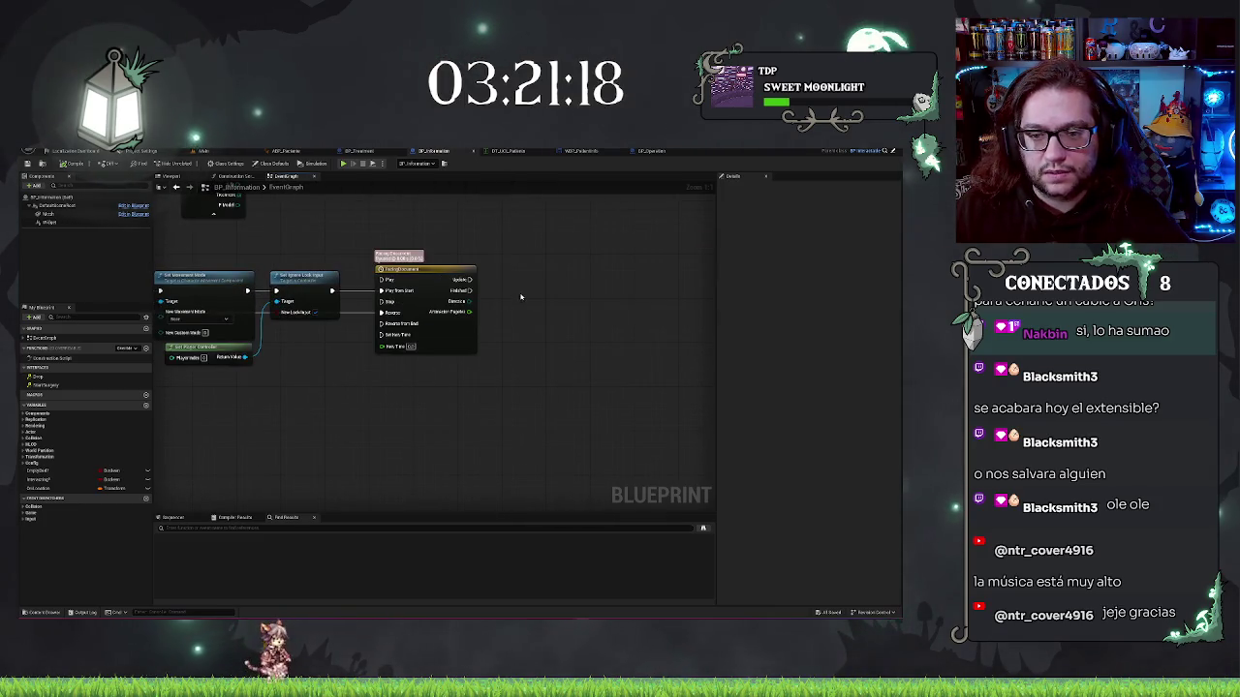
pyautogui.rightClick(520, 298)
pyautogui.write('set')
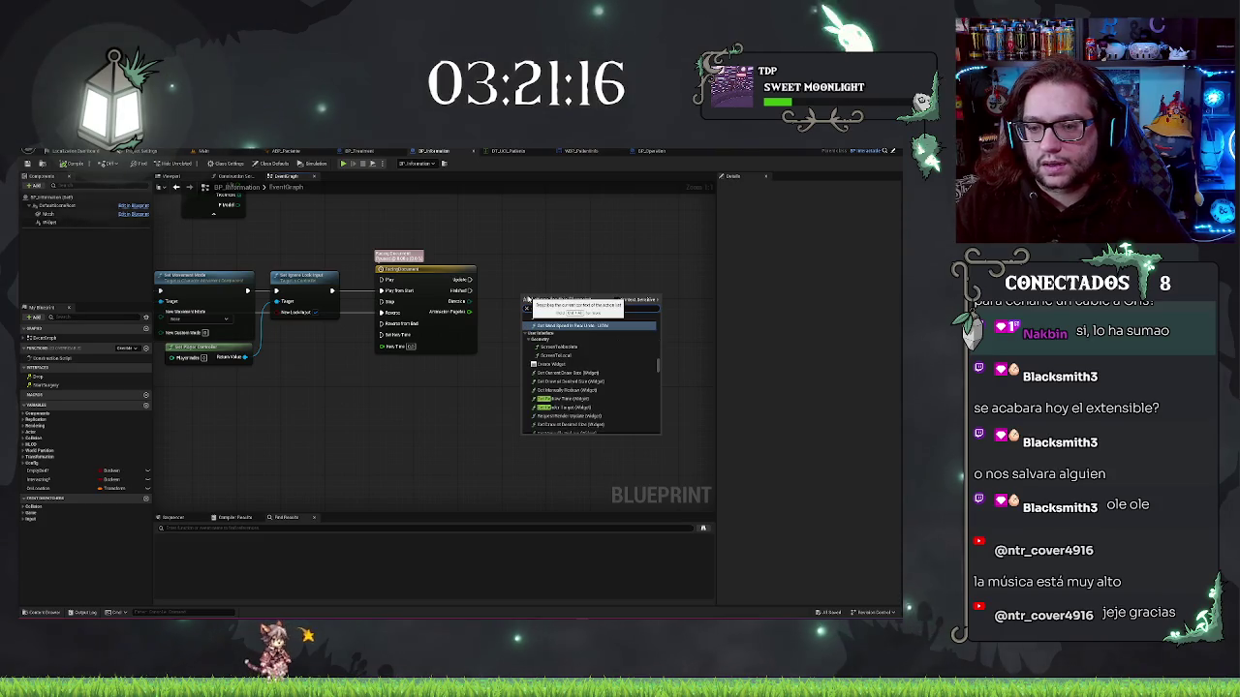
pyautogui.write(' ref')
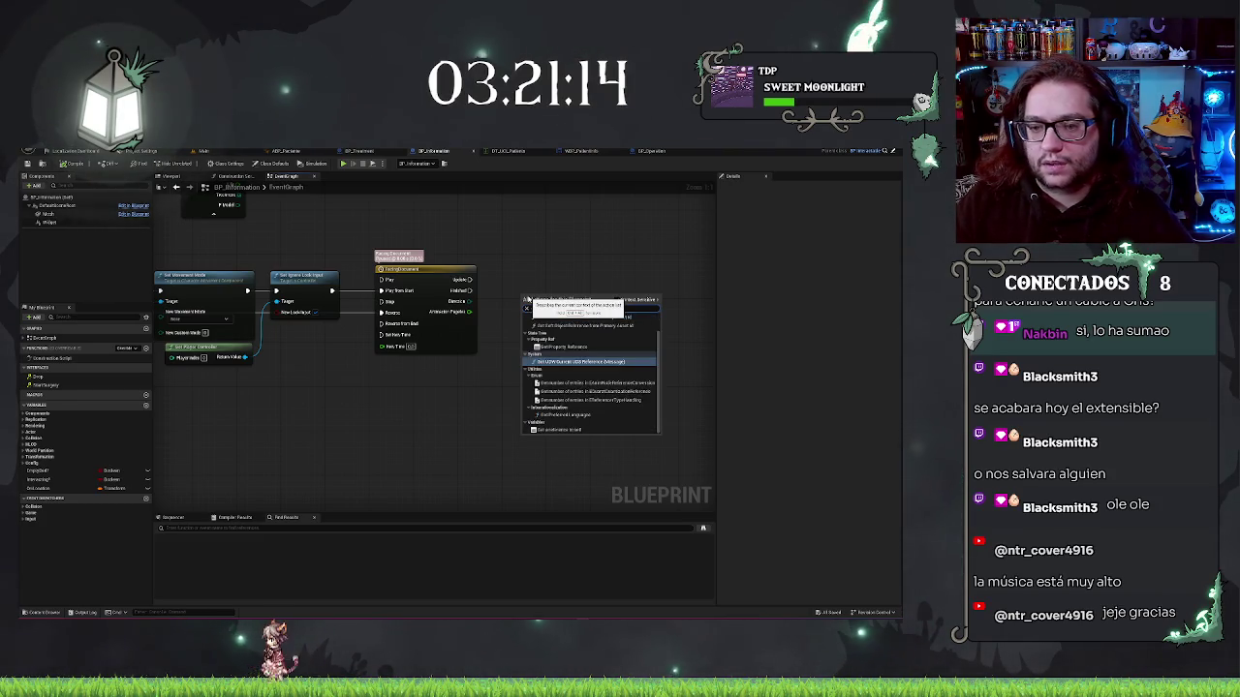
pyautogui.write('e')
pyautogui.hotkey('ctrl', 'a')
pyautogui.write('left')
pyautogui.hotkey('ctrl', 'a')
pyautogui.press('BackSpace')
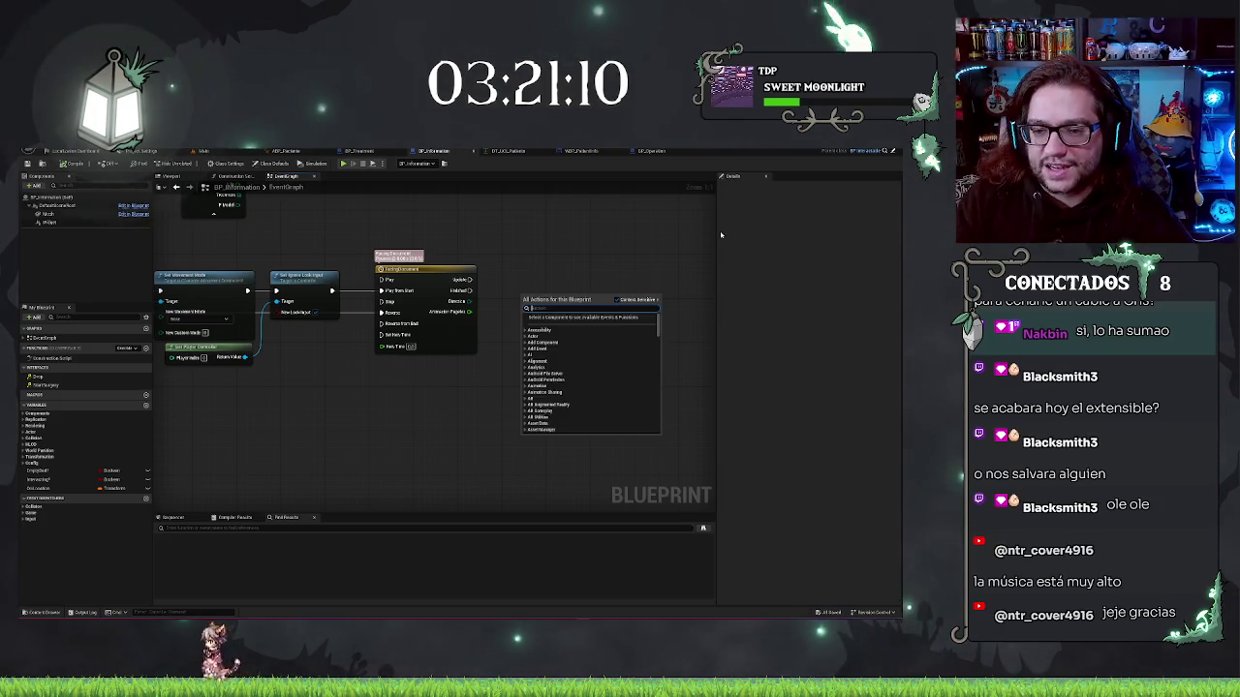
pyautogui.write('left')
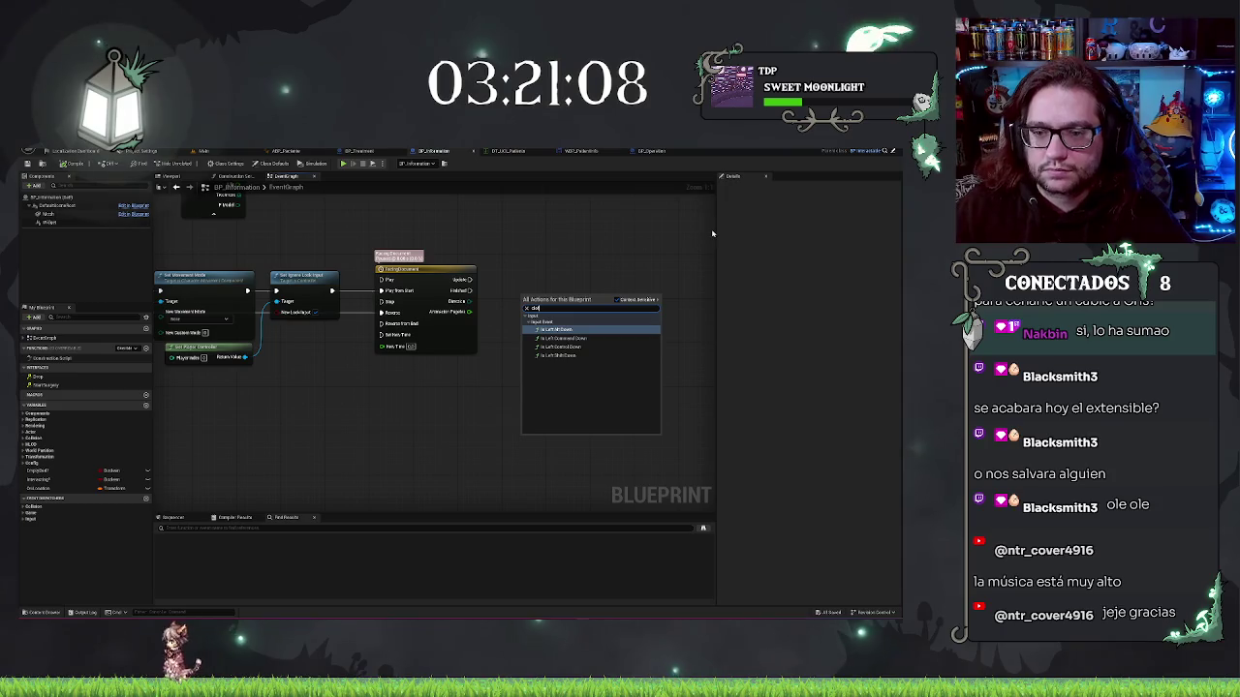
pyautogui.hotkey('ctrl', 'a')
pyautogui.write('soft')
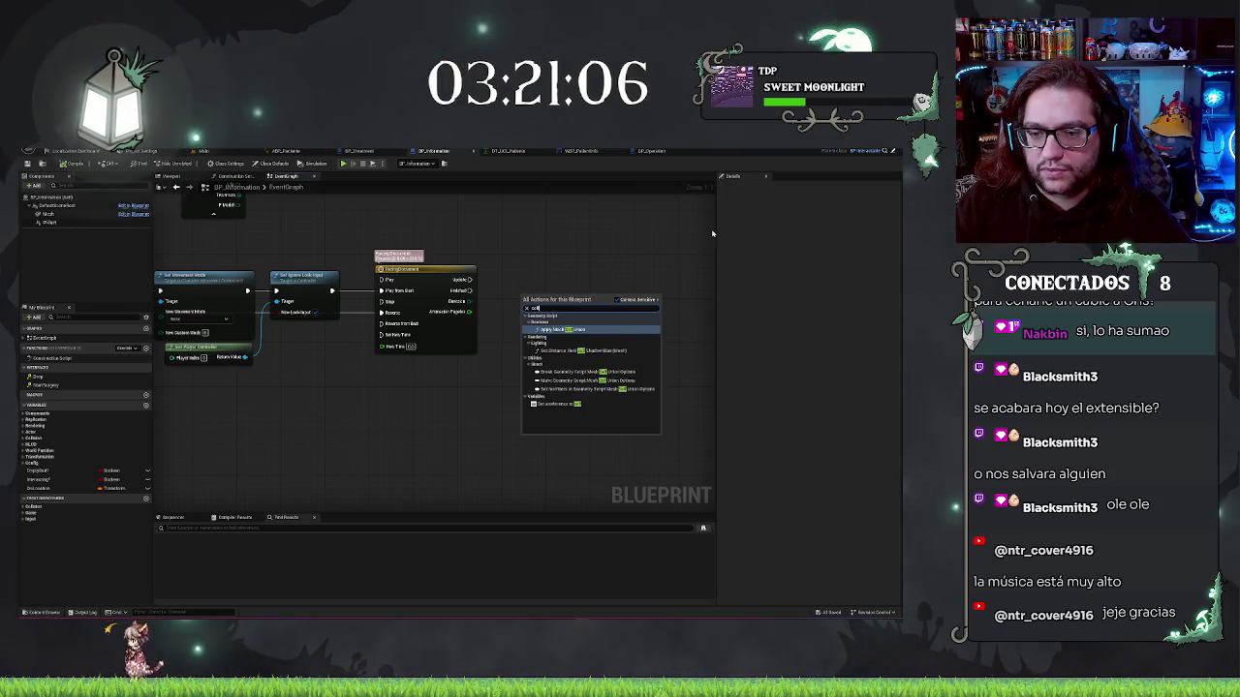
pyautogui.click(552, 404)
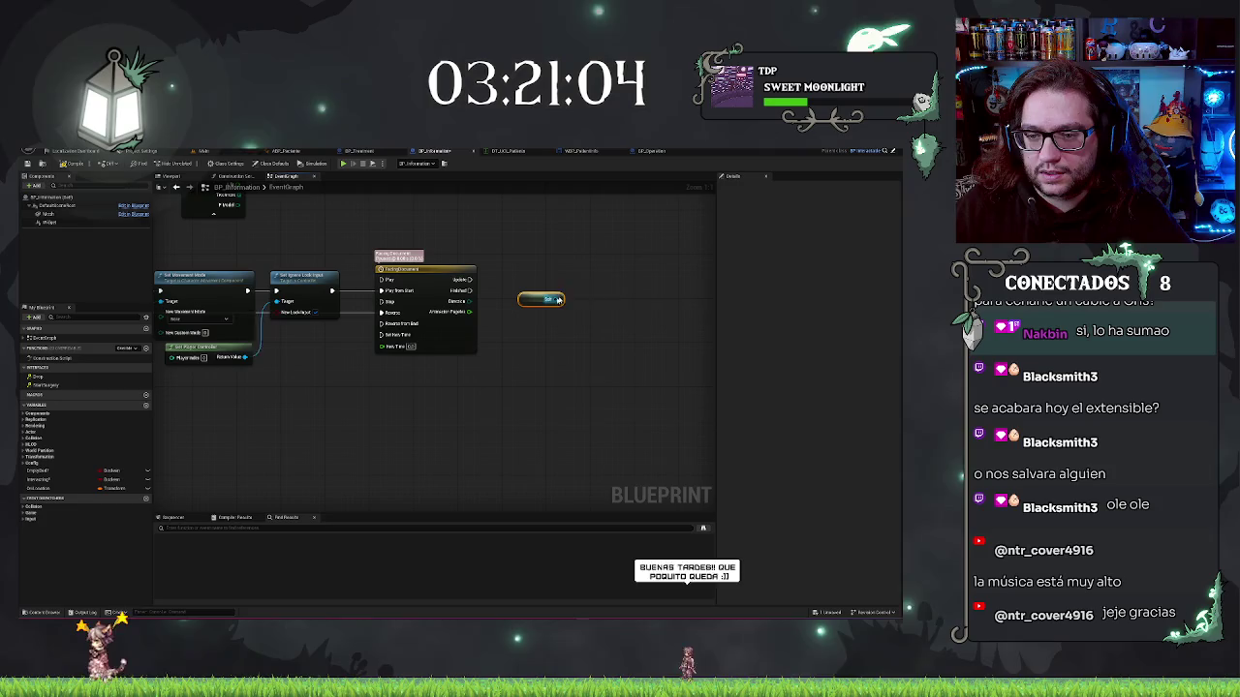
# Add a Set Actor Location node wired from Self, then select both nodes
pyautogui.moveTo(562, 298); pyautogui.dragTo(580, 288)
pyautogui.write('ud')
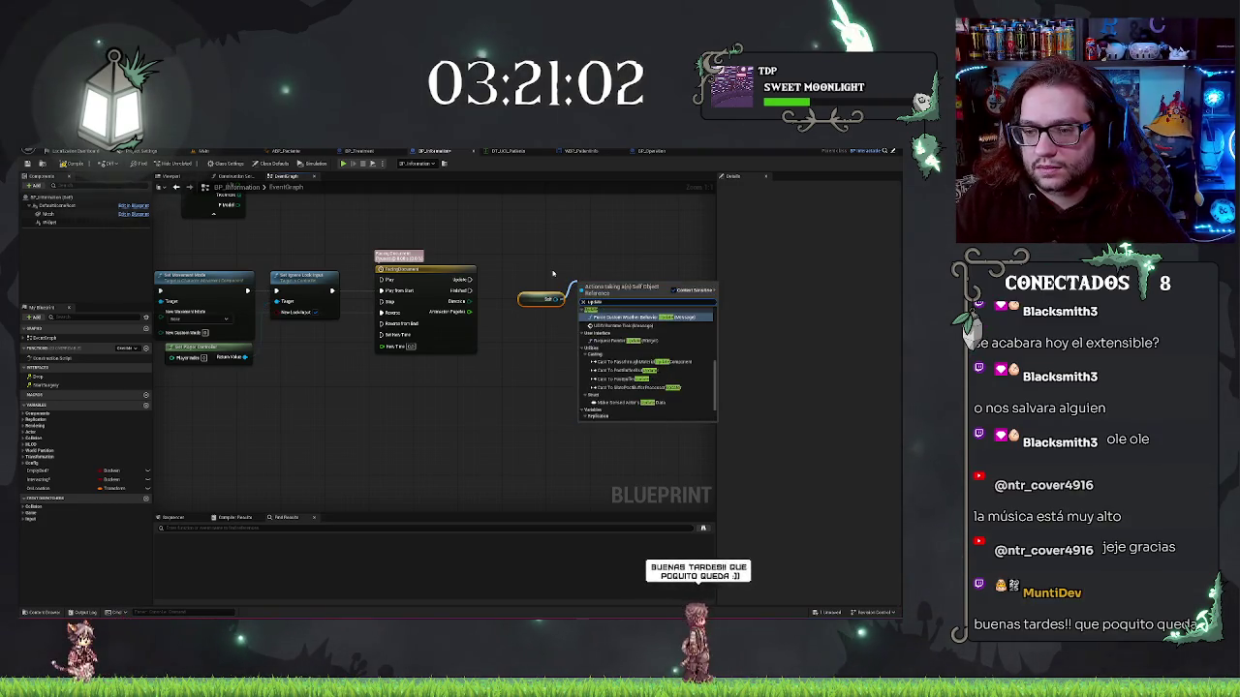
pyautogui.write('date te')
pyautogui.hotkey('ctrl', 'a')
pyautogui.write('set vis')
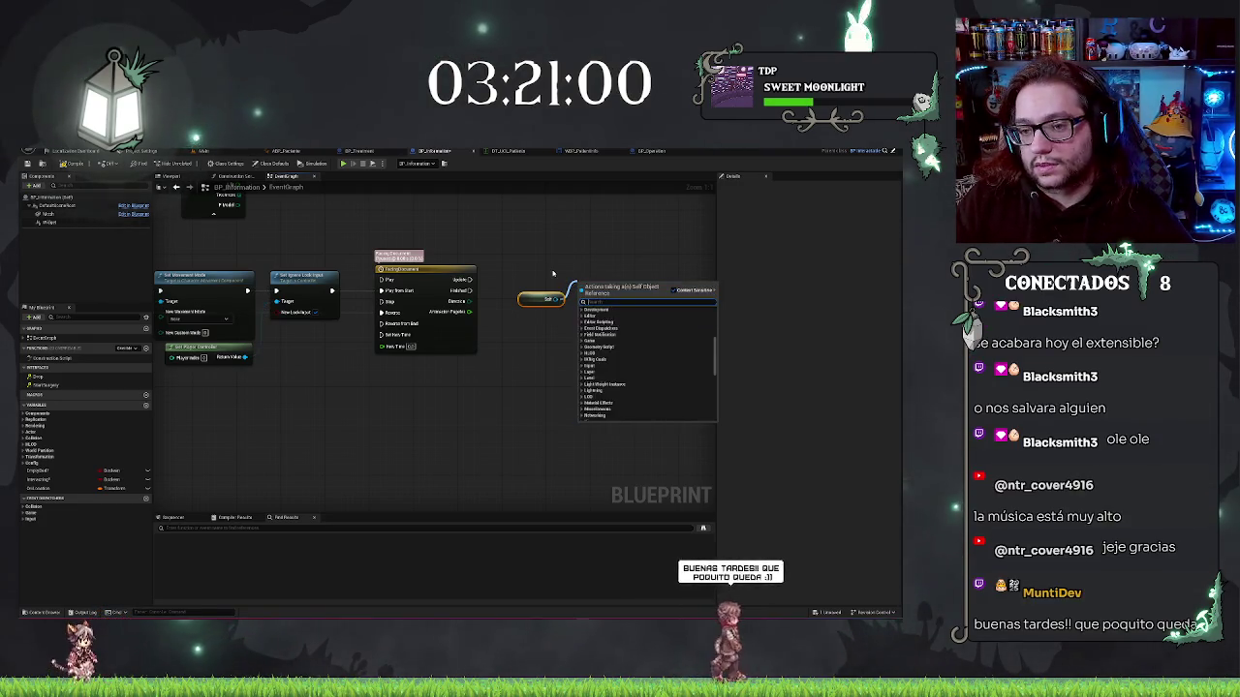
pyautogui.press('BackSpace')
pyautogui.press('BackSpace')
pyautogui.press('BackSpace')
pyautogui.write('actor location')
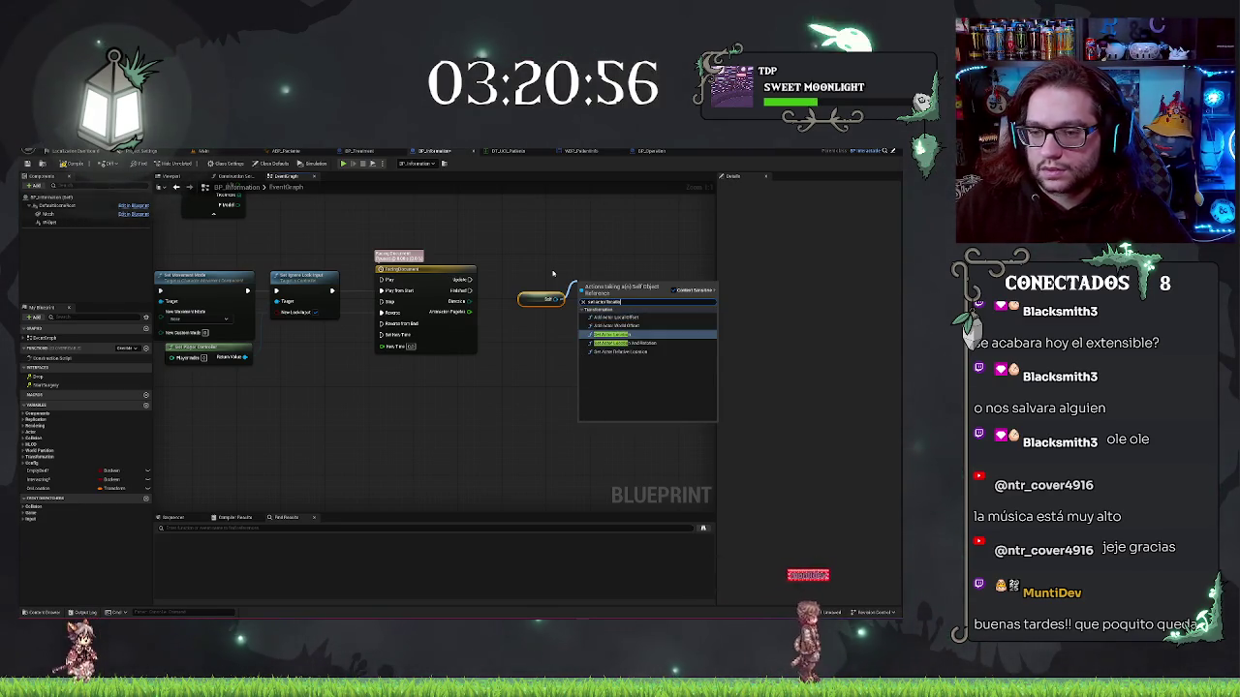
pyautogui.press('Return')
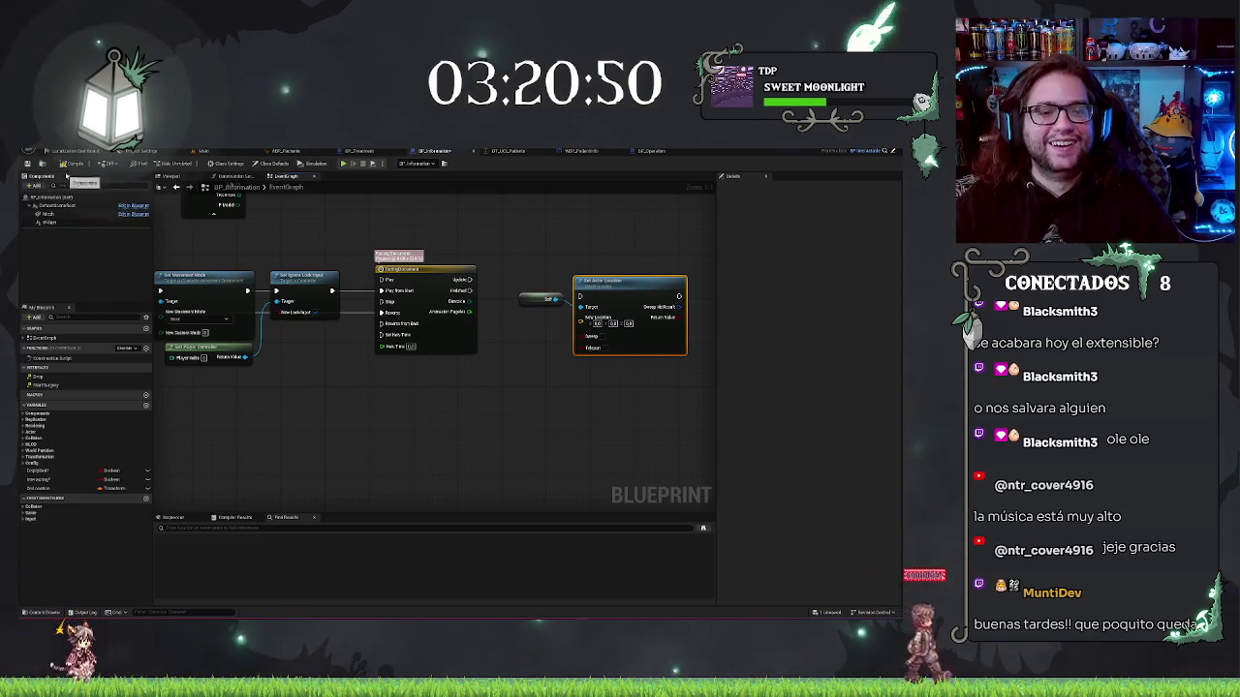
pyautogui.click(525, 247)
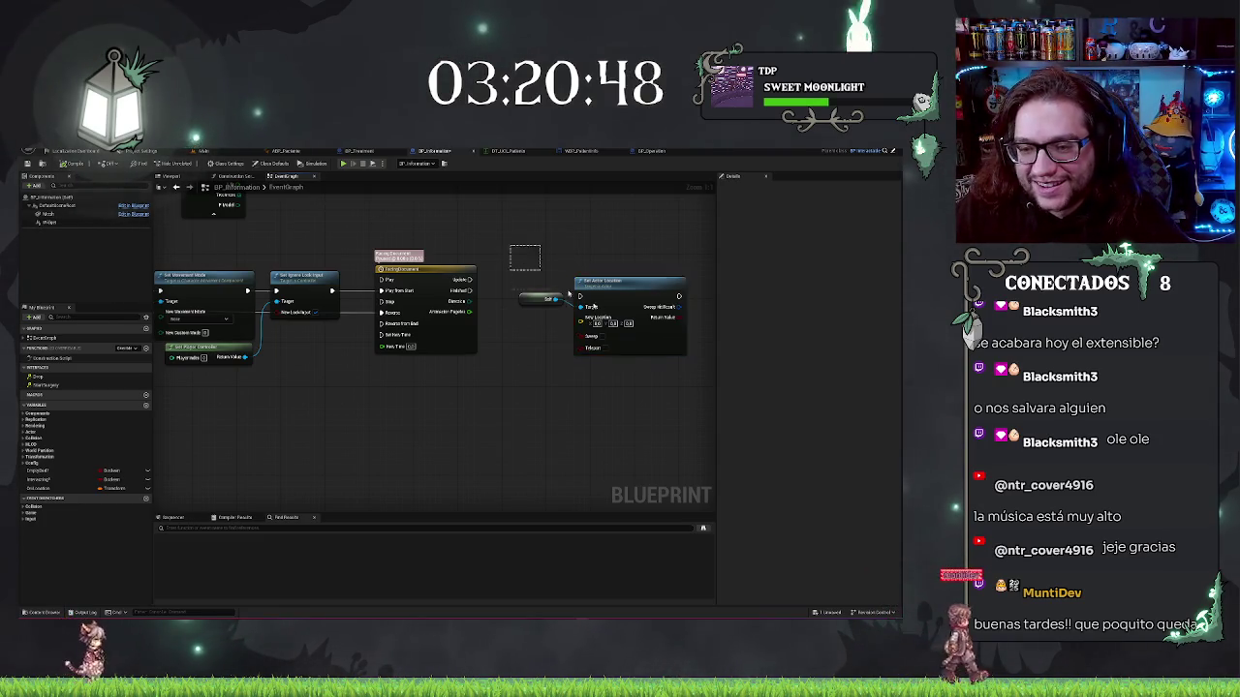
pyautogui.moveTo(559, 259); pyautogui.dragTo(616, 337)
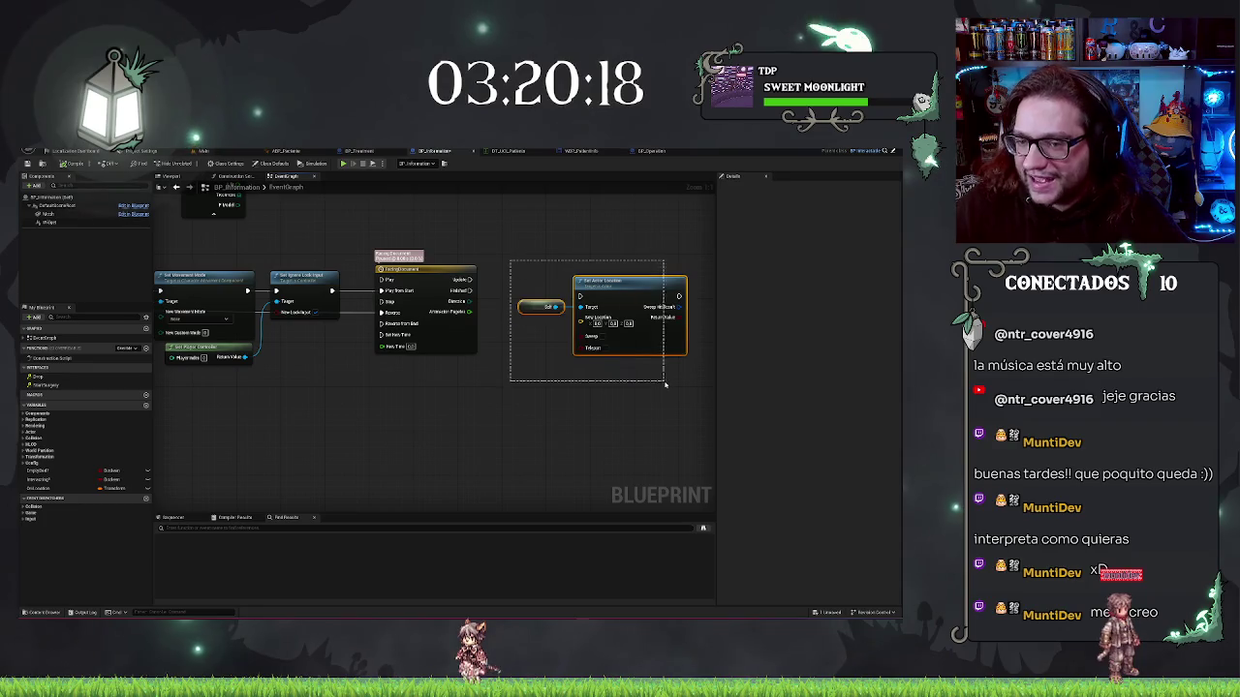
# Raise the Self and Set Actor Location nodes, then add a Busy? getter near Event Interact
pyautogui.moveTo(657, 284); pyautogui.dragTo(634, 267)
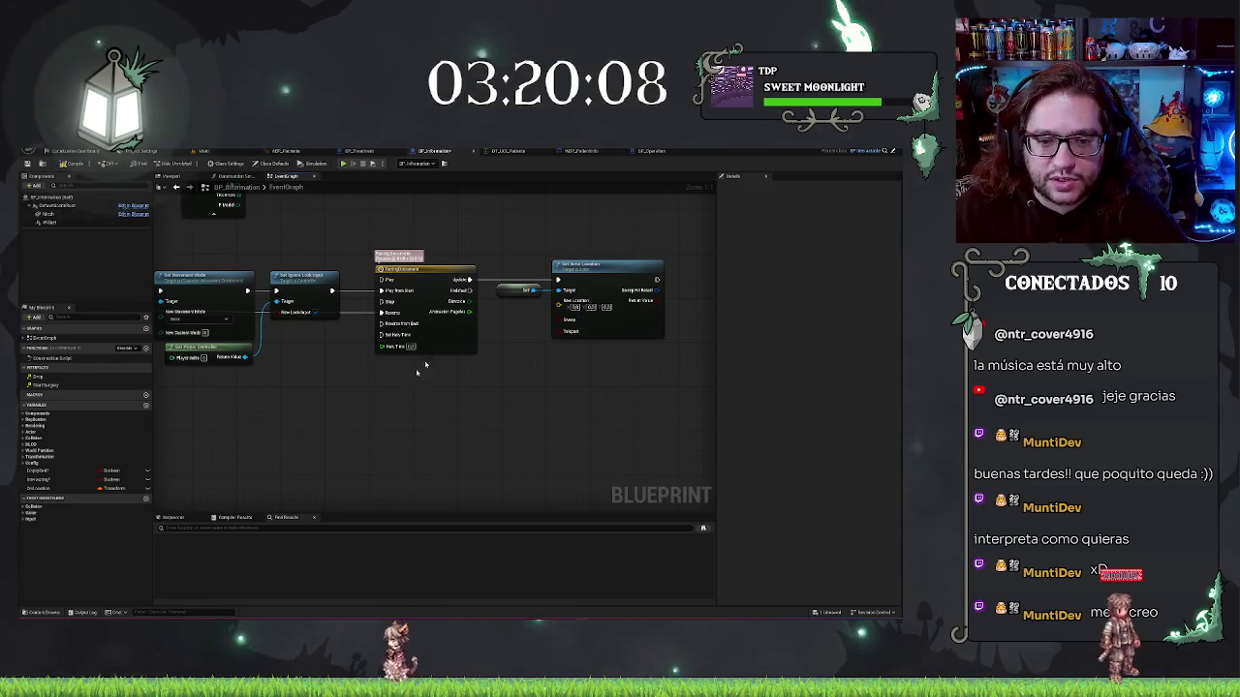
pyautogui.doubleClick(136, 388)
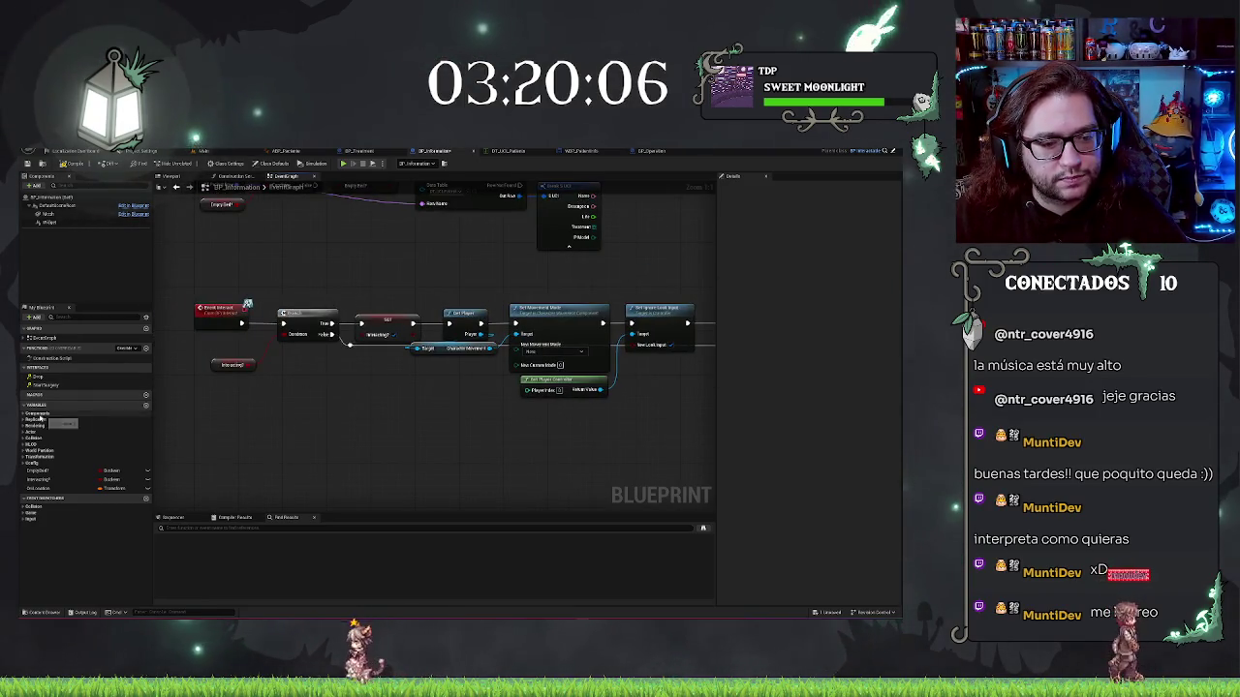
pyautogui.rightClick(292, 436)
pyautogui.write('get busy')
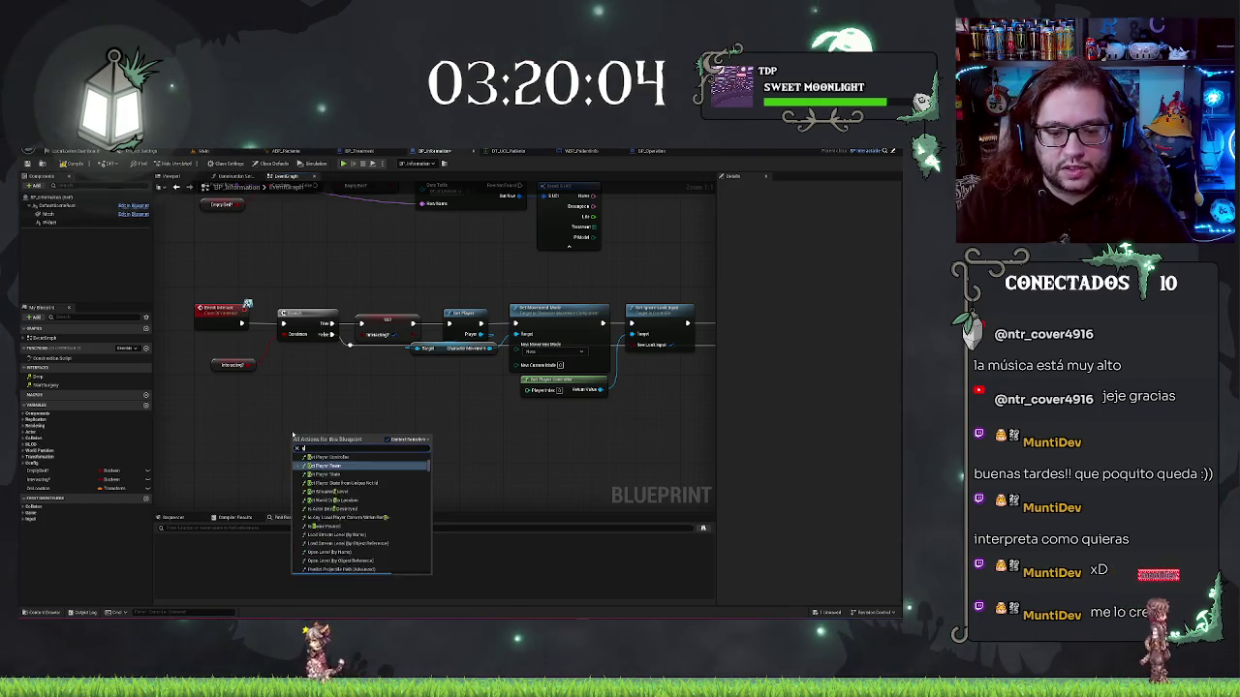
pyautogui.press('Return')
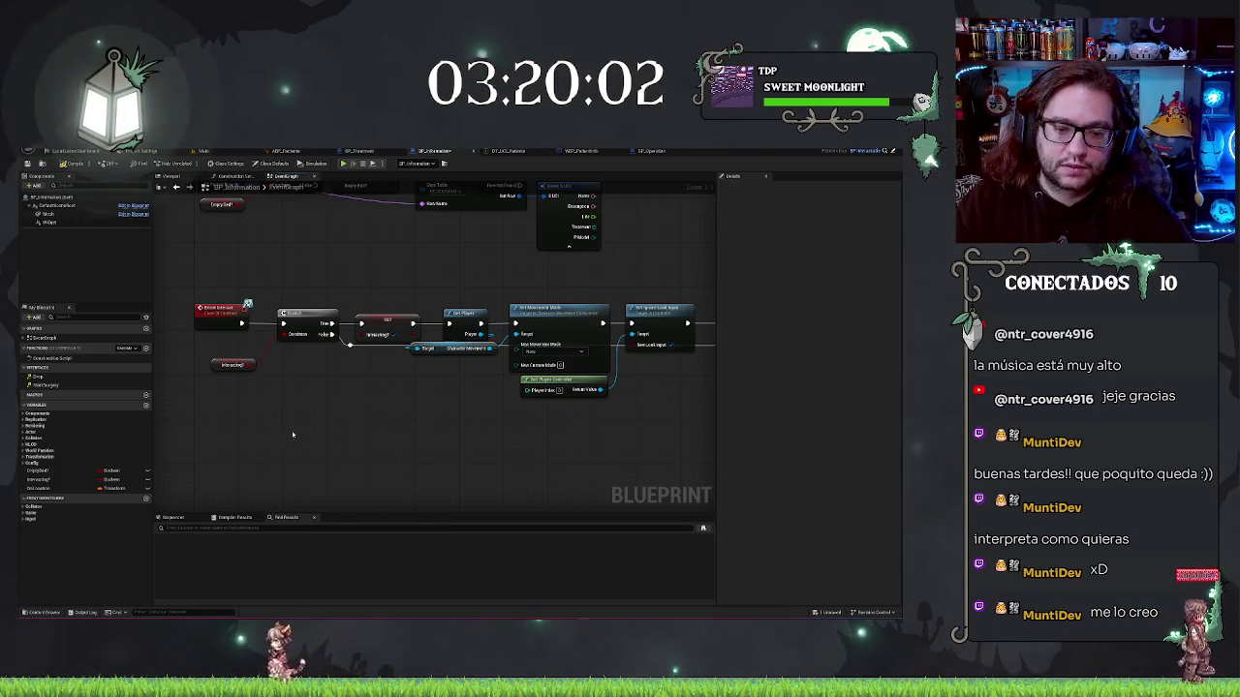
# Shift the interact chain right and paste a node below the Busy? getter
pyautogui.moveTo(257, 310); pyautogui.dragTo(742, 402)
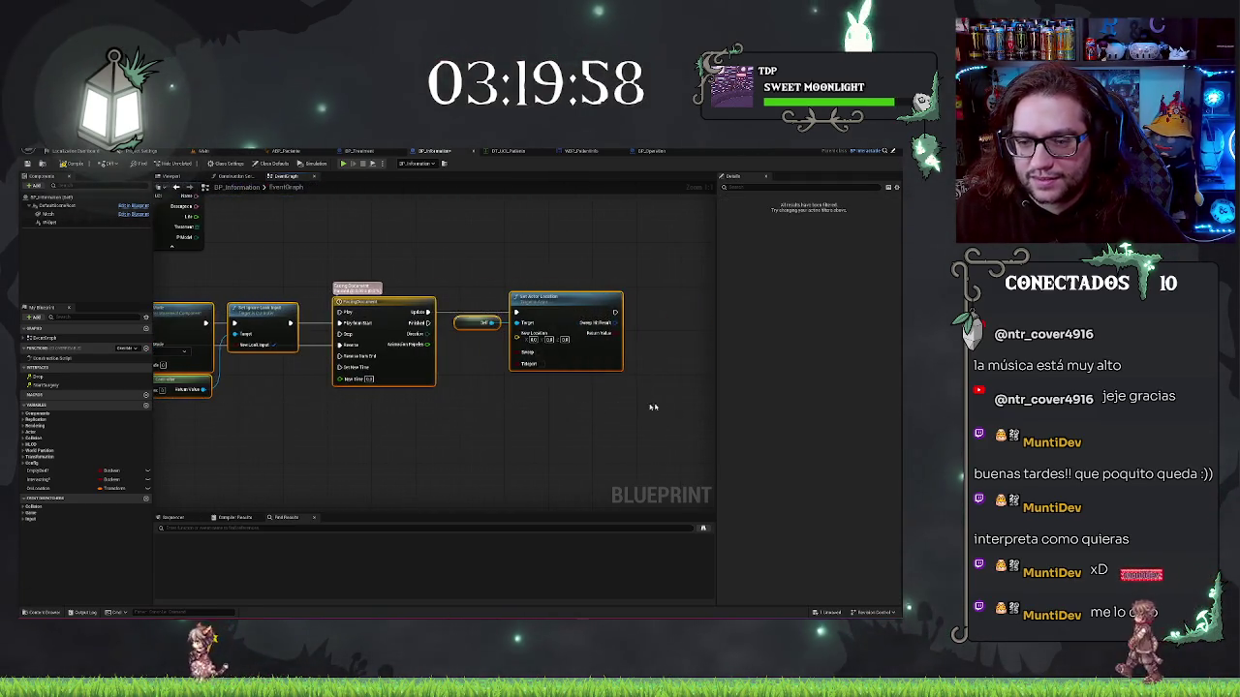
pyautogui.scroll(-3, 481, 436)
pyautogui.moveTo(480, 401); pyautogui.dragTo(531, 401)
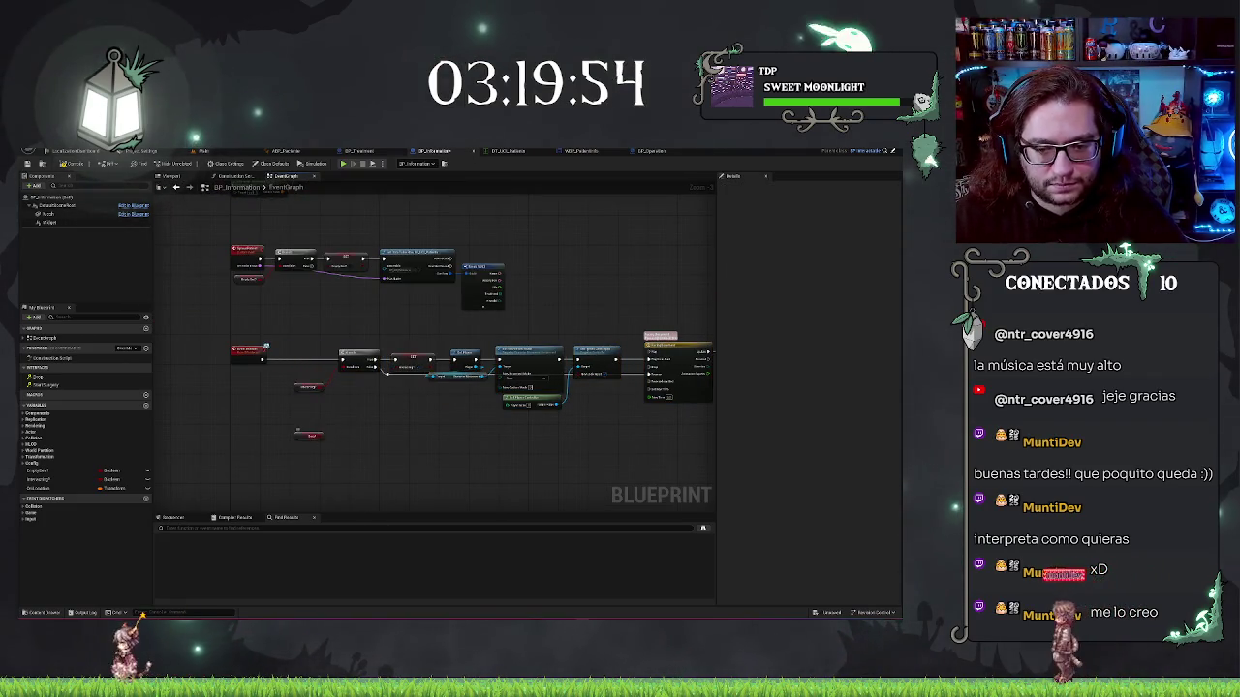
pyautogui.hotkey('ctrl', 'v')
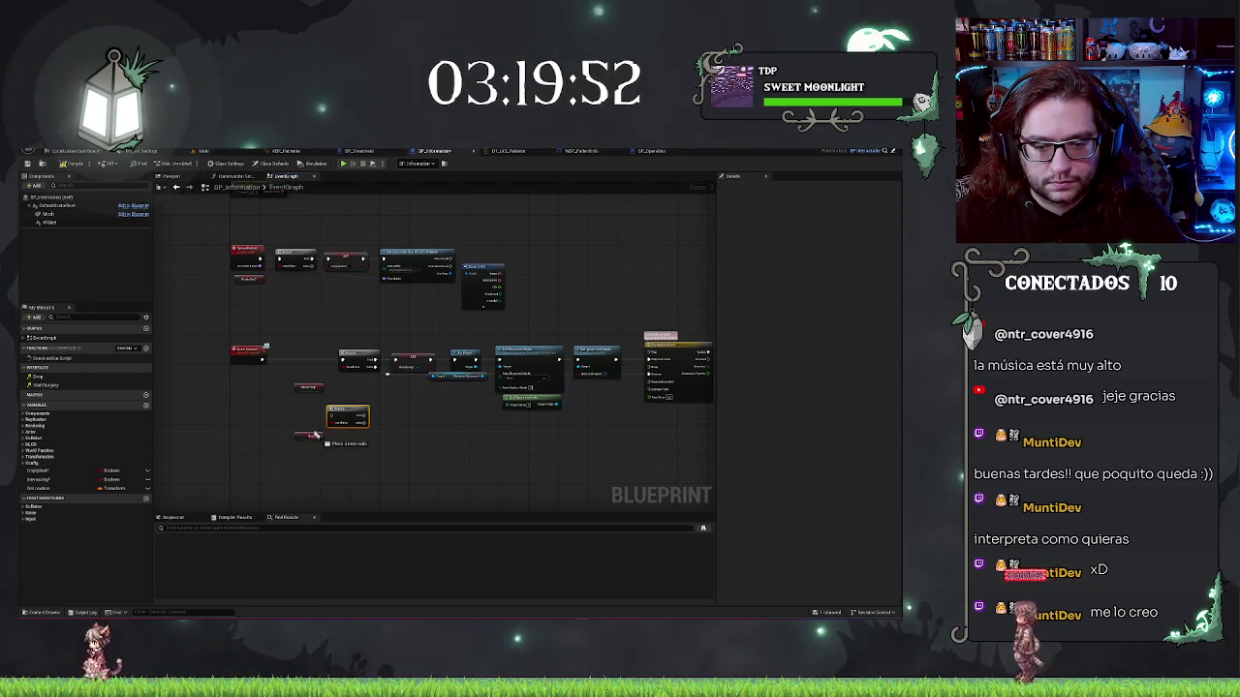
# Feed a NOT node into the Branch condition and connect Event Interact's execution to the Branch
pyautogui.rightClick(300, 432)
pyautogui.write('not')
pyautogui.press('Return')
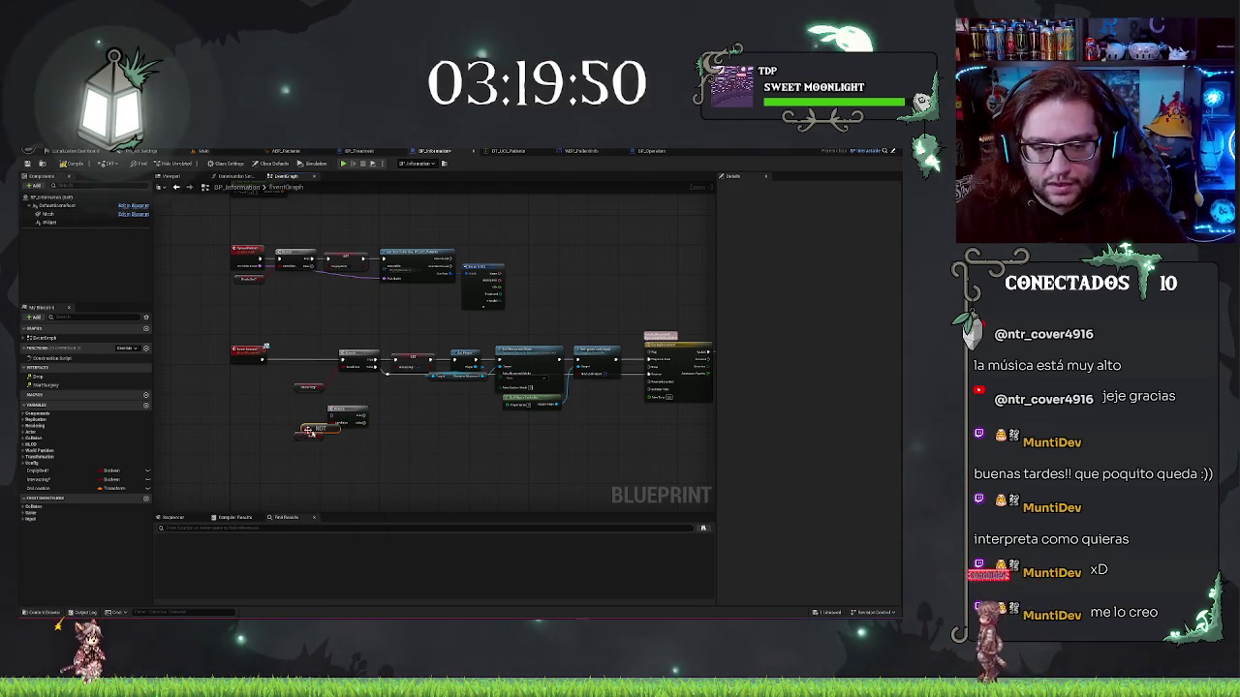
pyautogui.moveTo(338, 431); pyautogui.dragTo(342, 424)
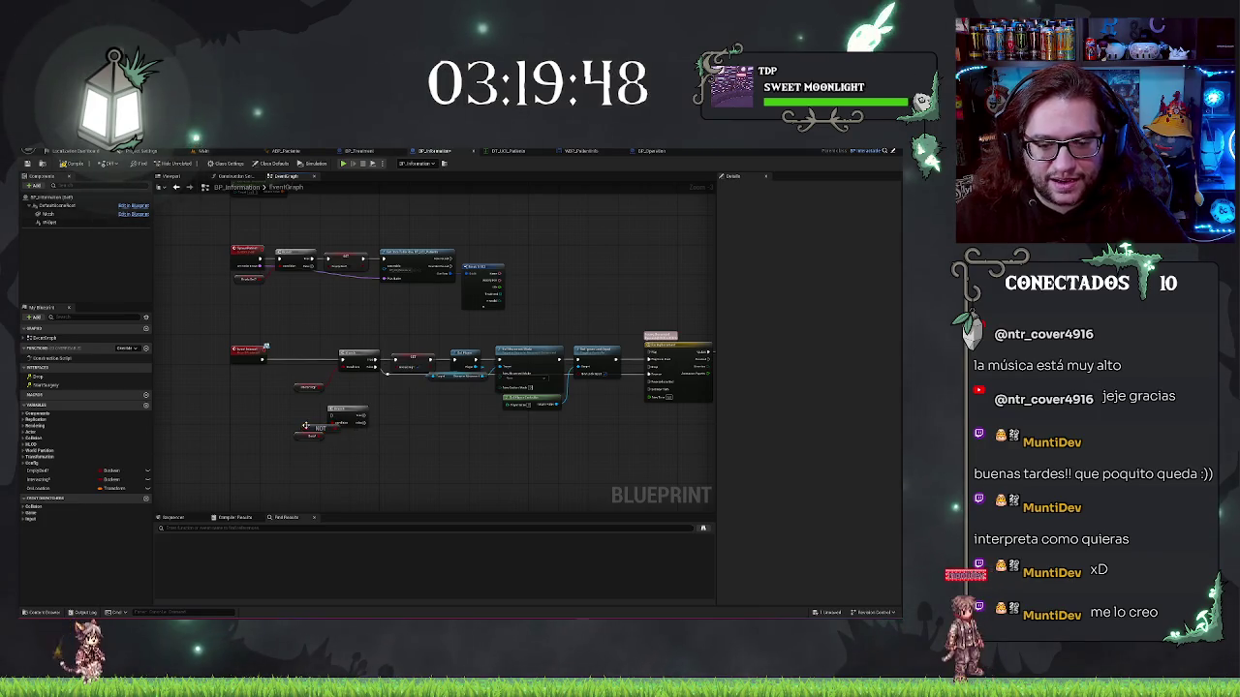
pyautogui.click(302, 420)
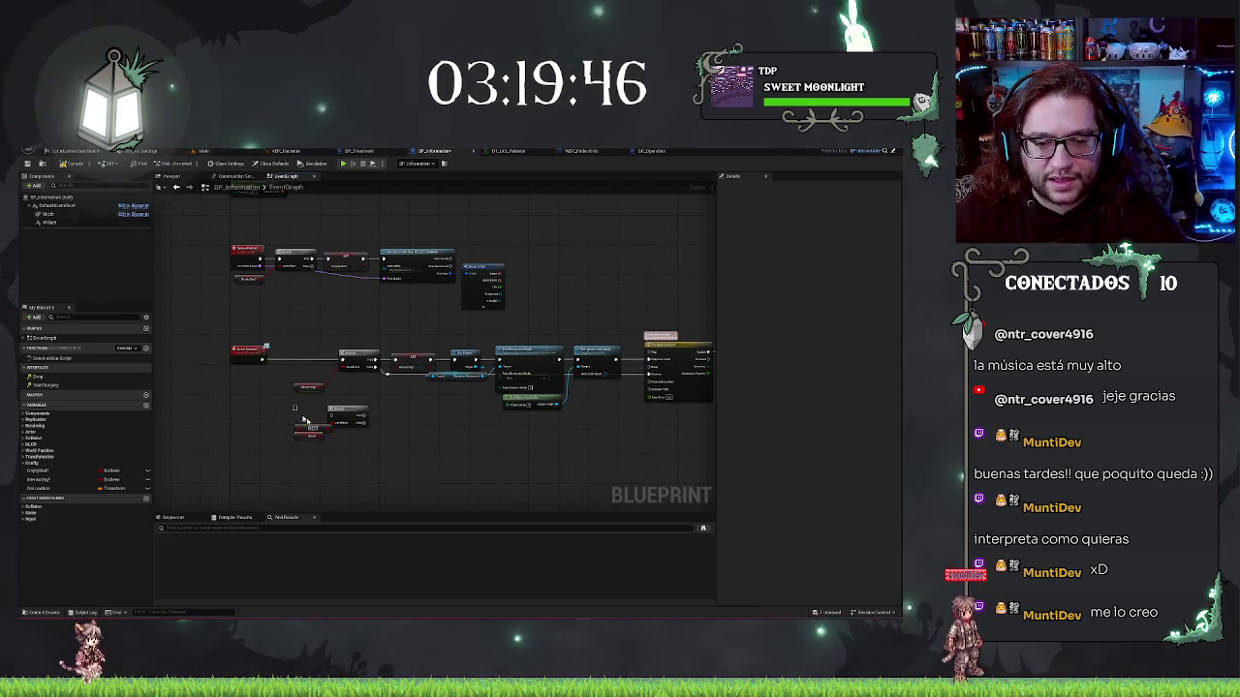
pyautogui.keyDown('ctrl'); pyautogui.click(342, 414); pyautogui.keyUp('ctrl')
pyautogui.moveTo(343, 415); pyautogui.dragTo(287, 364)
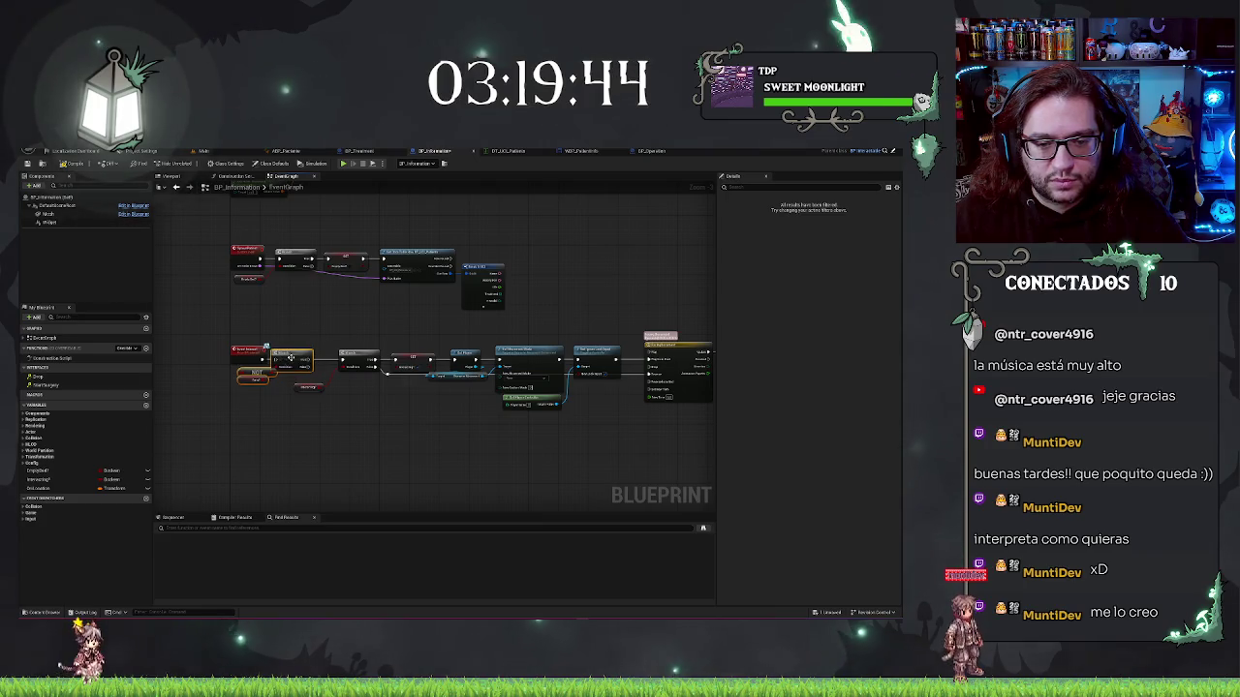
pyautogui.scroll(3, 281, 357)
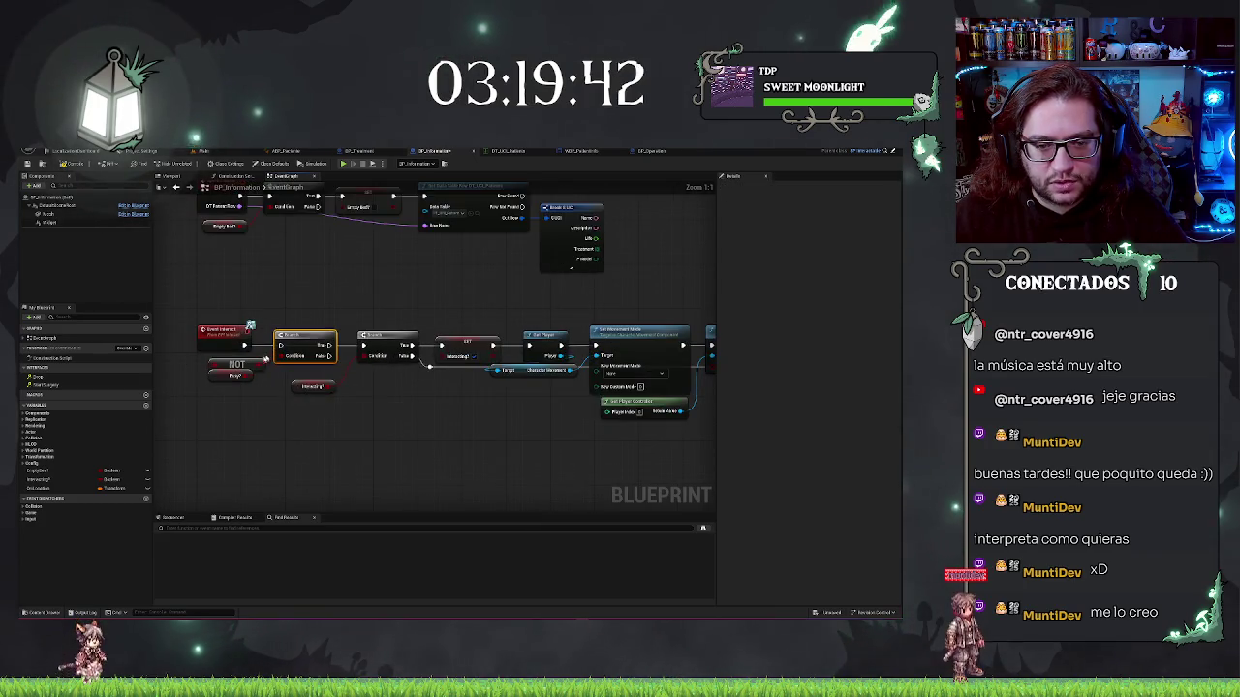
pyautogui.moveTo(245, 345); pyautogui.dragTo(293, 349)
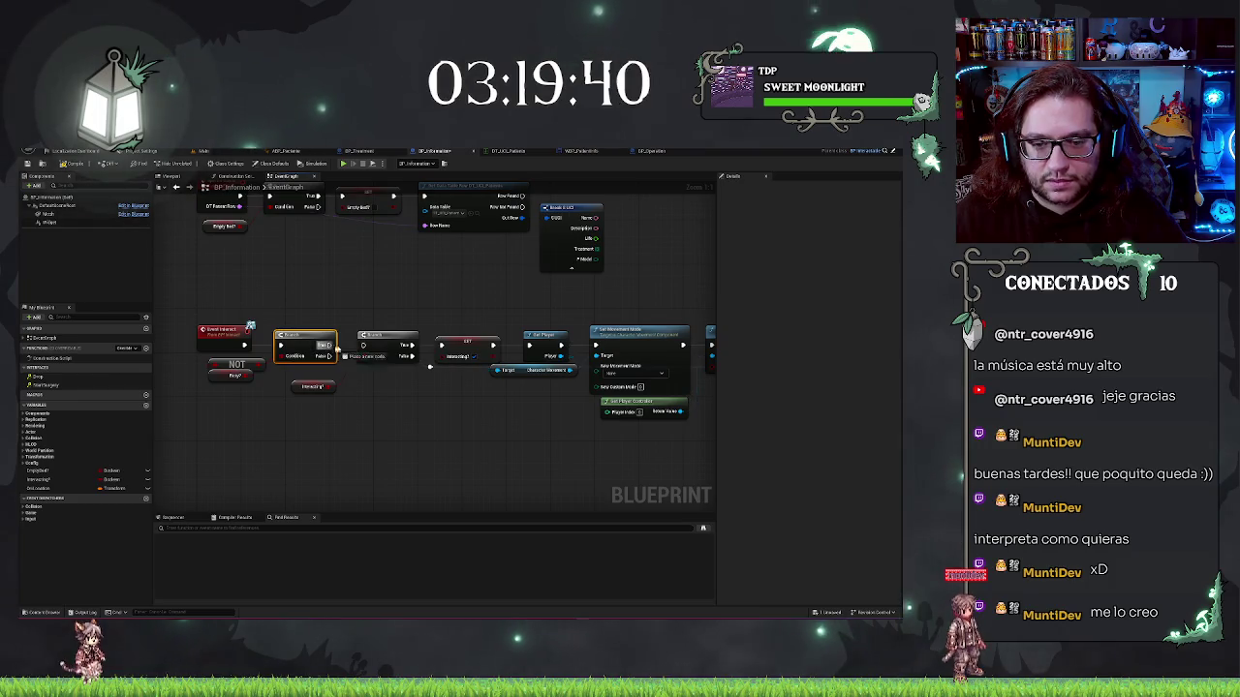
# Select the Interacting? variable node to check it, then clear the selection
pyautogui.scroll(-3, 479, 445)
pyautogui.moveTo(478, 420)
pyautogui.mouseDown()
pyautogui.moveTo(432, 415)
pyautogui.moveTo(423, 370)
pyautogui.mouseUp()
pyautogui.click(419, 380)
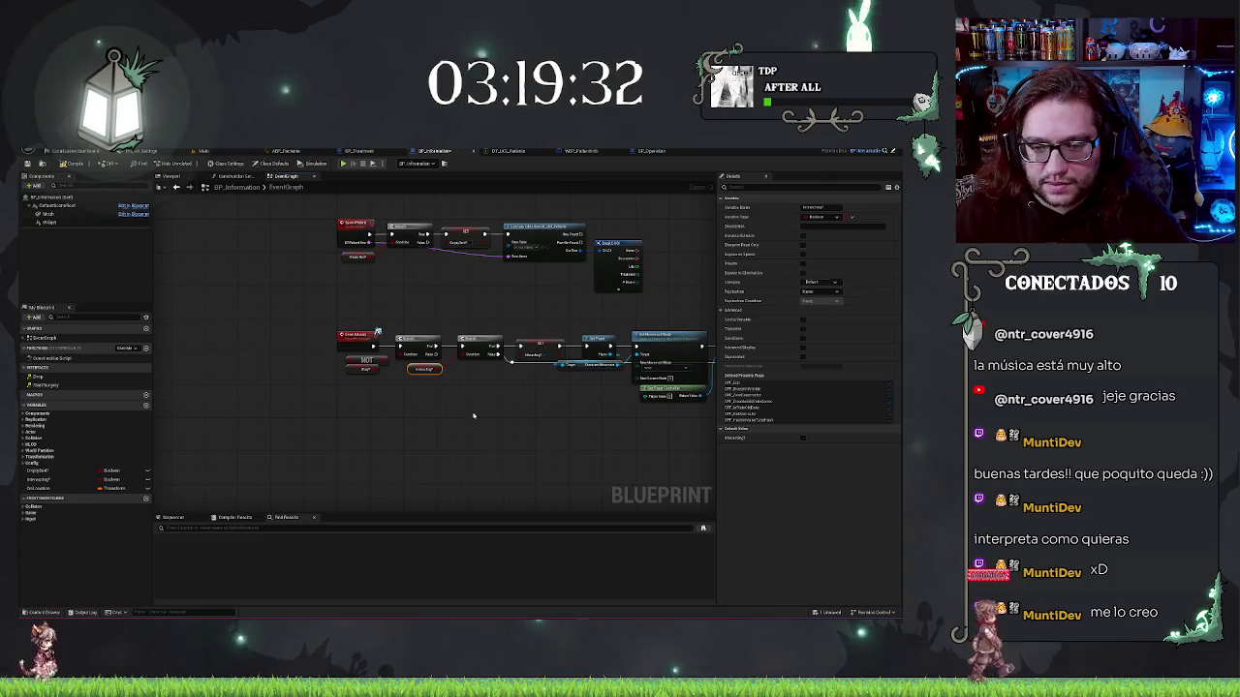
pyautogui.click(636, 415)
# Add a Lerp node wired from the timeline's float output
pyautogui.moveTo(636, 416); pyautogui.dragTo(275, 392)
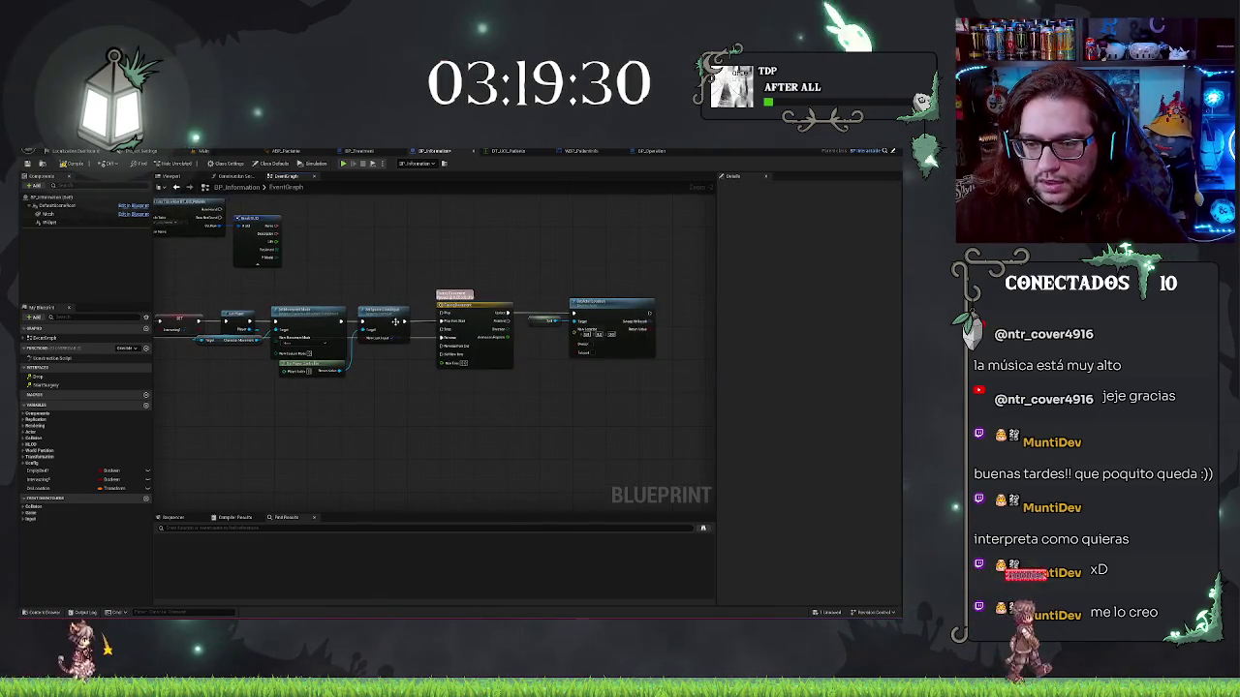
pyautogui.scroll(2, 429, 270)
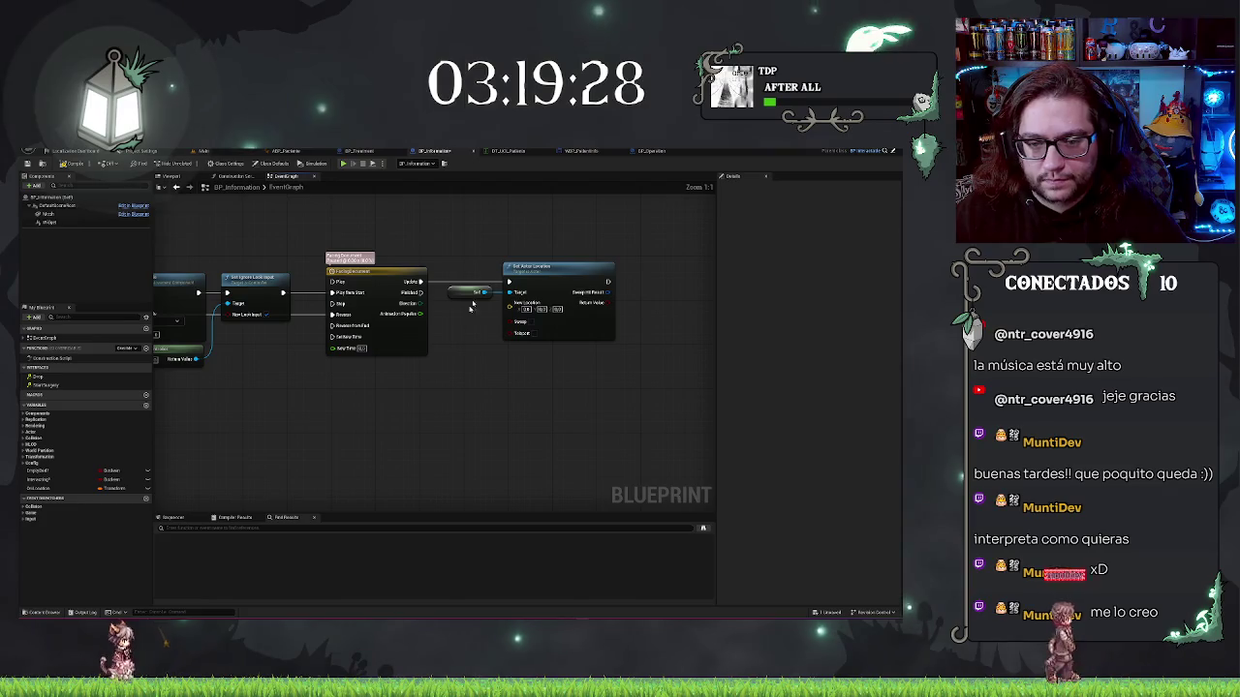
pyautogui.moveTo(420, 313); pyautogui.dragTo(449, 370)
pyautogui.write('lerp')
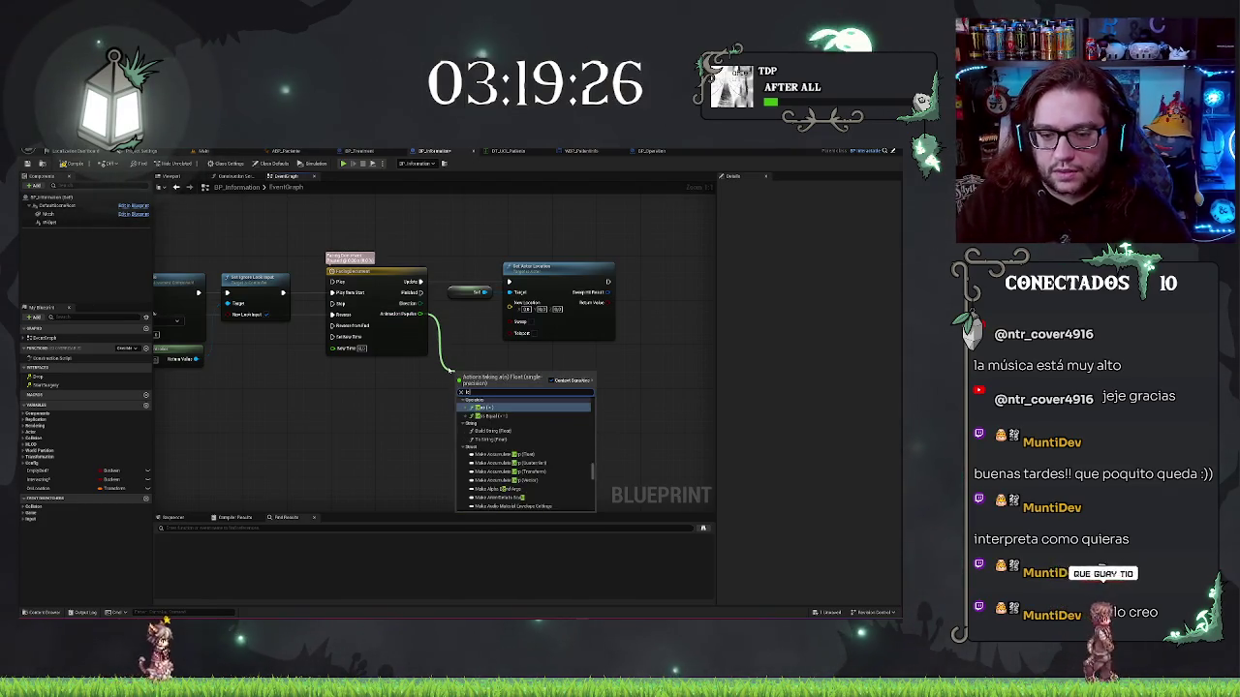
pyautogui.press('Return')
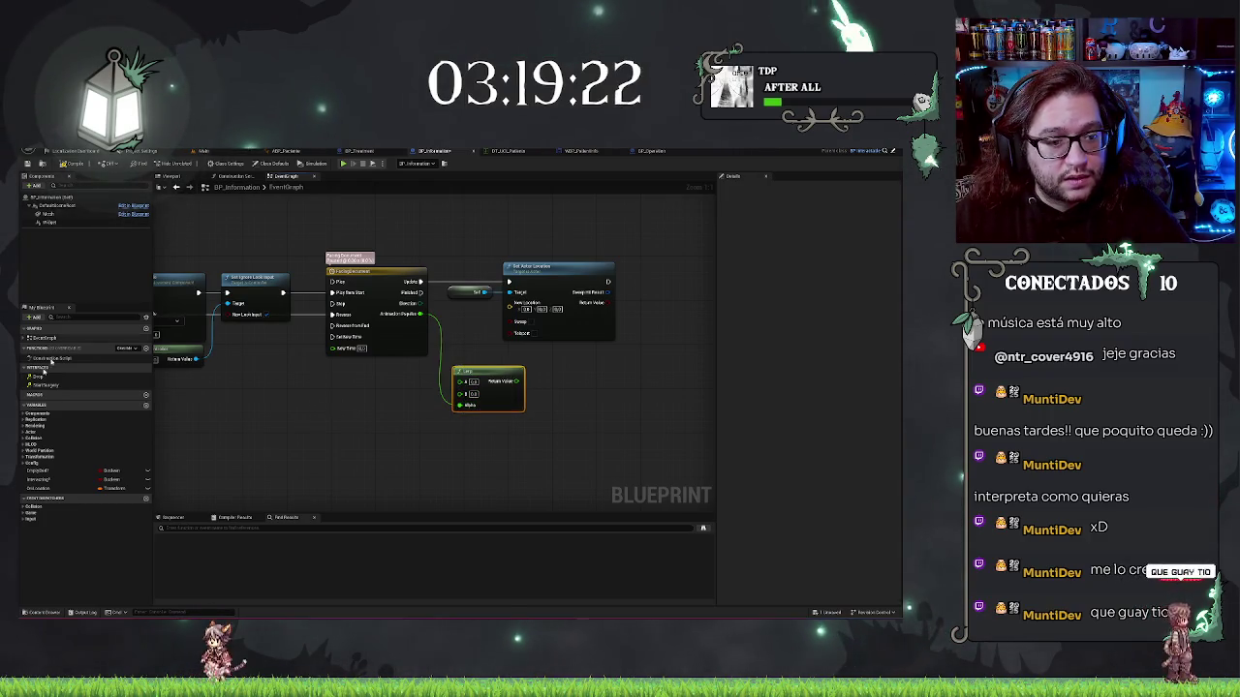
# Place a split GetLocation getter and feed its Location into a Vector Lerp driven by the timeline alpha
pyautogui.click(68, 484)
pyautogui.moveTo(68, 486); pyautogui.dragTo(320, 384)
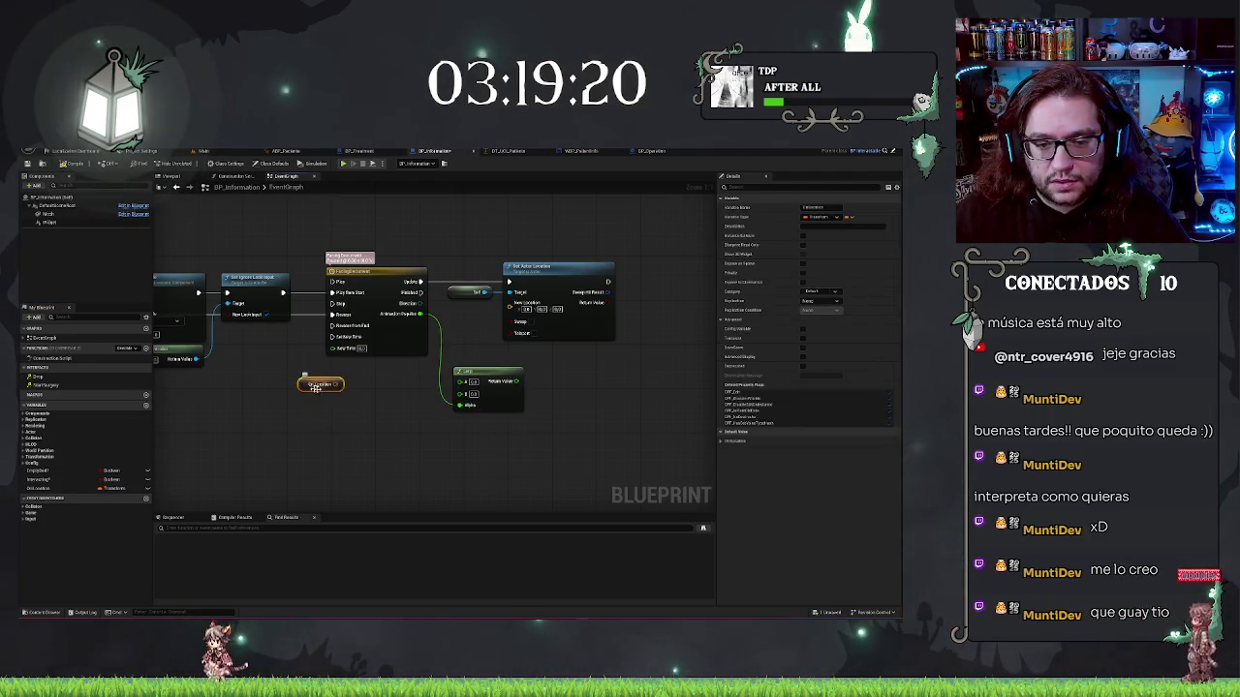
pyautogui.rightClick(336, 386)
pyautogui.click(358, 415)
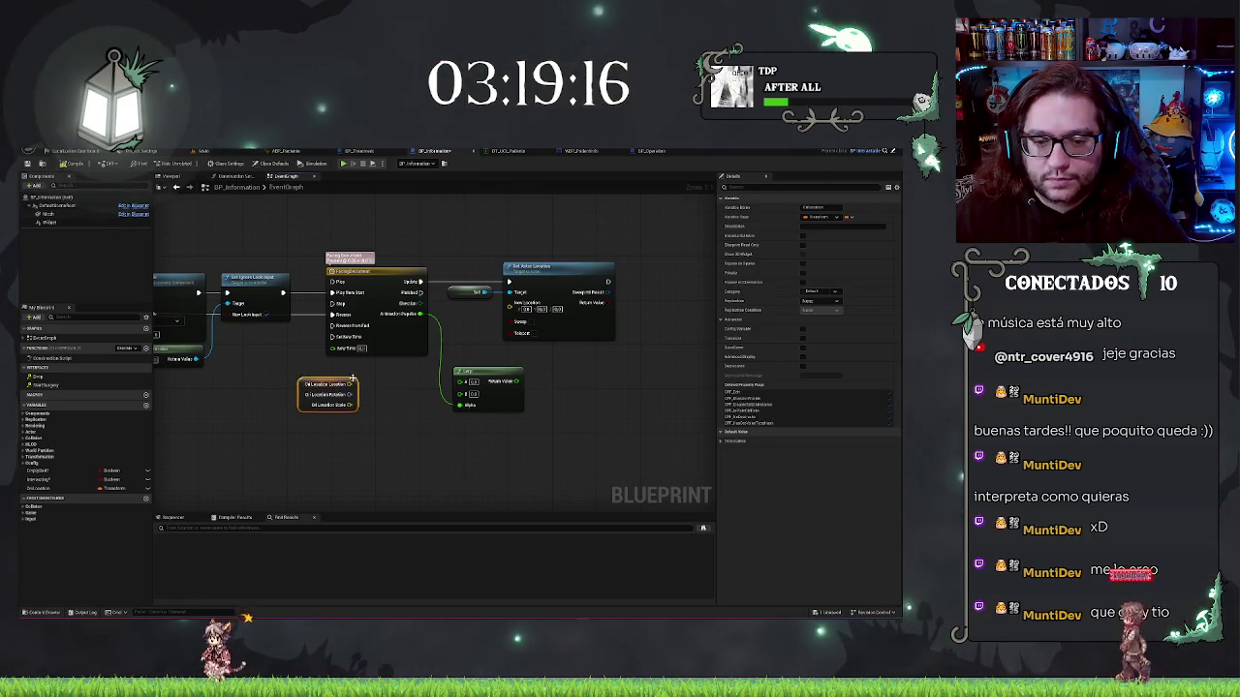
pyautogui.moveTo(352, 386)
pyautogui.mouseDown()
pyautogui.moveTo(407, 420)
pyautogui.moveTo(386, 417)
pyautogui.mouseUp()
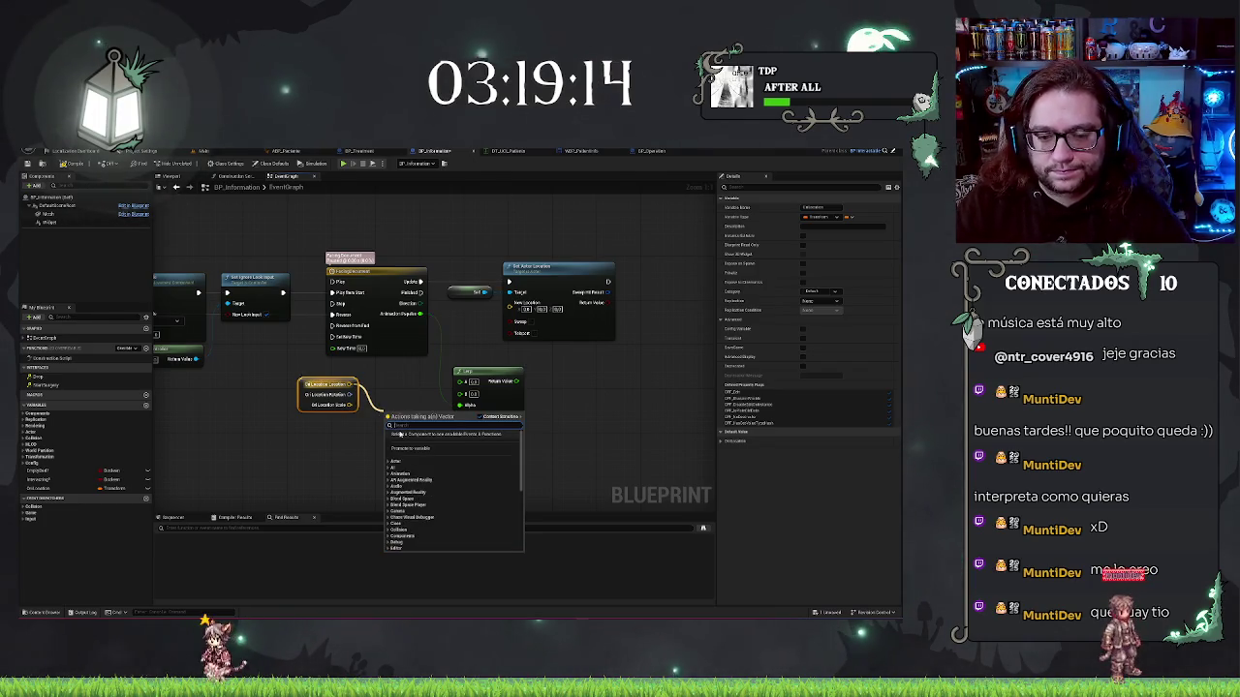
pyautogui.write('lerp')
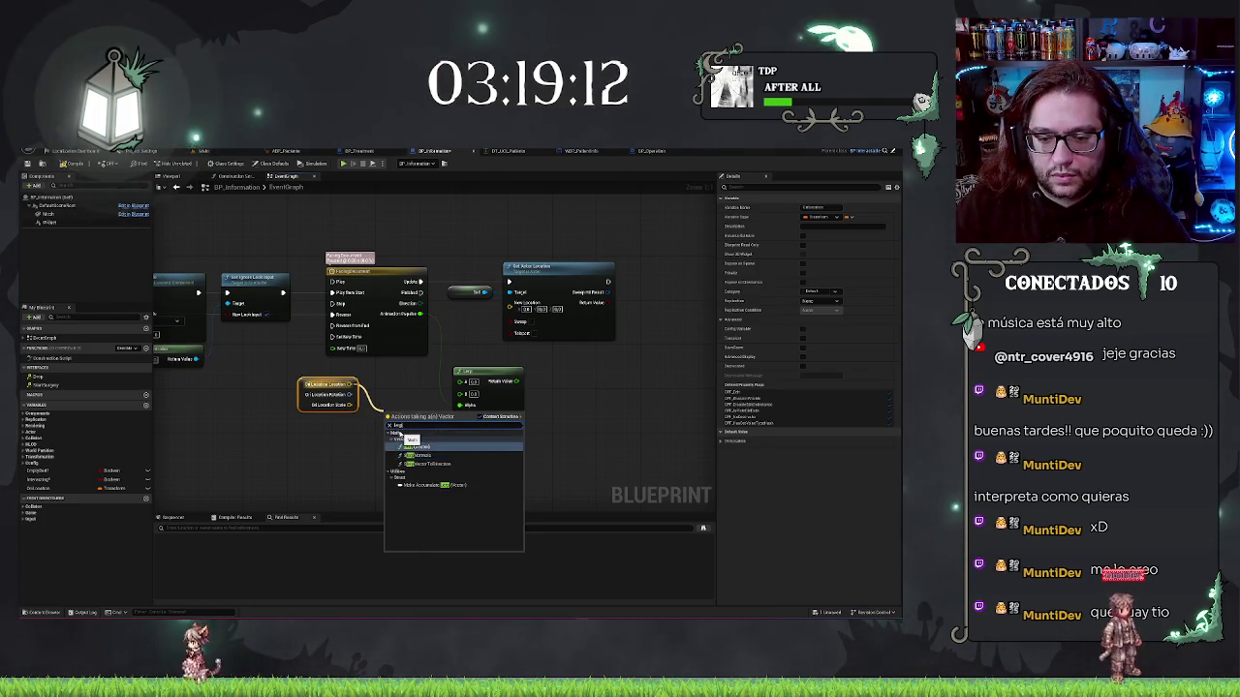
pyautogui.press('Return')
pyautogui.moveTo(461, 398); pyautogui.dragTo(395, 448)
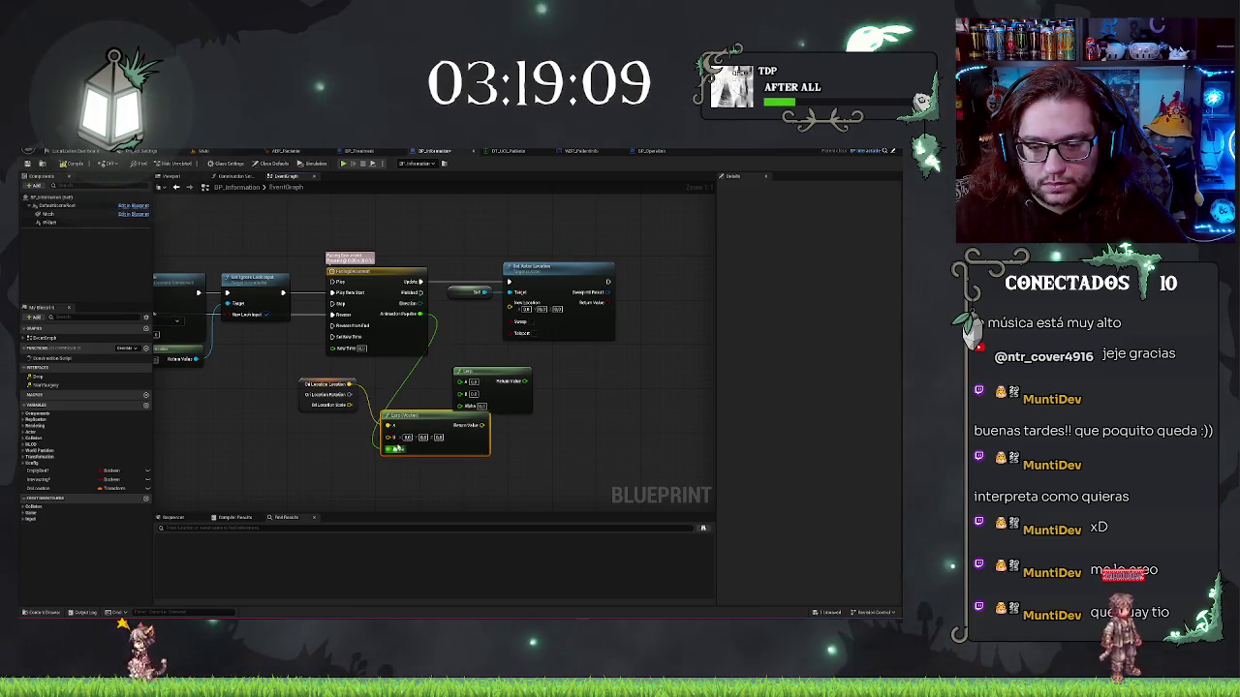
# Delete the unused float Lerp and move the GetLocation and Vector Lerp nodes near the timeline
pyautogui.click(496, 376)
pyautogui.press('Delete')
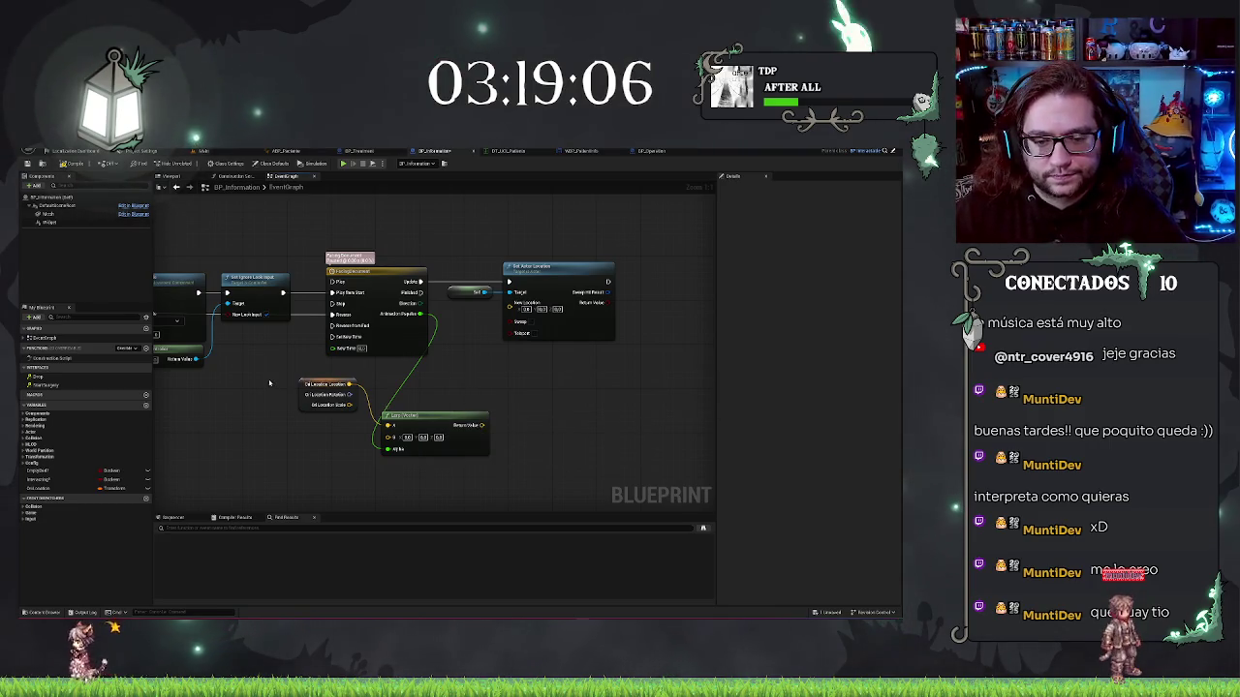
pyautogui.moveTo(433, 419); pyautogui.dragTo(509, 308)
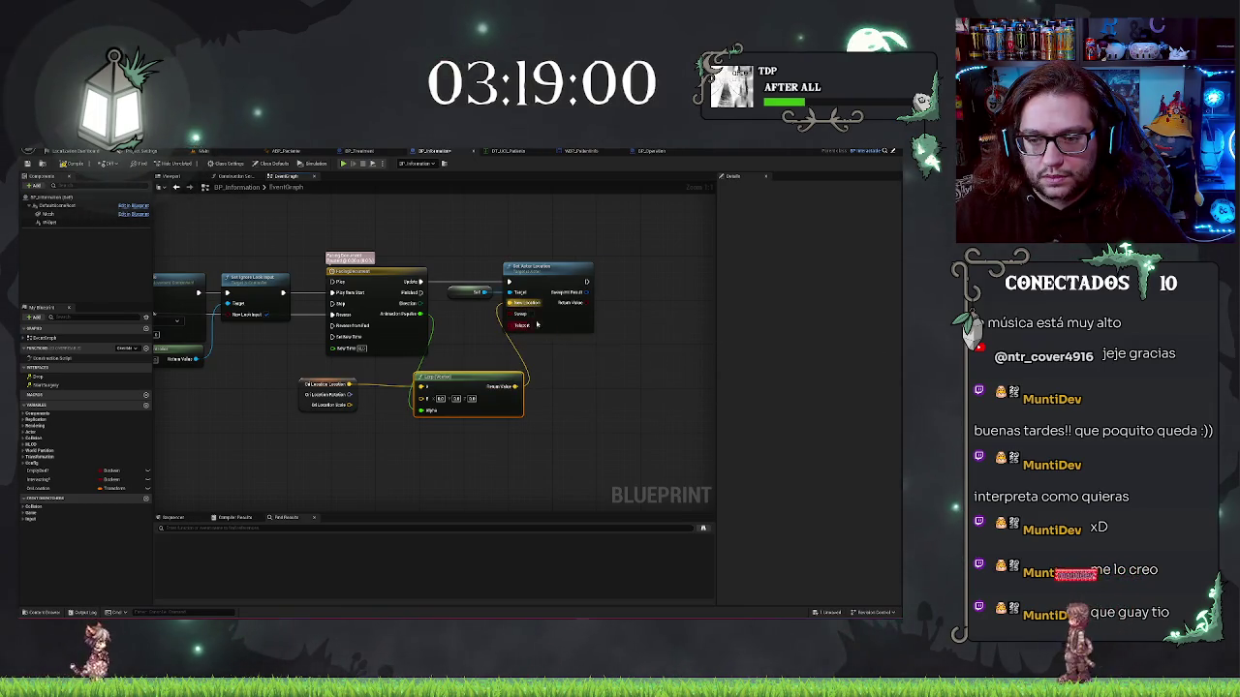
pyautogui.click(553, 349)
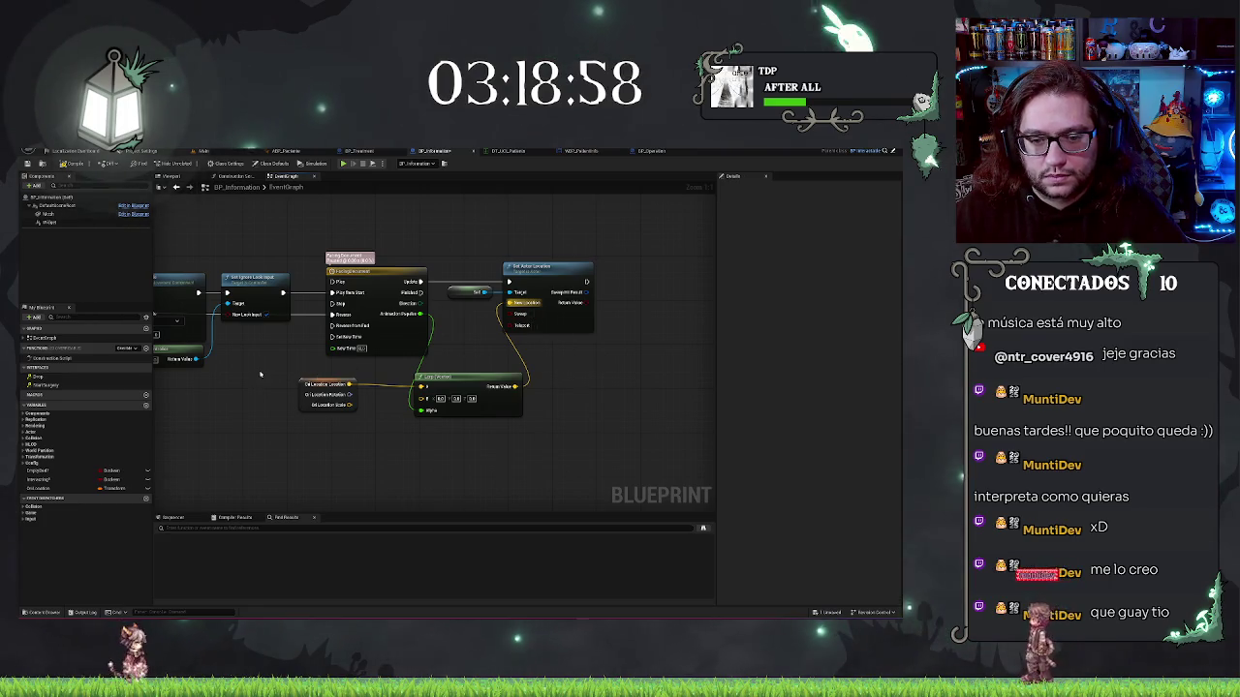
pyautogui.moveTo(258, 374); pyautogui.dragTo(525, 424)
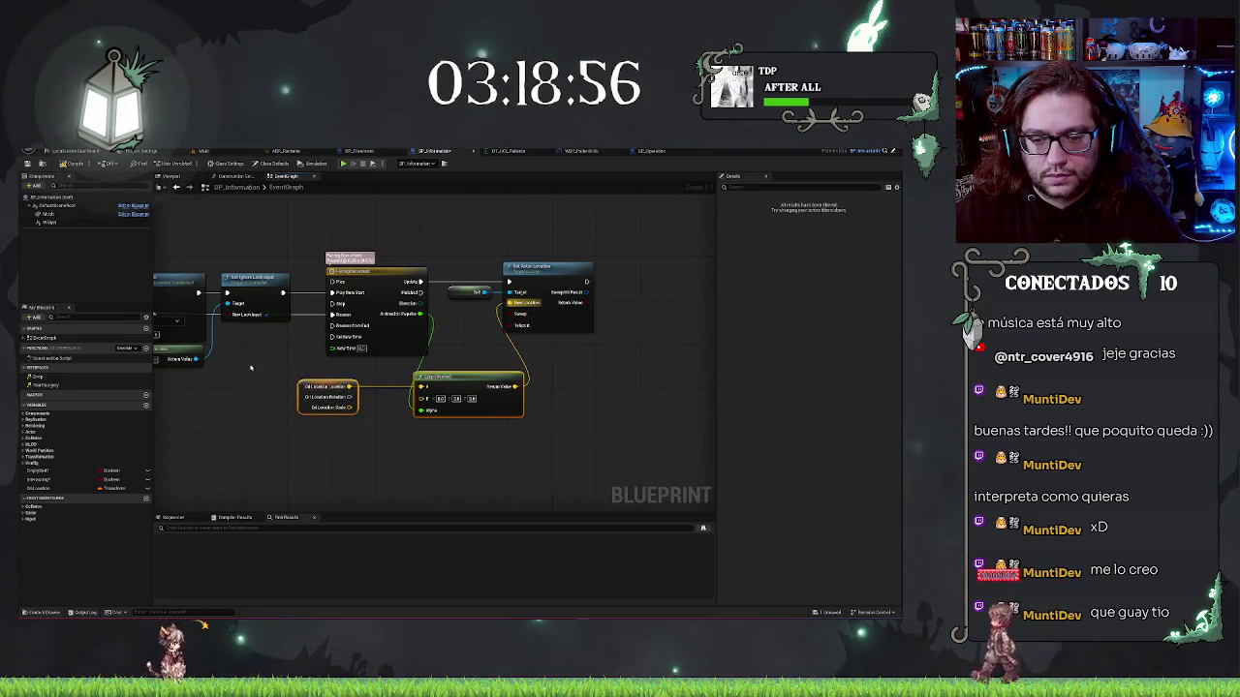
pyautogui.moveTo(438, 407); pyautogui.dragTo(455, 396)
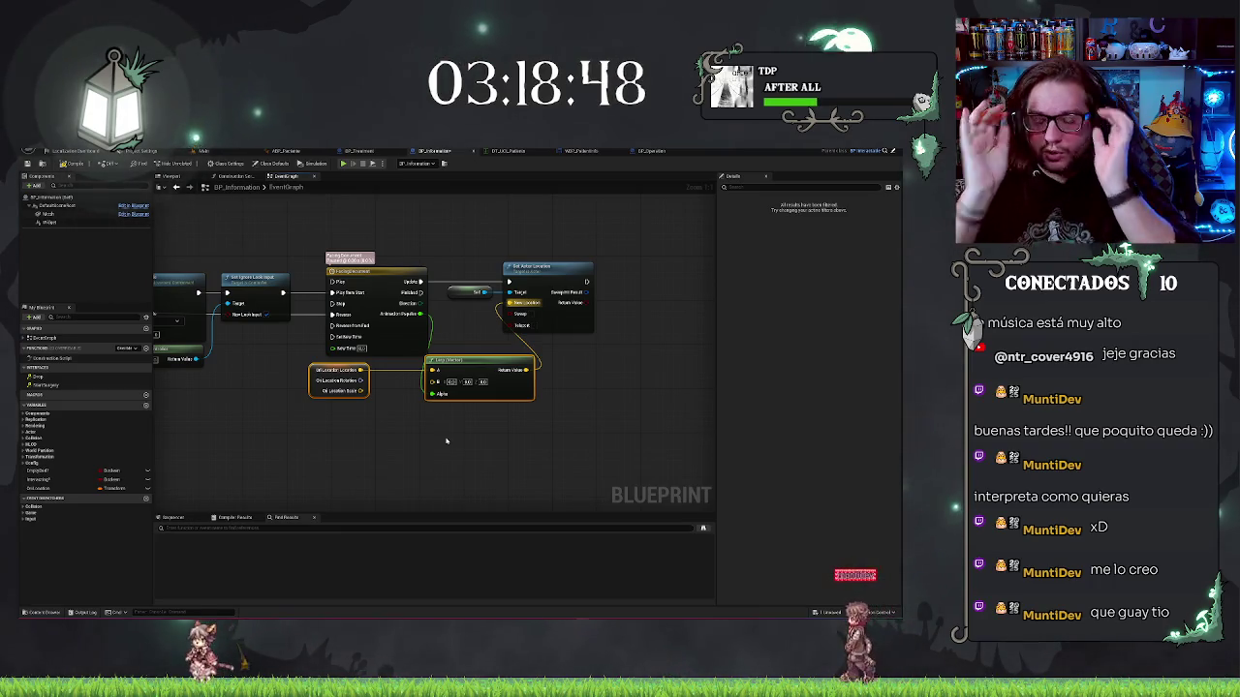
pyautogui.scroll(5, 515, 319)
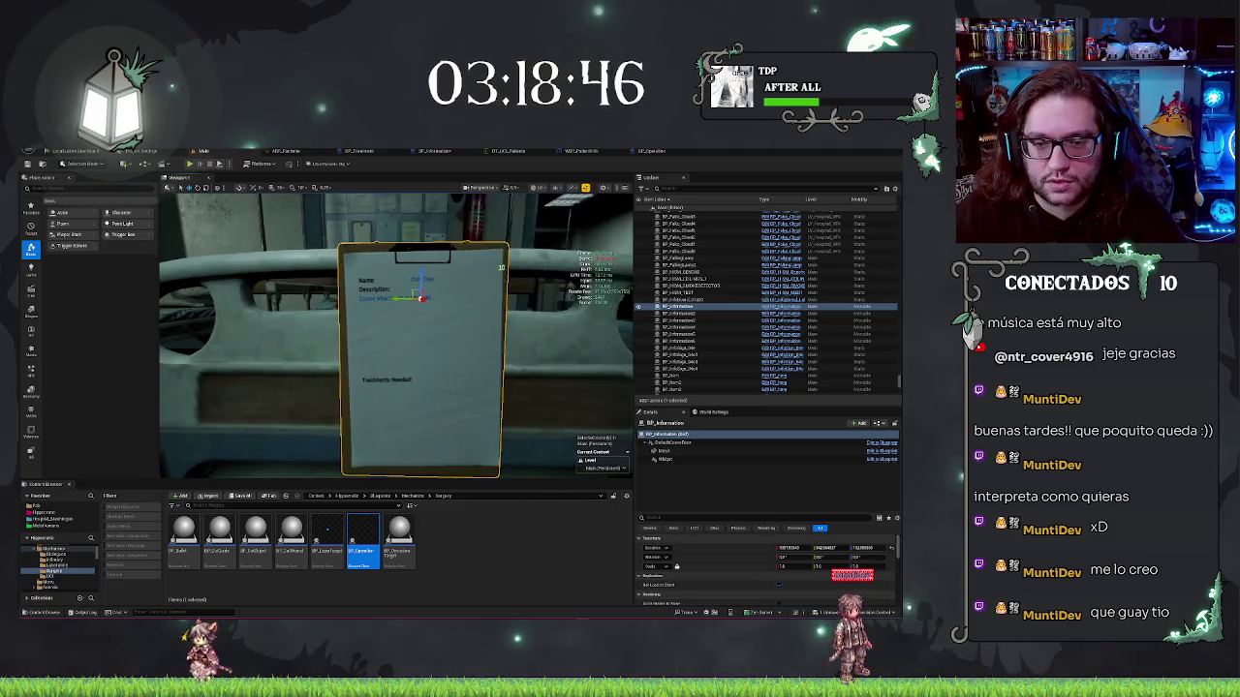
# Inspect the clipboard up close in the viewport, then return to the BP_Operation event graph
pyautogui.press('a')
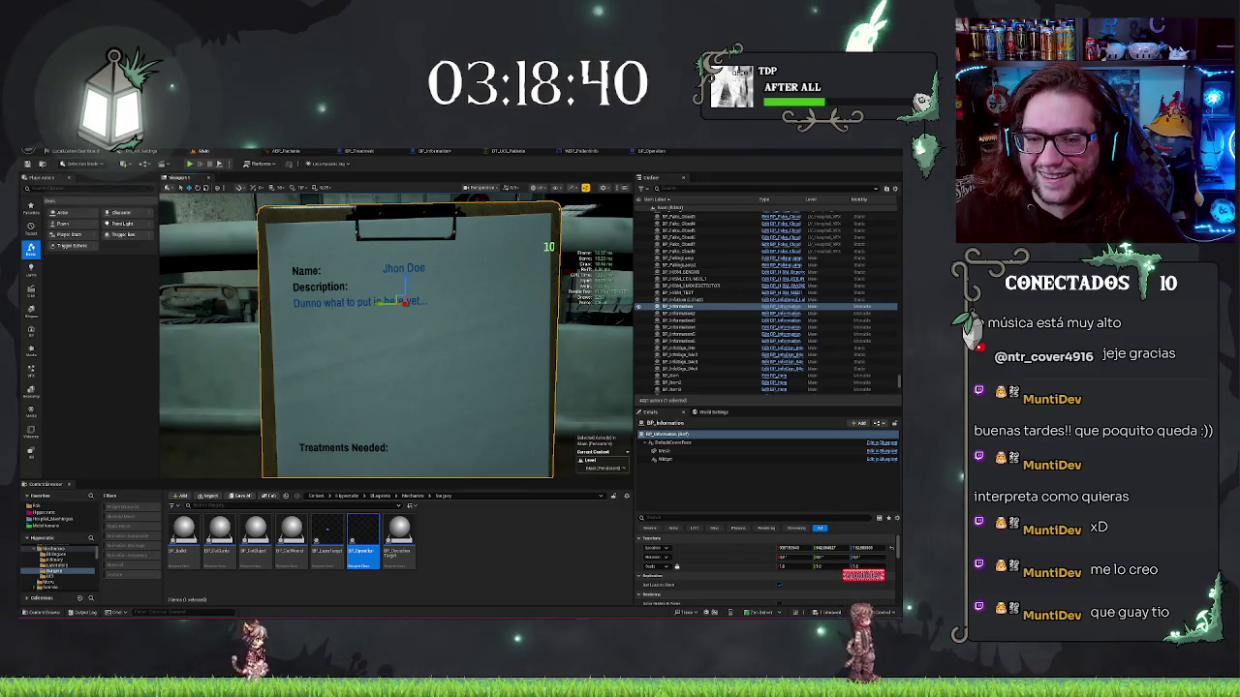
pyautogui.scroll(-5, 552, 248)
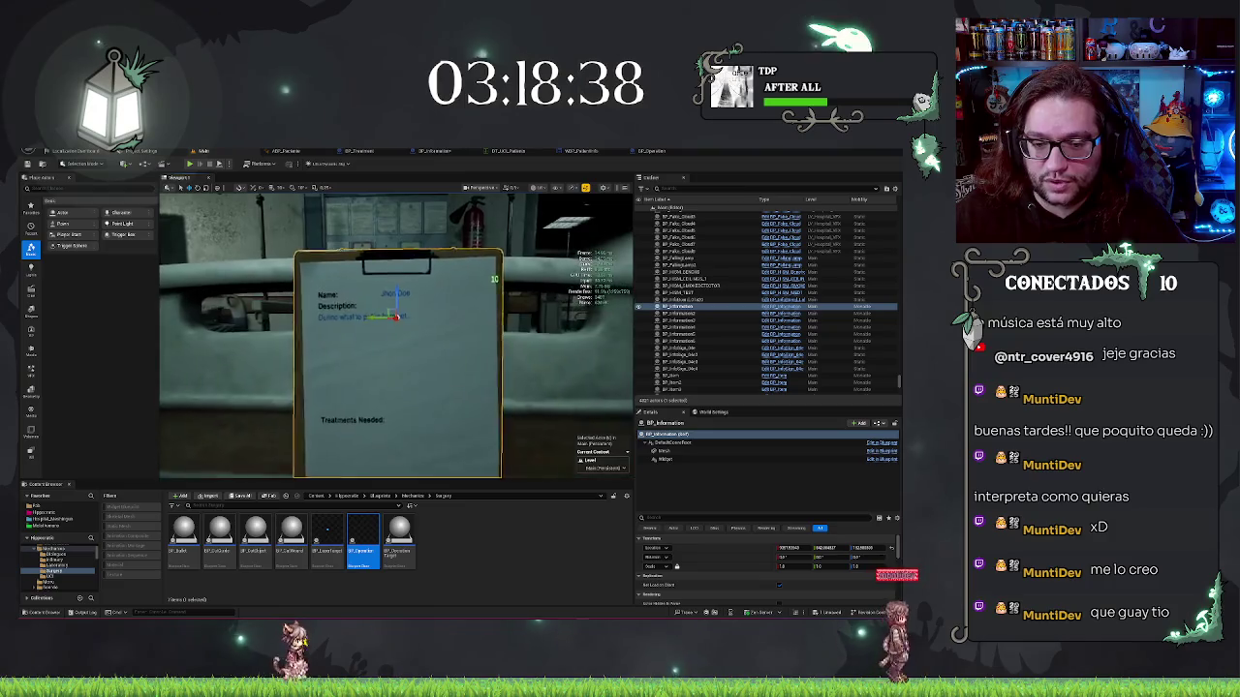
pyautogui.press('d')
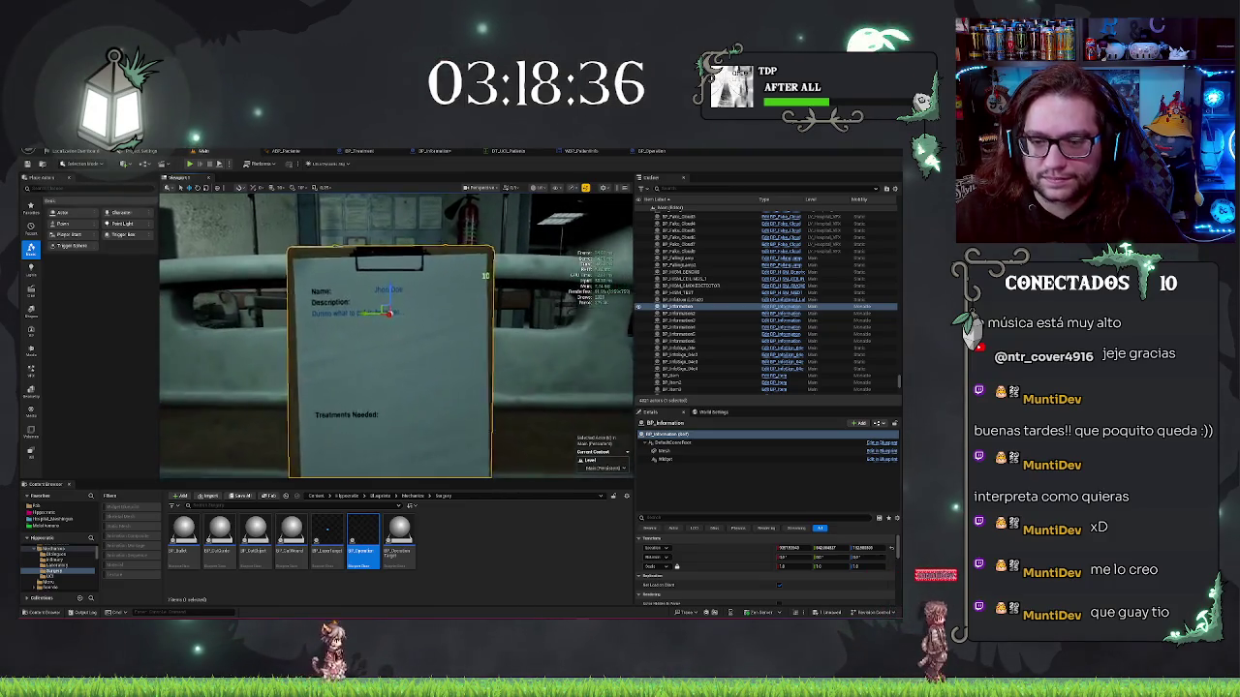
pyautogui.press('f')
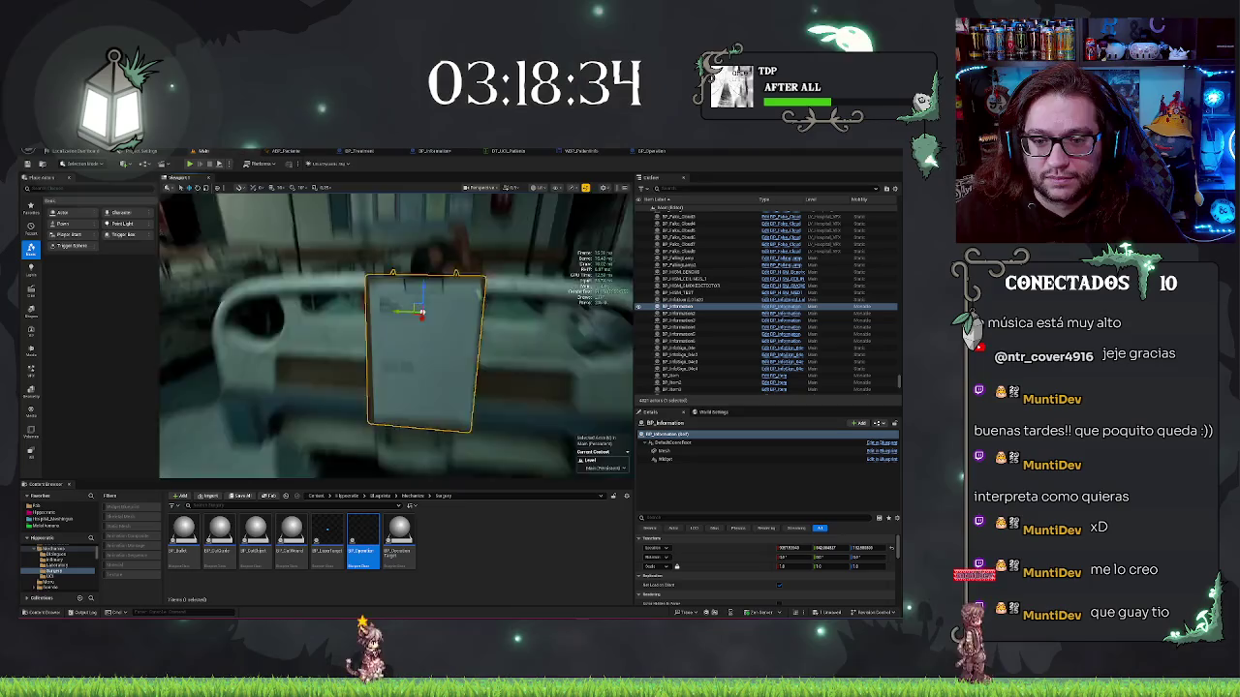
pyautogui.click(654, 152)
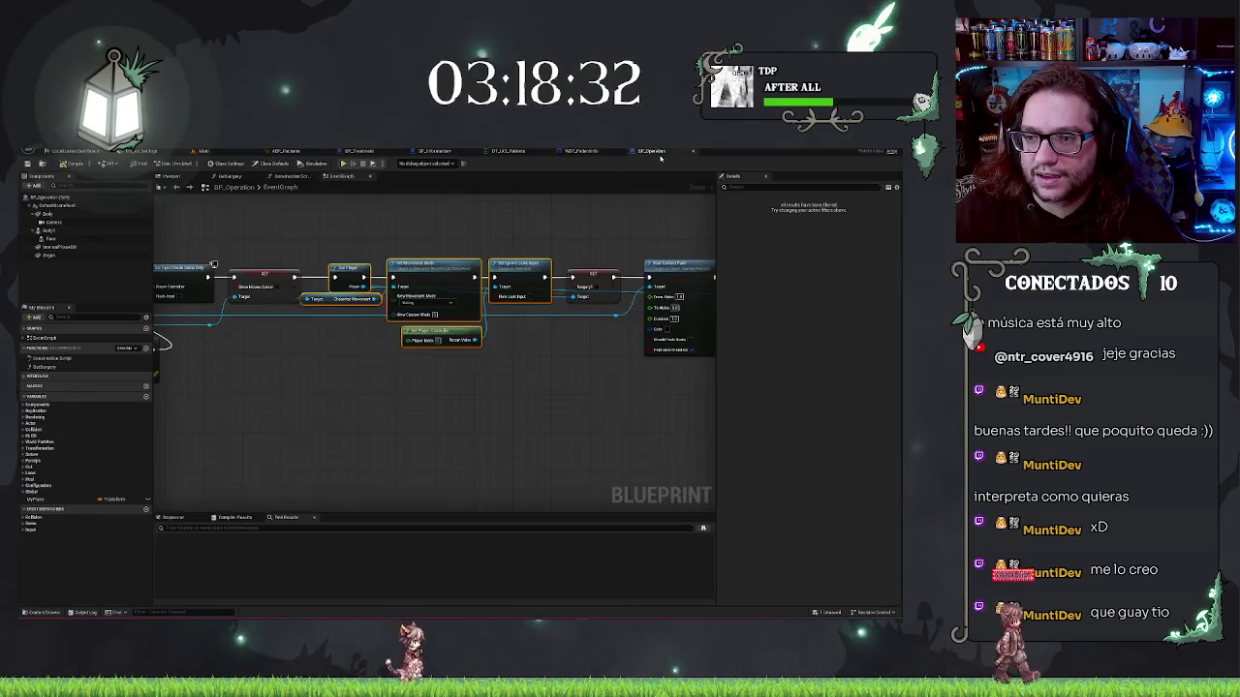
# In WBP_PatientInfo, select both section Vertical Boxes and adjust their shared Padding
pyautogui.click(586, 153)
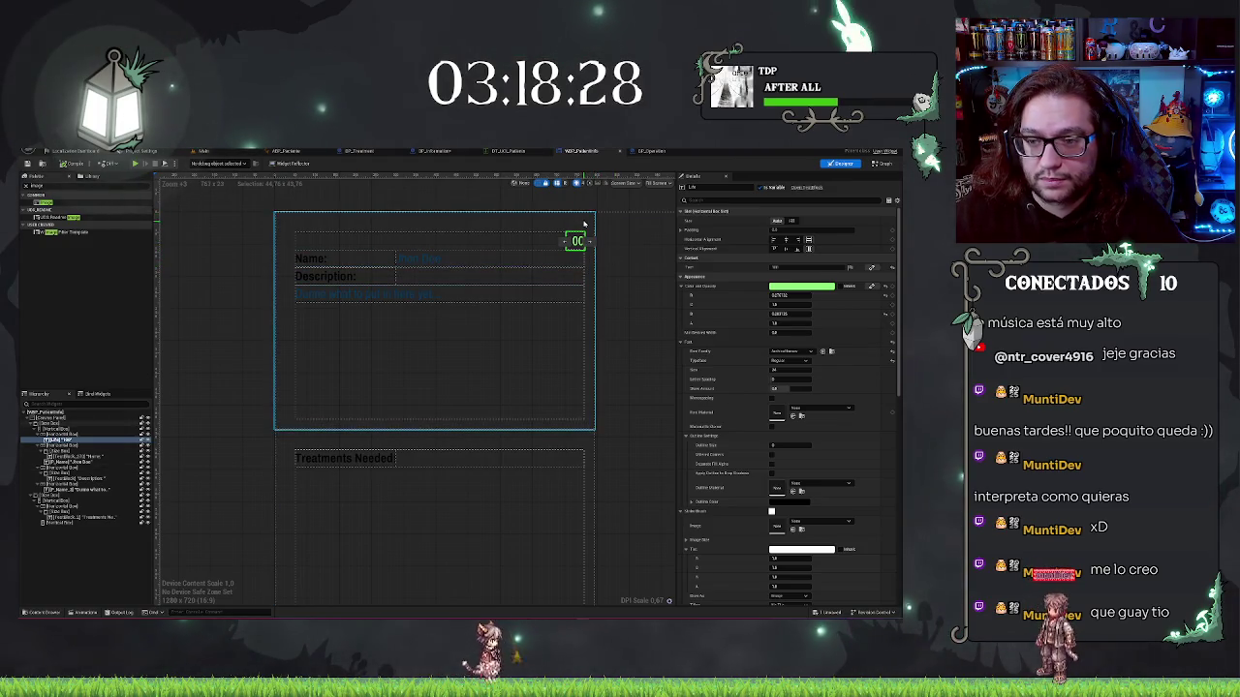
pyautogui.click(435, 221)
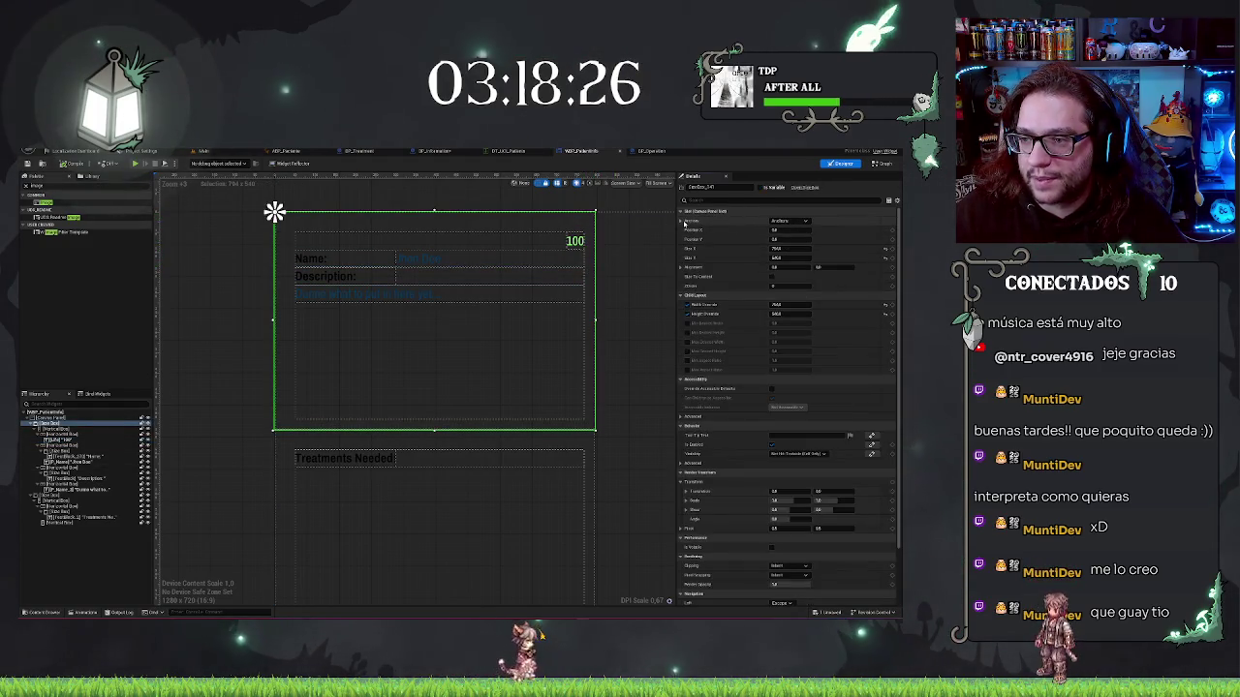
pyautogui.click(56, 418)
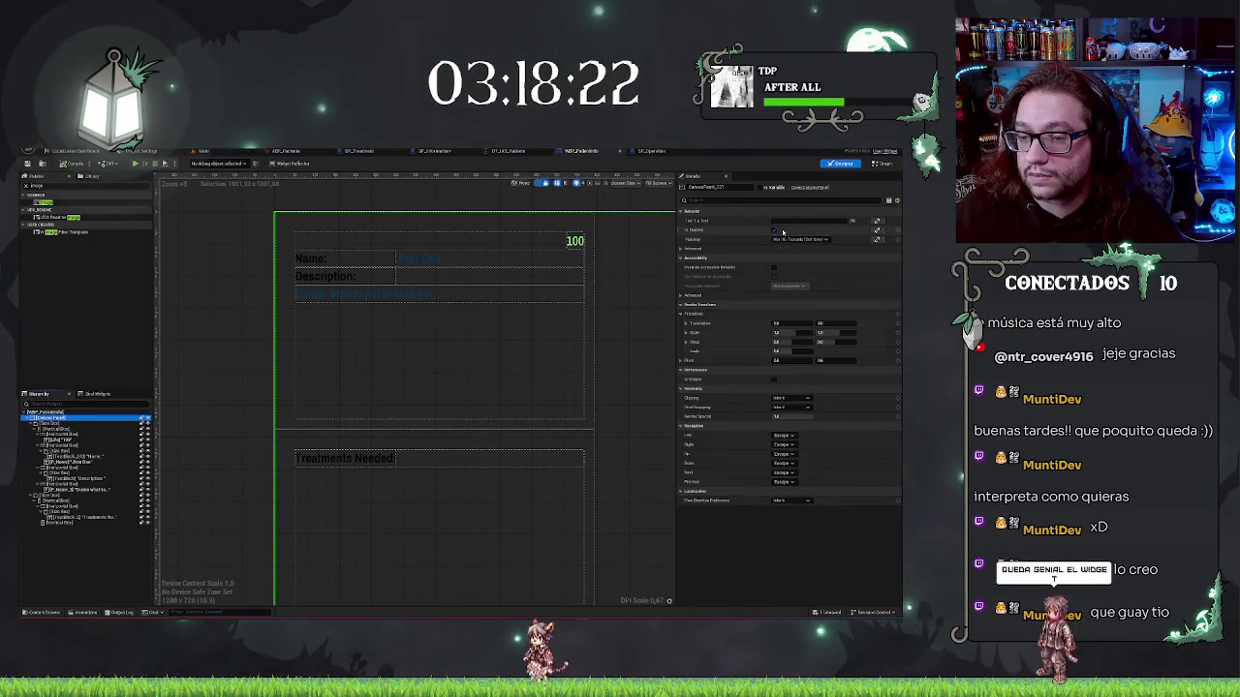
pyautogui.scroll(-3, 585, 291)
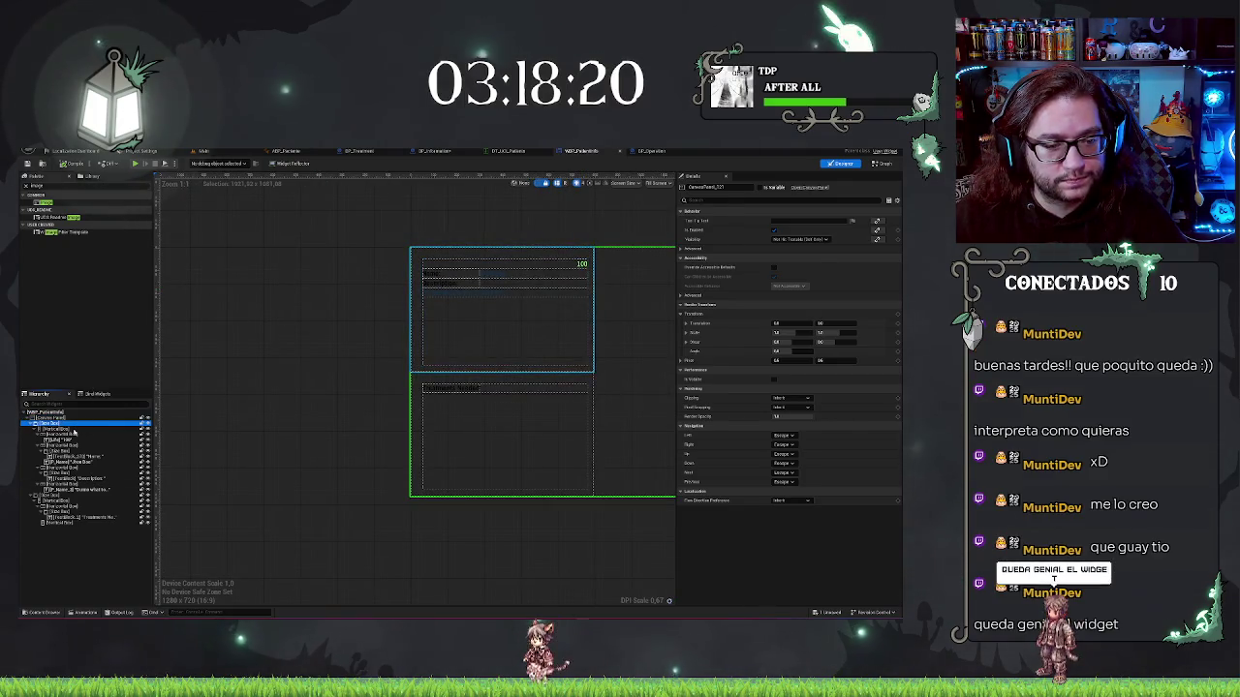
pyautogui.click(73, 424)
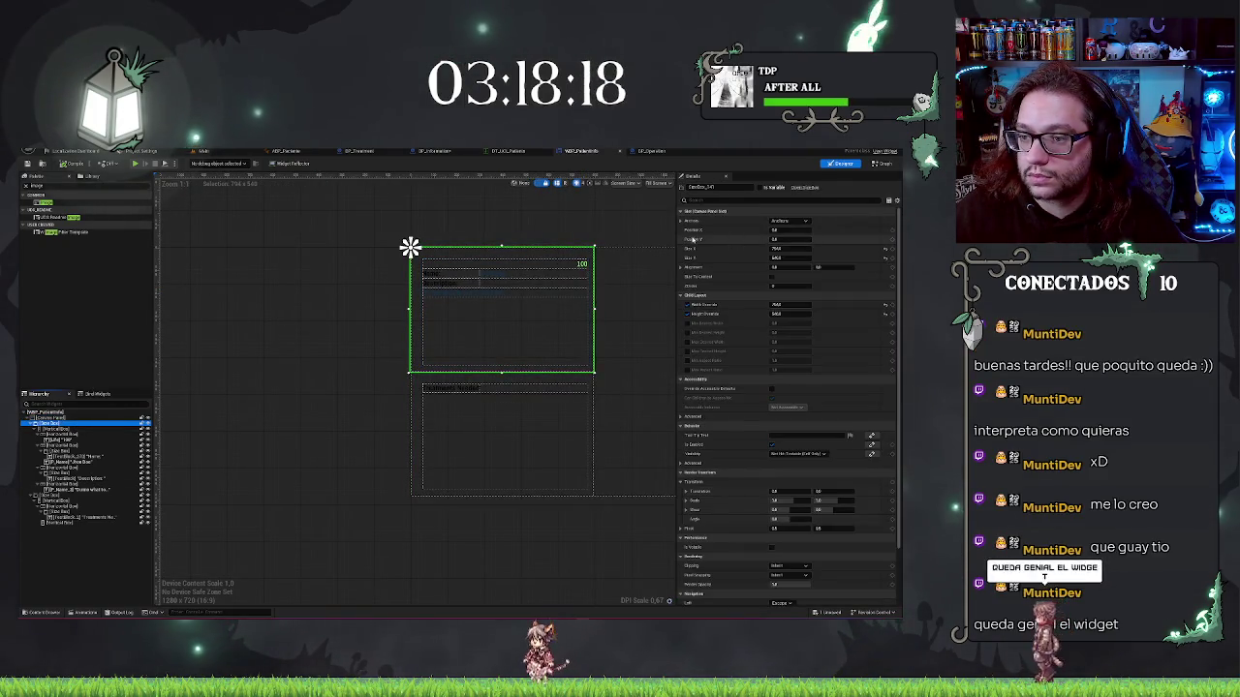
pyautogui.press('Down')
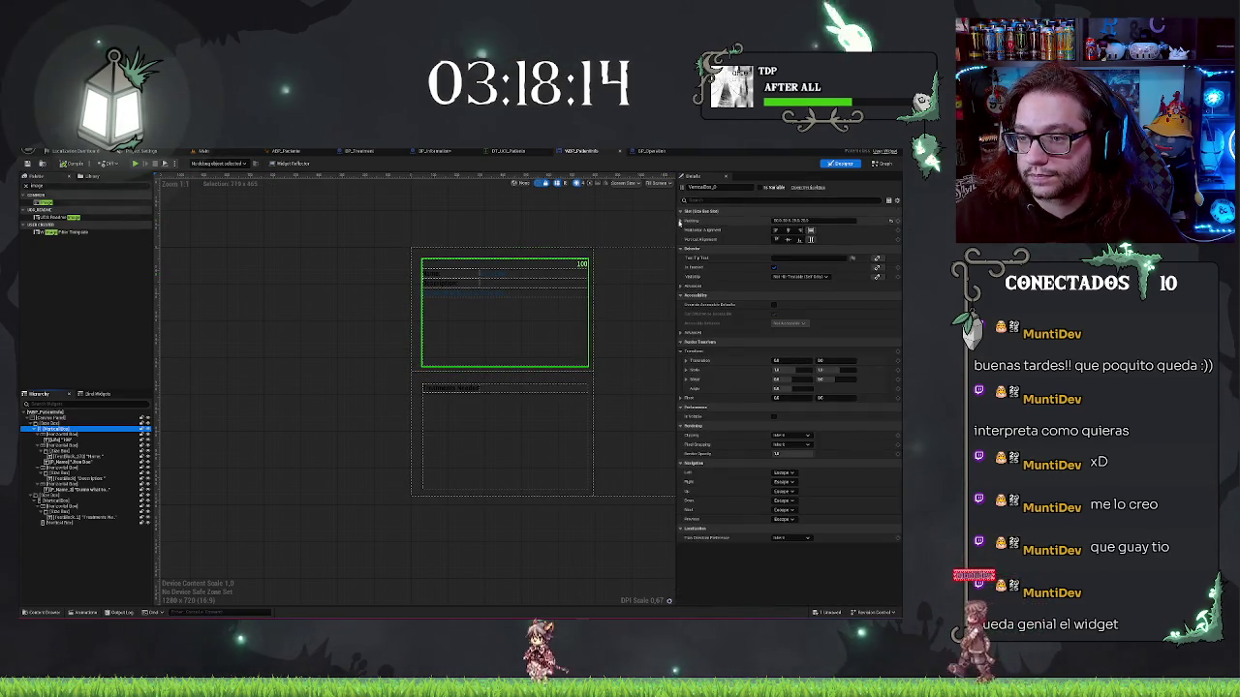
pyautogui.click(680, 221)
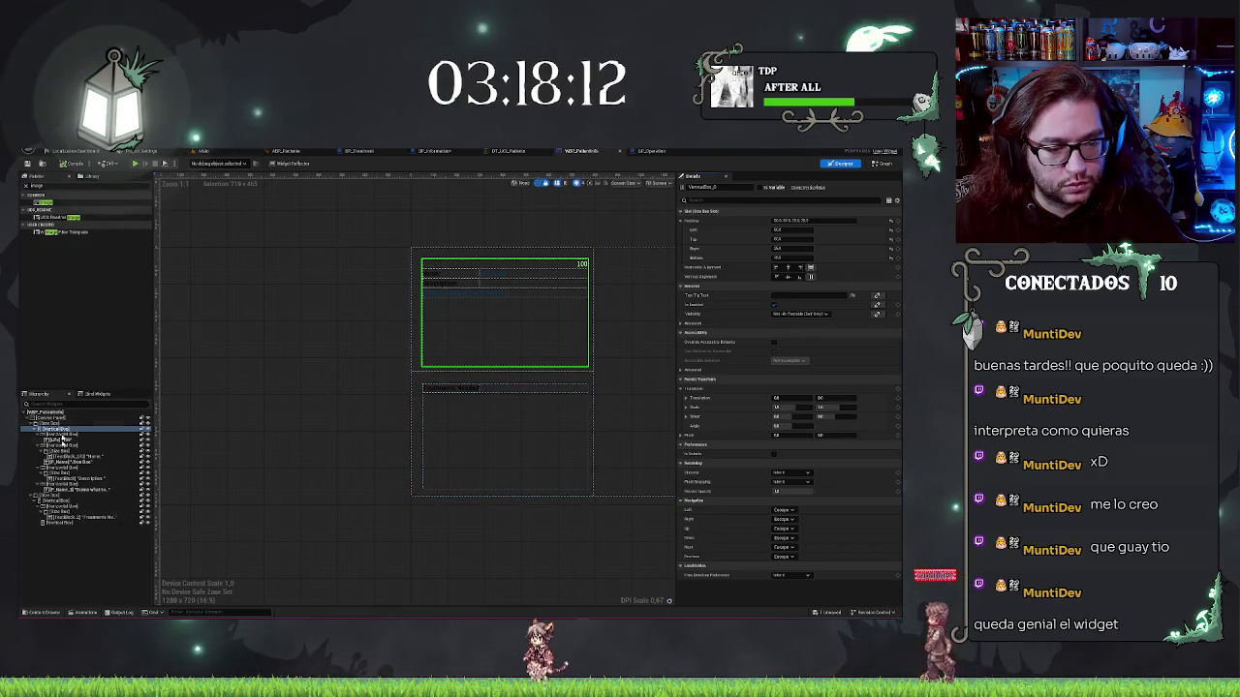
pyautogui.keyDown('ctrl'); pyautogui.click(68, 500); pyautogui.keyUp('ctrl')
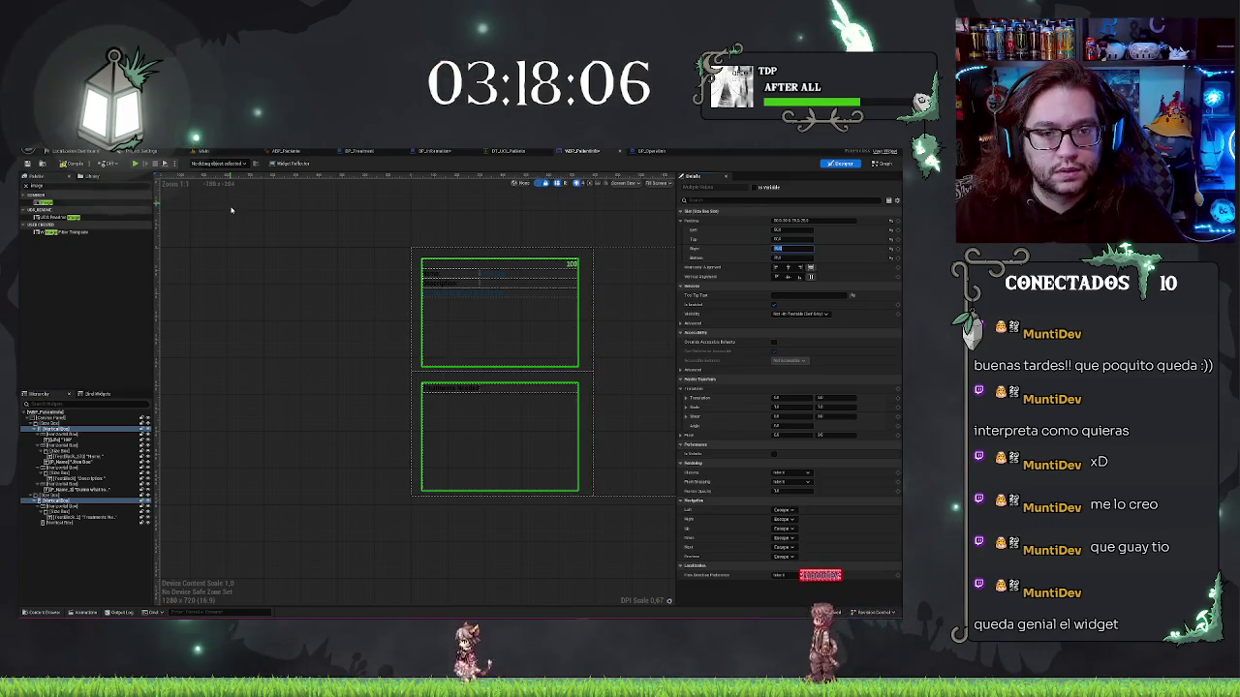
pyautogui.click(215, 152)
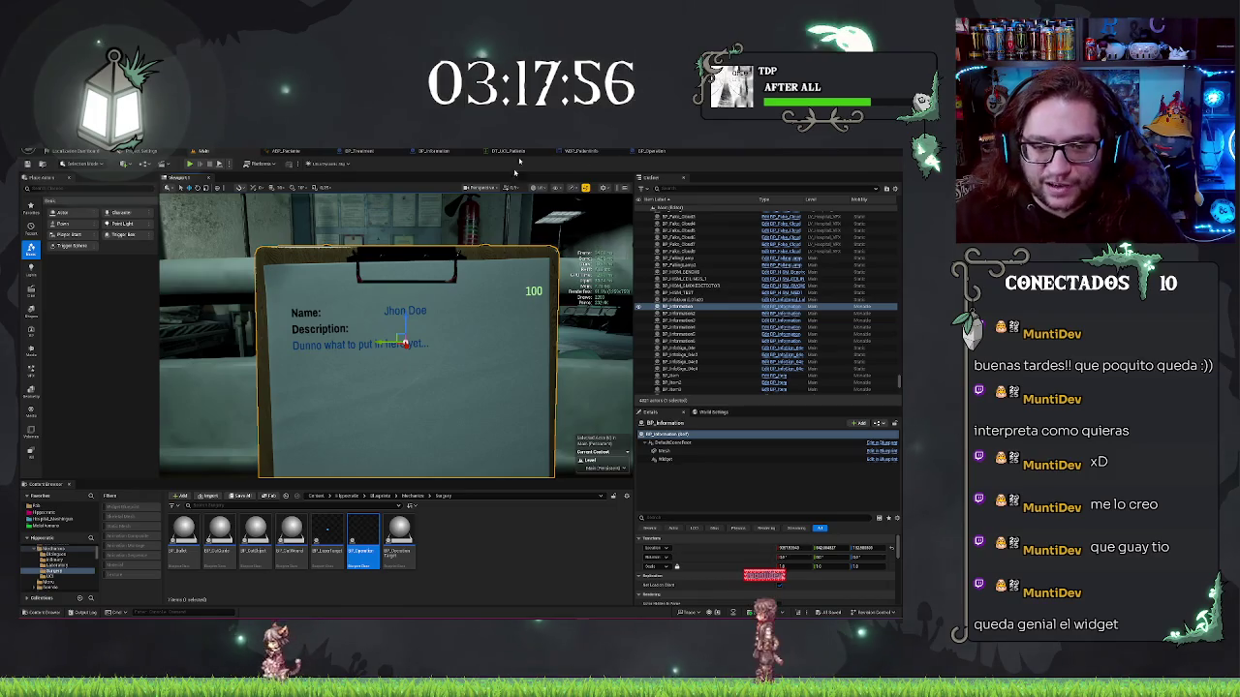
# Orbit around the clipboard and reopen the BP_Operation event graph
pyautogui.moveTo(498, 311); pyautogui.dragTo(433, 359)
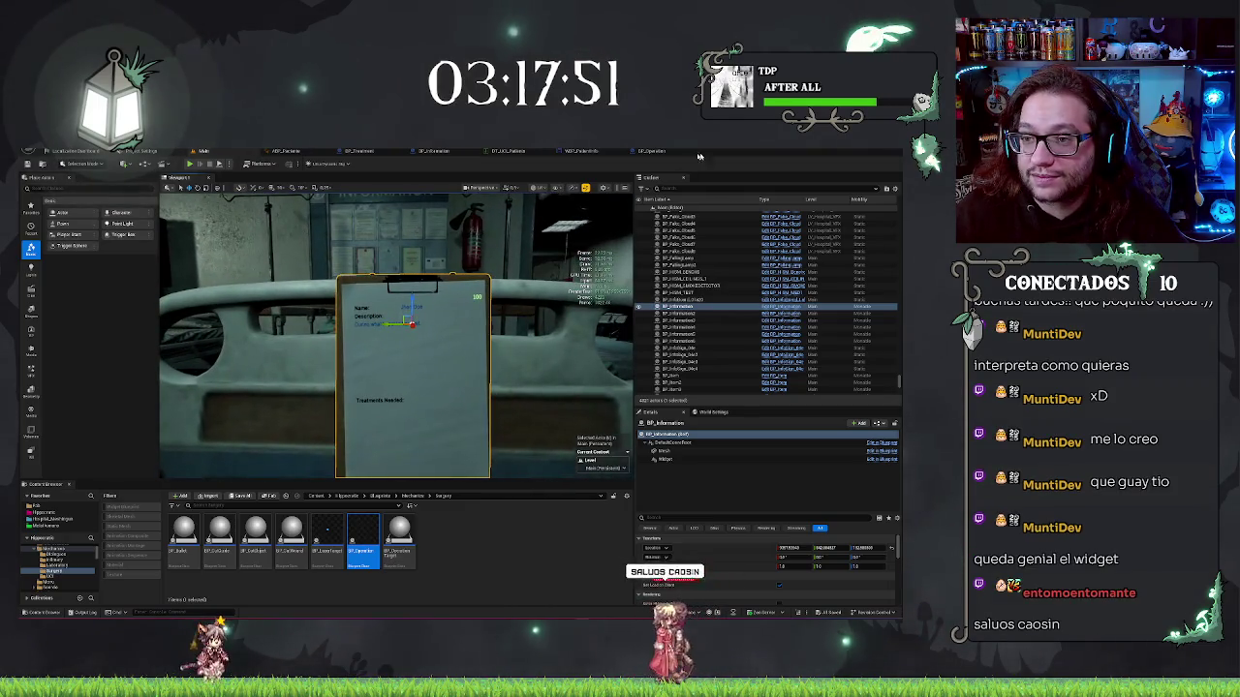
pyautogui.click(649, 152)
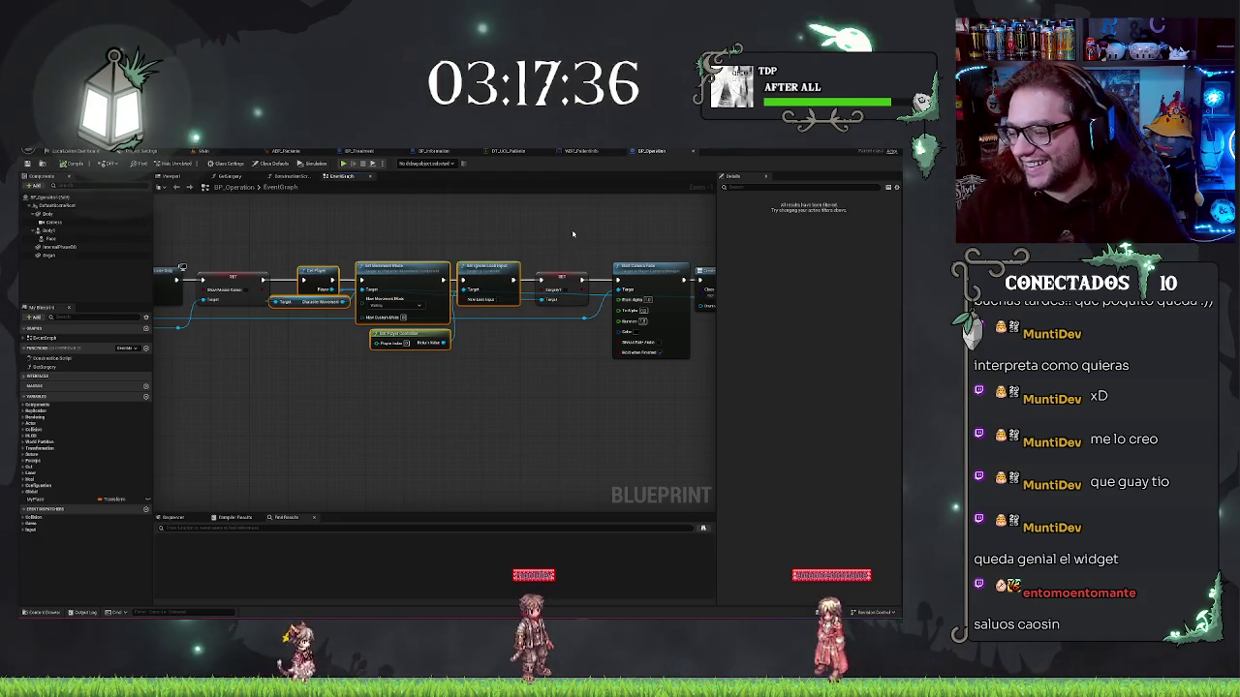
# Narrow the two green info panels in the patient info widget designer, then return to the level
pyautogui.moveTo(553, 381)
pyautogui.mouseDown()
pyautogui.moveTo(598, 374)
pyautogui.moveTo(446, 409)
pyautogui.mouseUp()
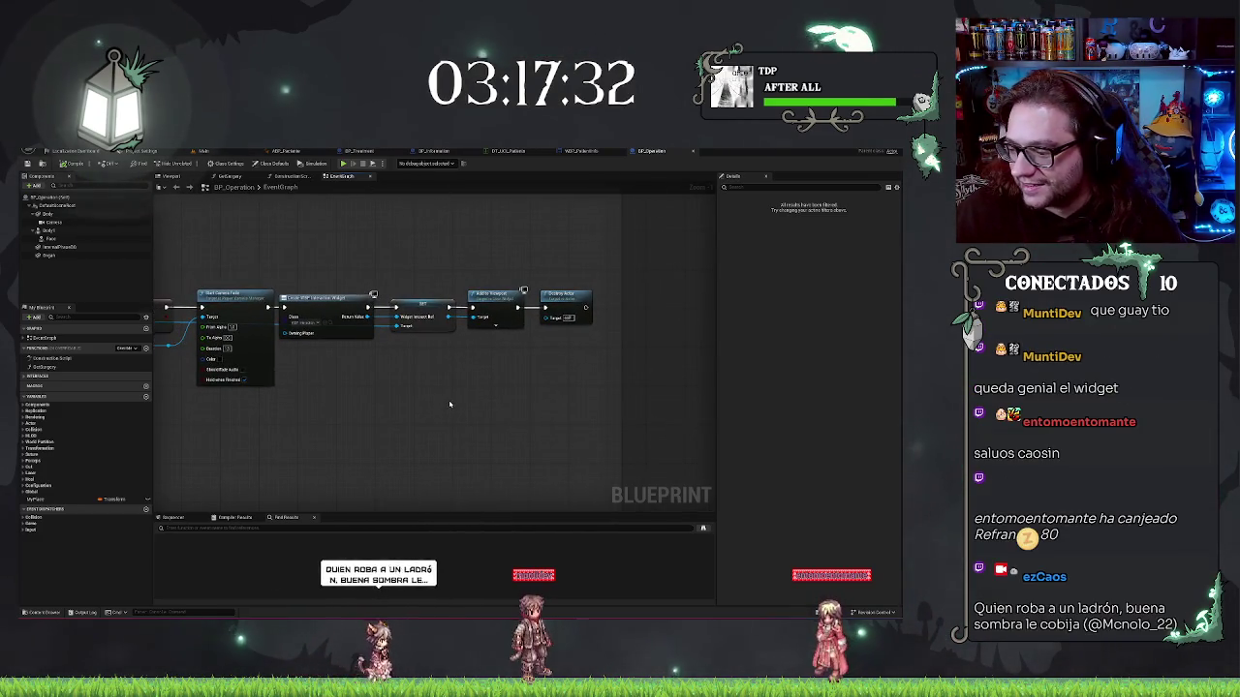
pyautogui.click(579, 151)
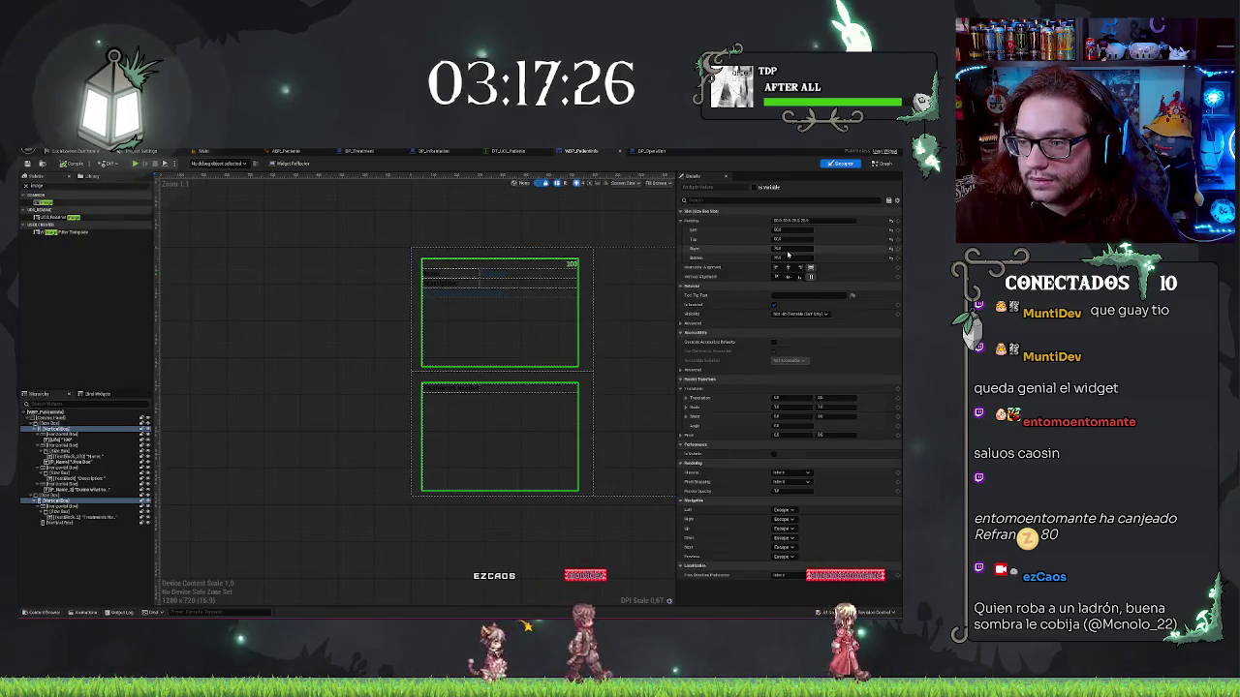
pyautogui.press('Return')
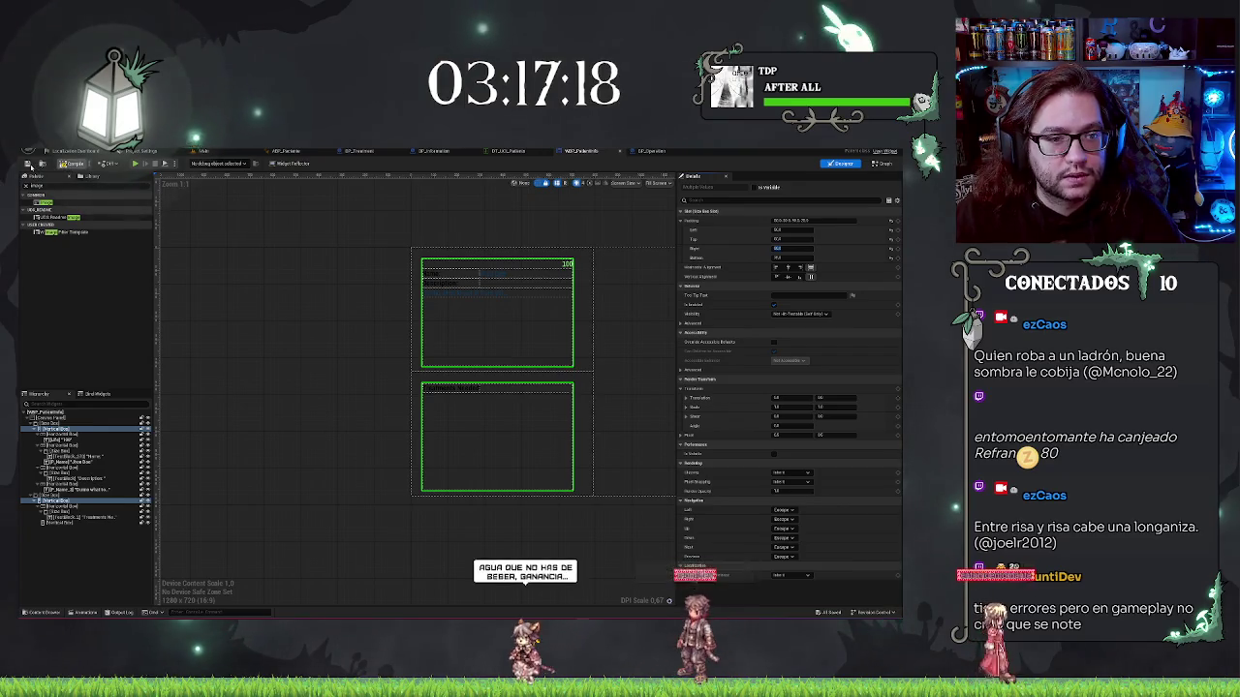
pyautogui.click(203, 151)
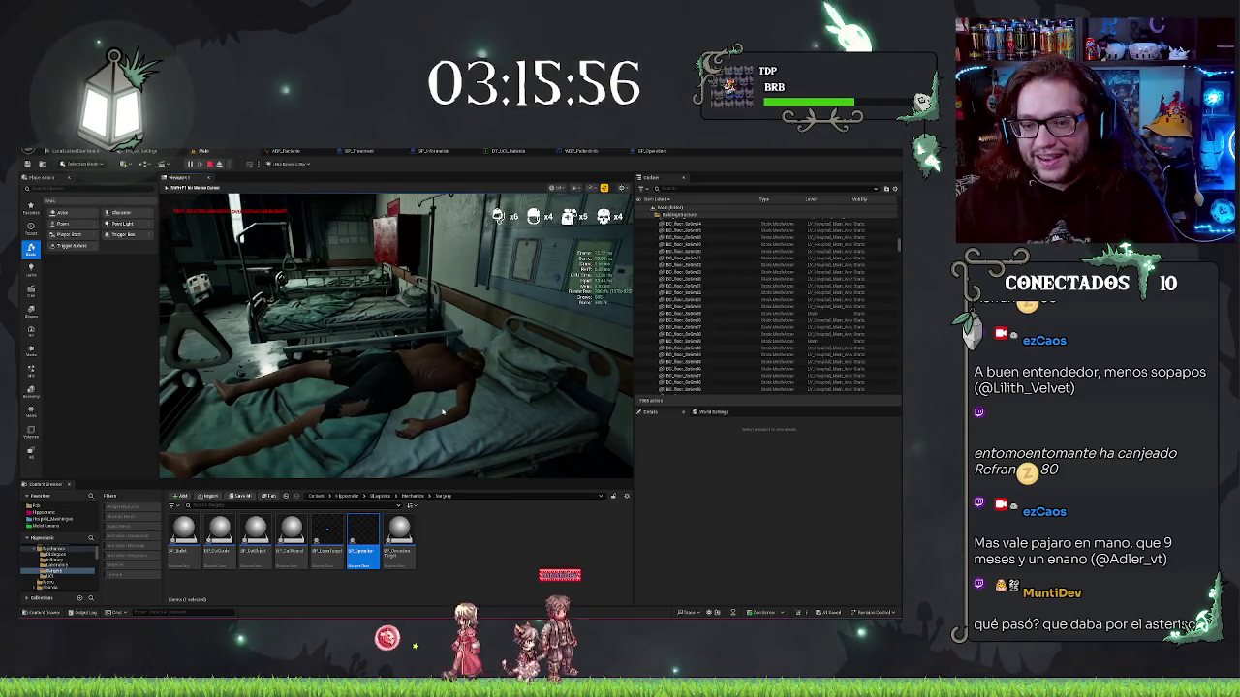
# End the hospital ward play test and return to editing
pyautogui.press('Escape')
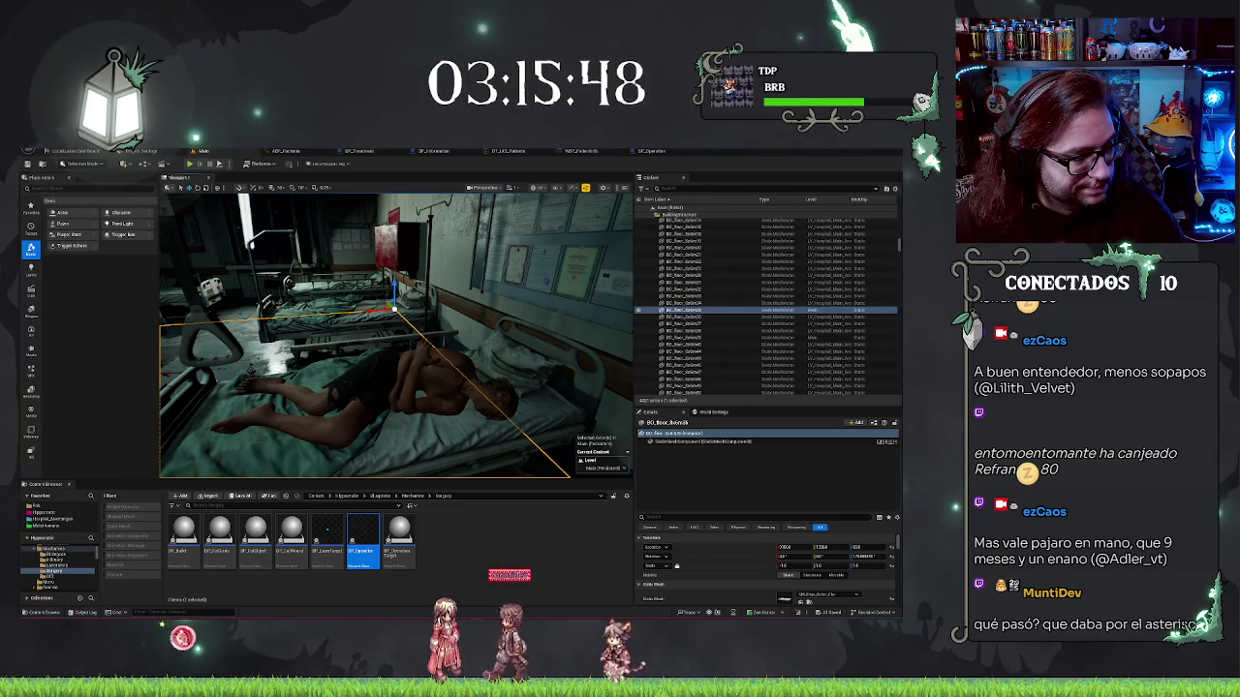
# Play-test the level, then fly down the corridor and frame the BP_HISM_BENCH actor
pyautogui.hotkey('alt', 'p')
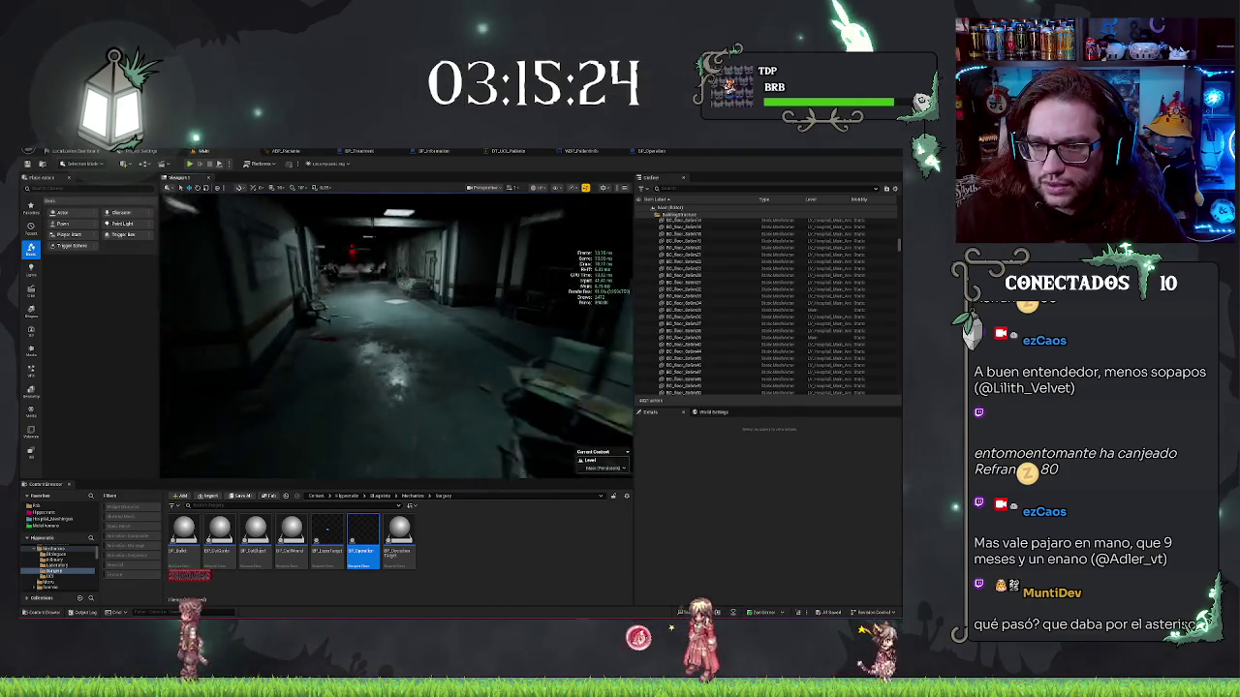
pyautogui.press('Escape')
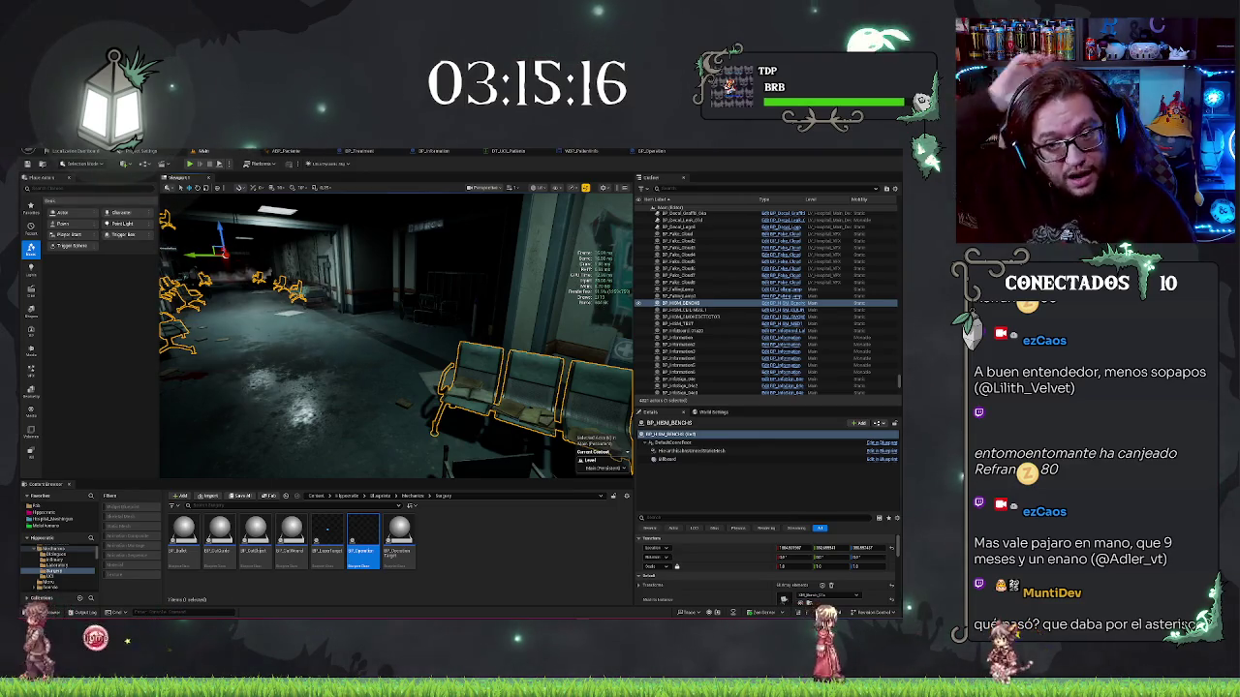
pyautogui.moveTo(391, 266)
pyautogui.mouseDown()
pyautogui.moveTo(405, 218)
pyautogui.moveTo(334, 220)
pyautogui.moveTo(403, 220)
pyautogui.mouseUp()
pyautogui.press('Escape')
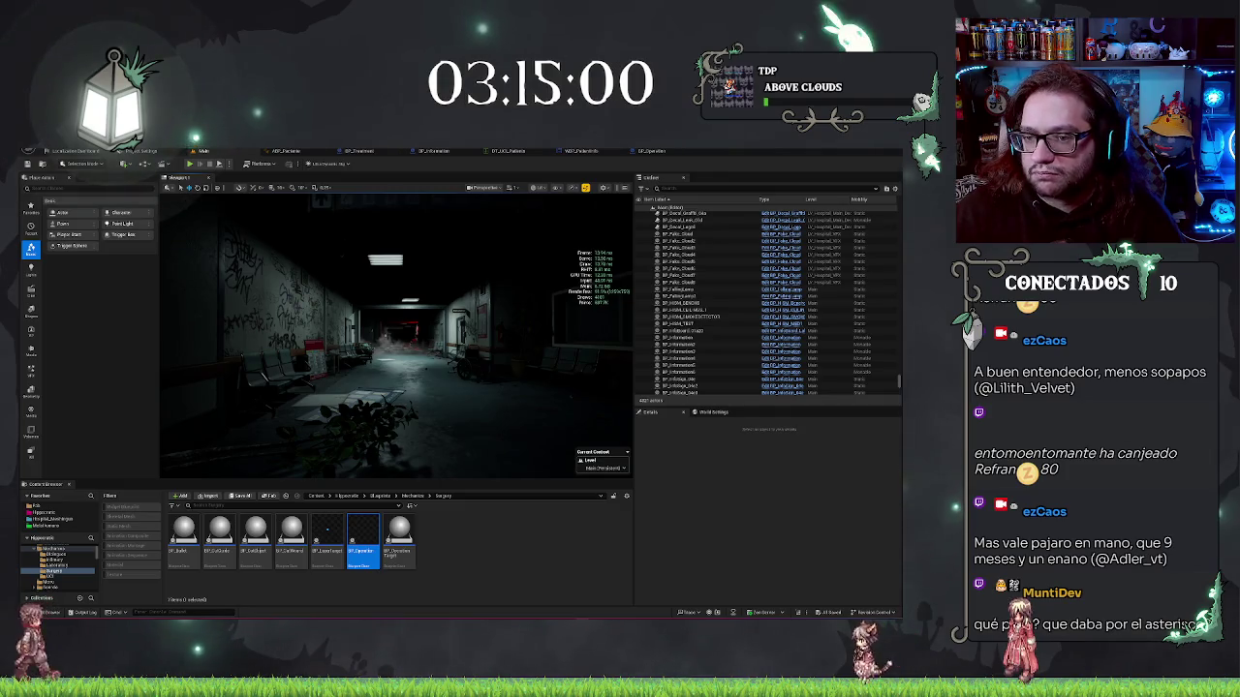
pyautogui.moveTo(403, 220); pyautogui.dragTo(486, 333)
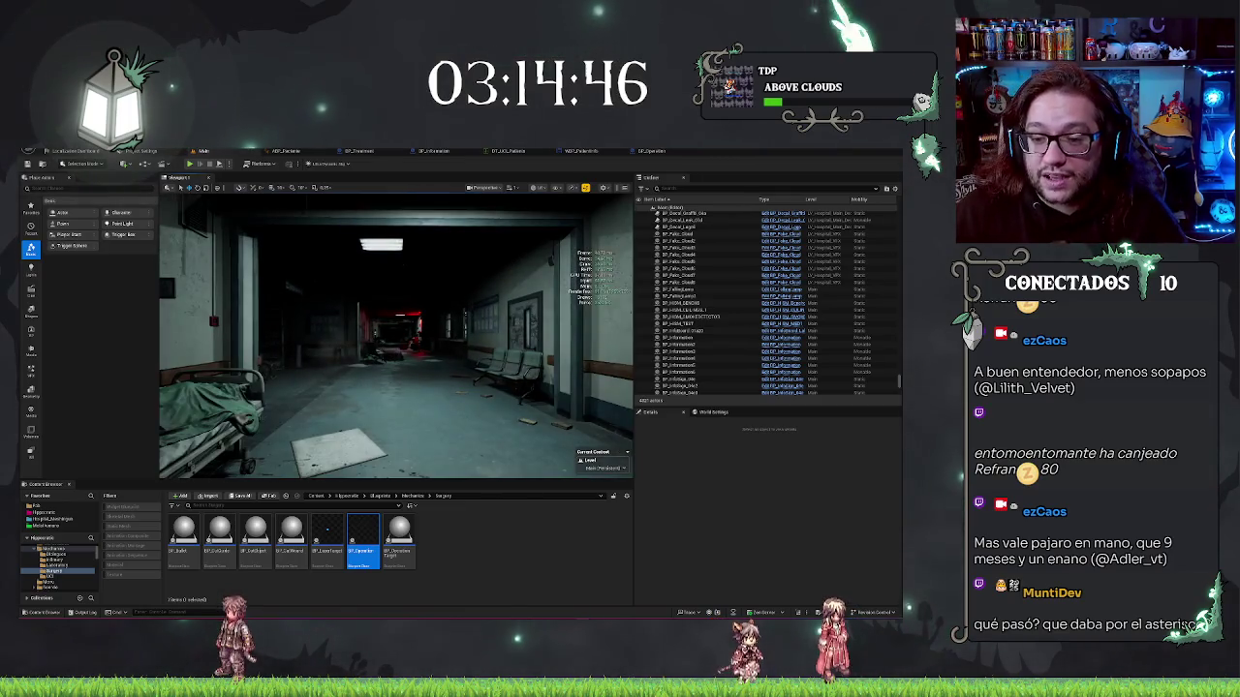
pyautogui.doubleClick(683, 303)
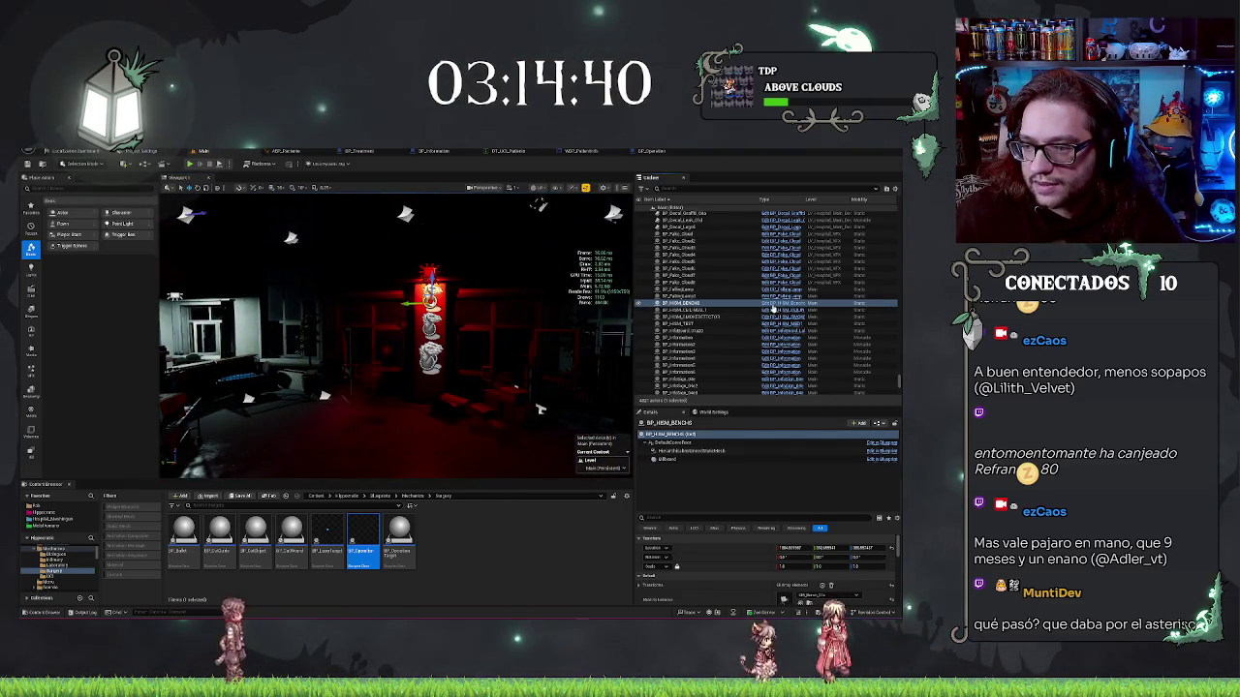
# Open BP_HISM_Benches' Construction Script and place a Transforms variable beside the node chains
pyautogui.click(782, 303)
pyautogui.moveTo(575, 274)
pyautogui.mouseDown()
pyautogui.moveTo(642, 416)
pyautogui.moveTo(665, 386)
pyautogui.mouseUp()
pyautogui.click(650, 363)
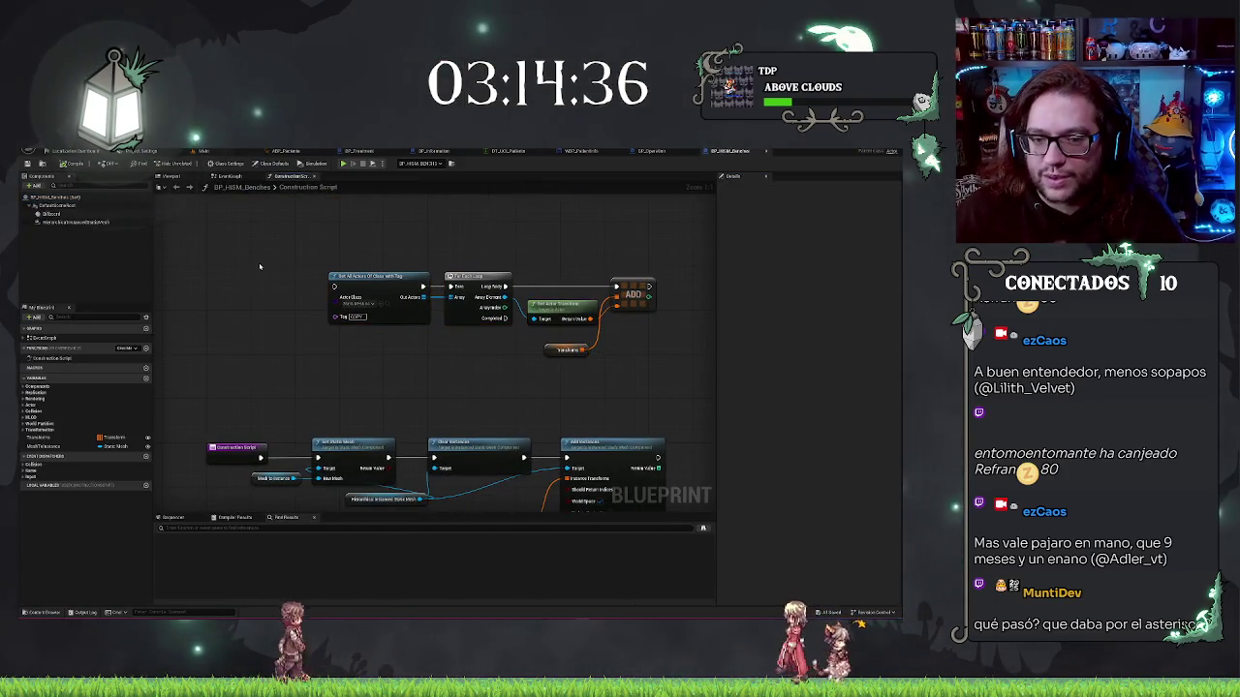
pyautogui.moveTo(340, 239)
pyautogui.mouseDown()
pyautogui.moveTo(379, 170)
pyautogui.moveTo(369, 161)
pyautogui.moveTo(394, 192)
pyautogui.mouseUp()
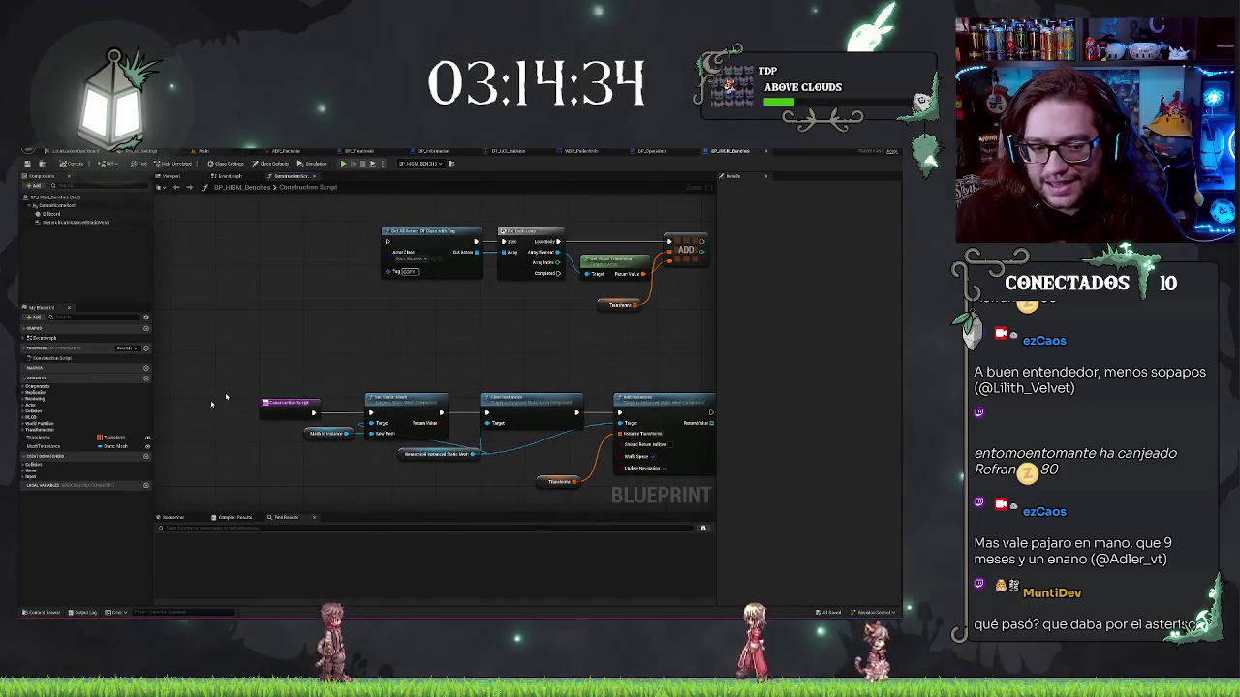
pyautogui.moveTo(68, 443); pyautogui.dragTo(326, 426)
pyautogui.moveTo(432, 205)
pyautogui.mouseDown()
pyautogui.moveTo(318, 221)
pyautogui.moveTo(587, 336)
pyautogui.mouseUp()
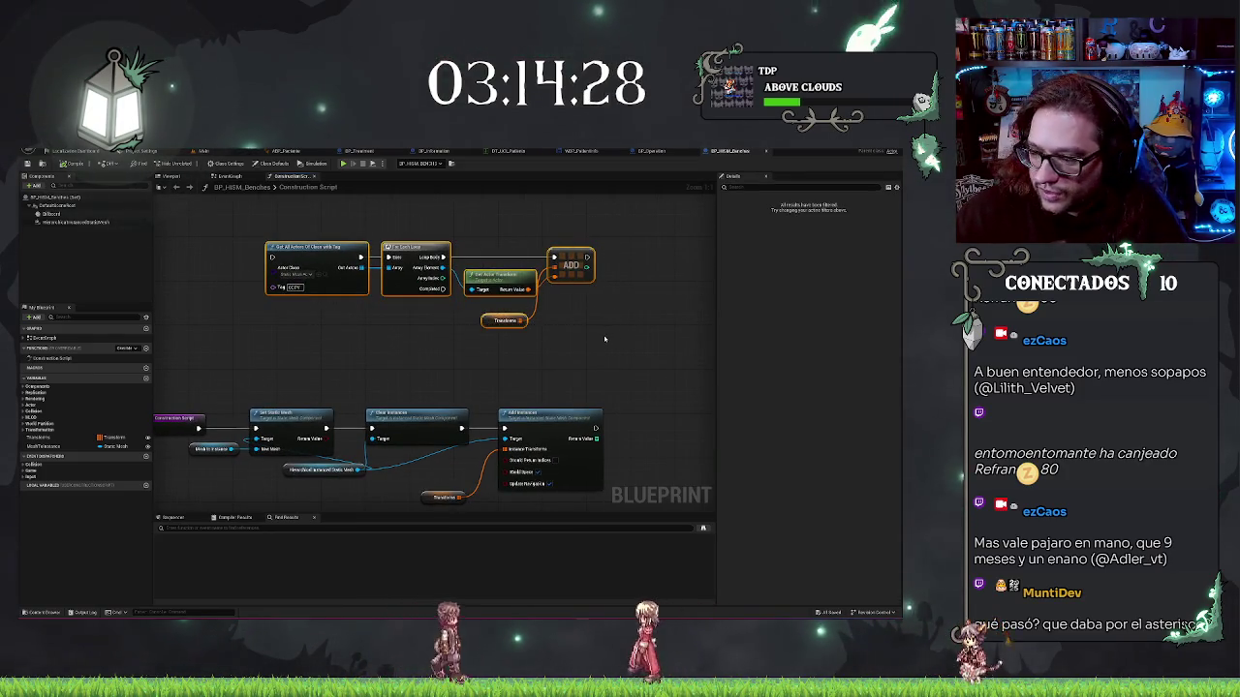
# Inspect the ADD node, the Transforms variable and the Add Instances node
pyautogui.click(575, 280)
pyautogui.click(520, 320)
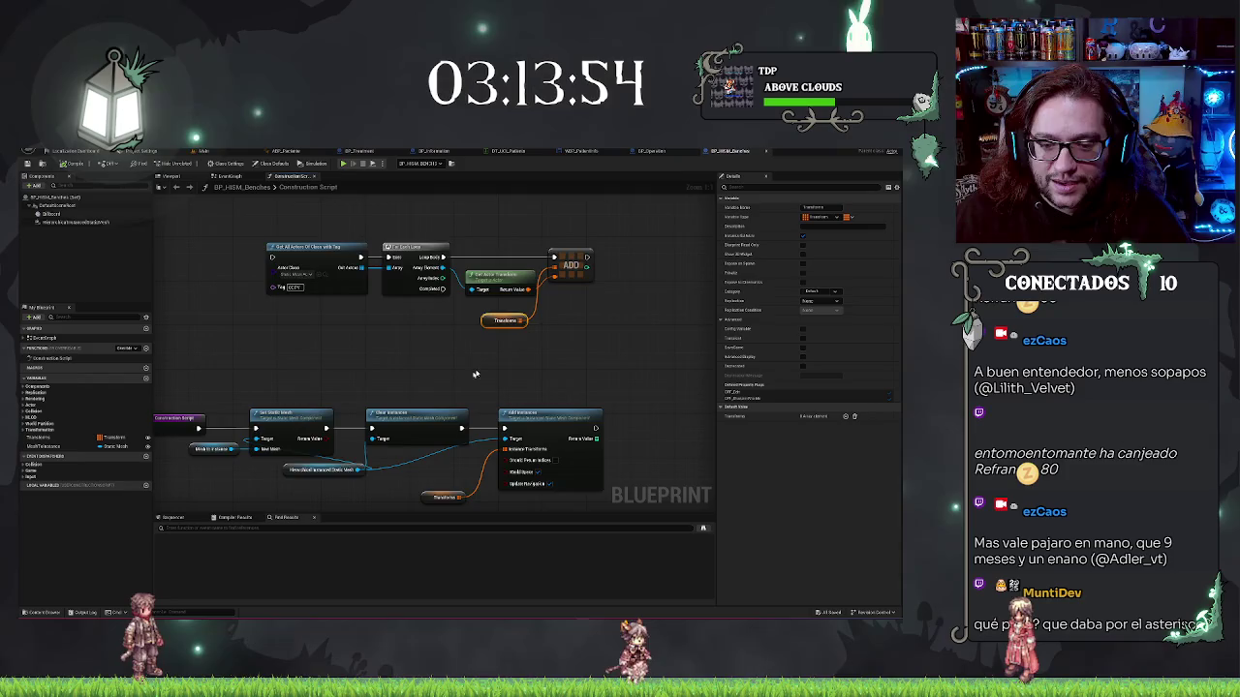
pyautogui.moveTo(461, 379); pyautogui.dragTo(518, 321)
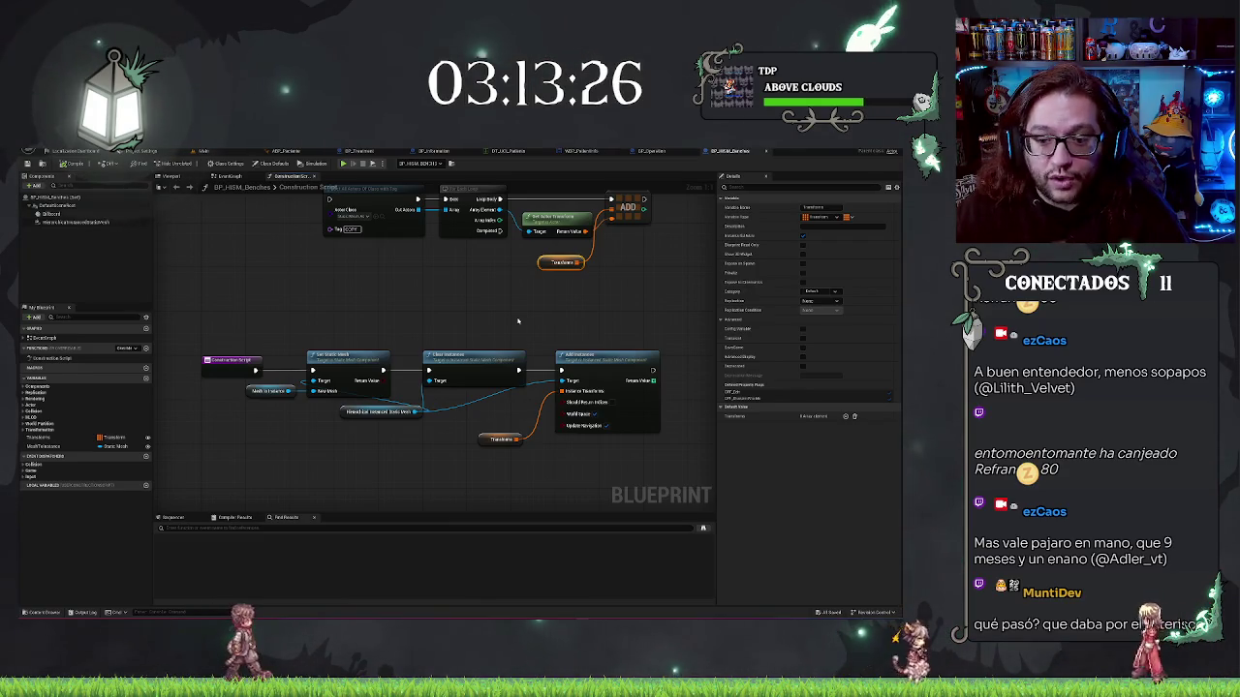
pyautogui.moveTo(550, 345)
pyautogui.mouseDown()
pyautogui.moveTo(652, 439)
pyautogui.moveTo(543, 428)
pyautogui.mouseUp()
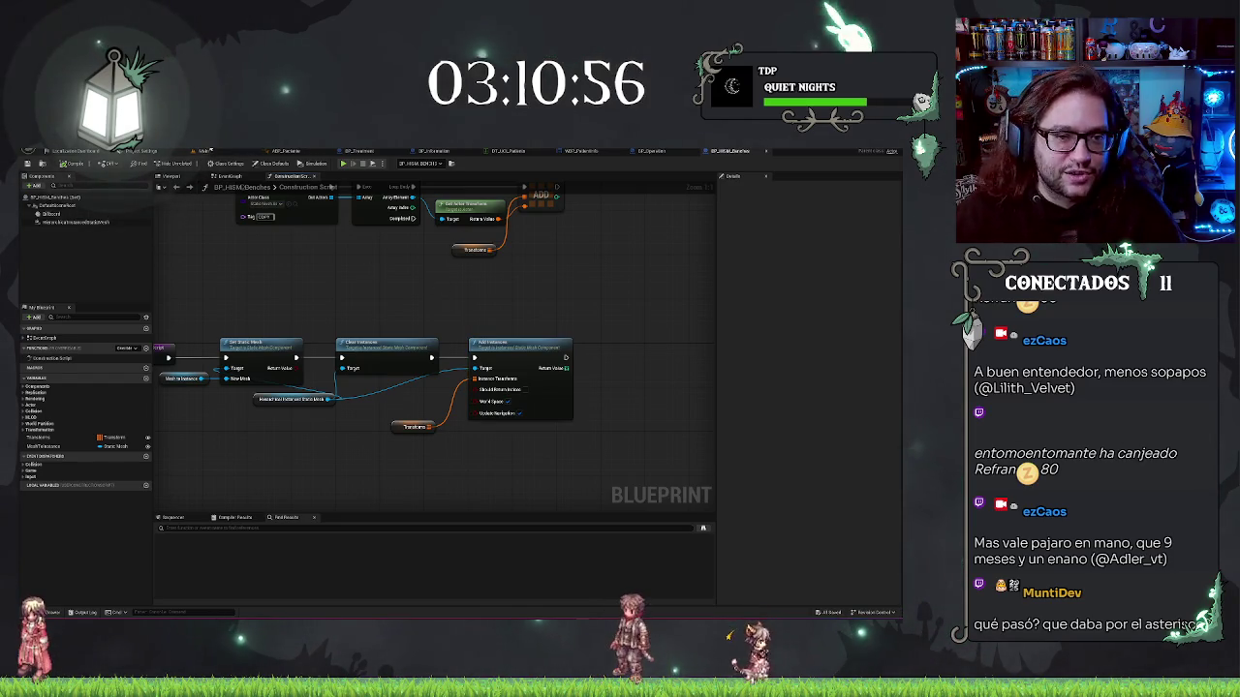
# Switch back to the level to see the corridor lined with bench instances
pyautogui.hotkey('ctrl', 'Tab')
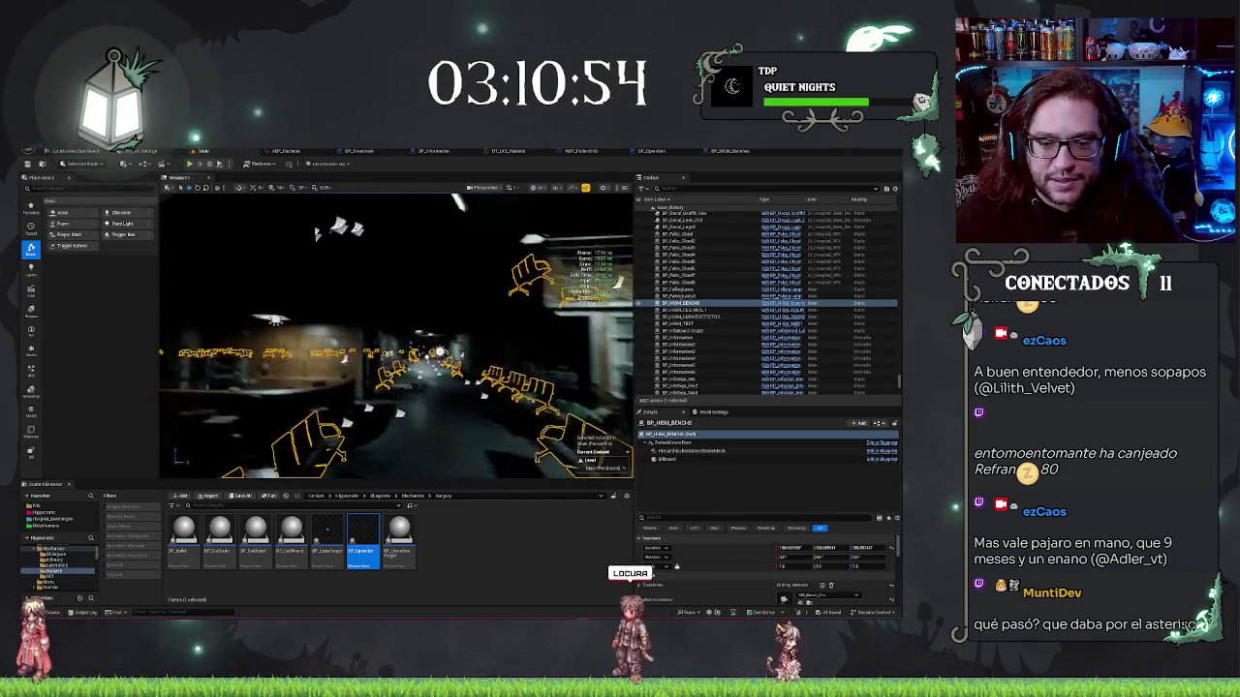
# Deselect the bench, fly down the hallway in game view, and switch to Shader Complexity view
pyautogui.press('Escape')
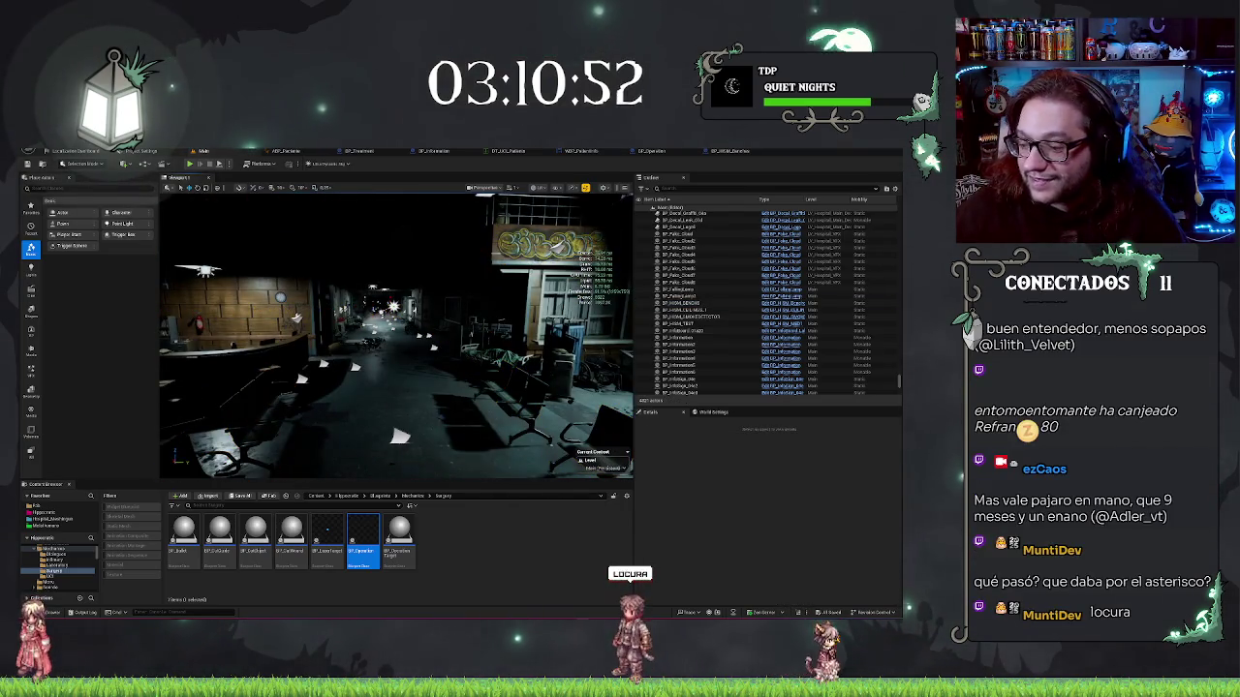
pyautogui.moveTo(451, 383); pyautogui.dragTo(249, 334)
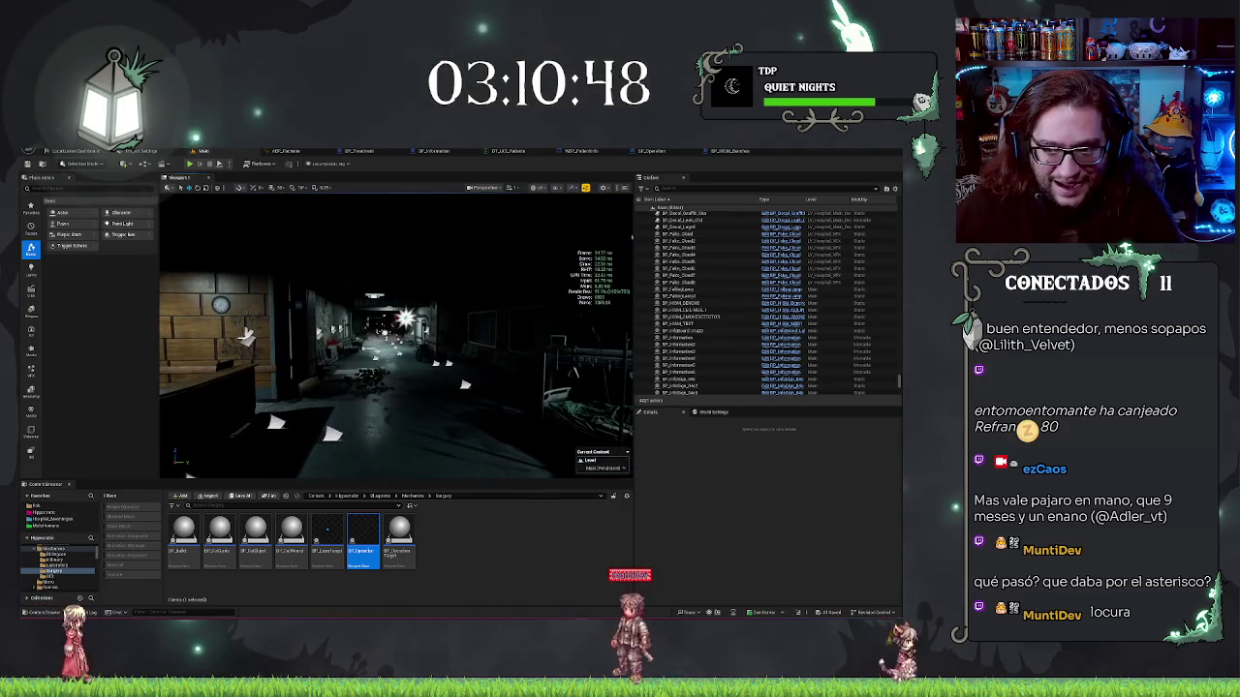
pyautogui.moveTo(247, 334)
pyautogui.mouseDown()
pyautogui.moveTo(305, 335)
pyautogui.moveTo(307, 347)
pyautogui.mouseUp()
pyautogui.press('g')
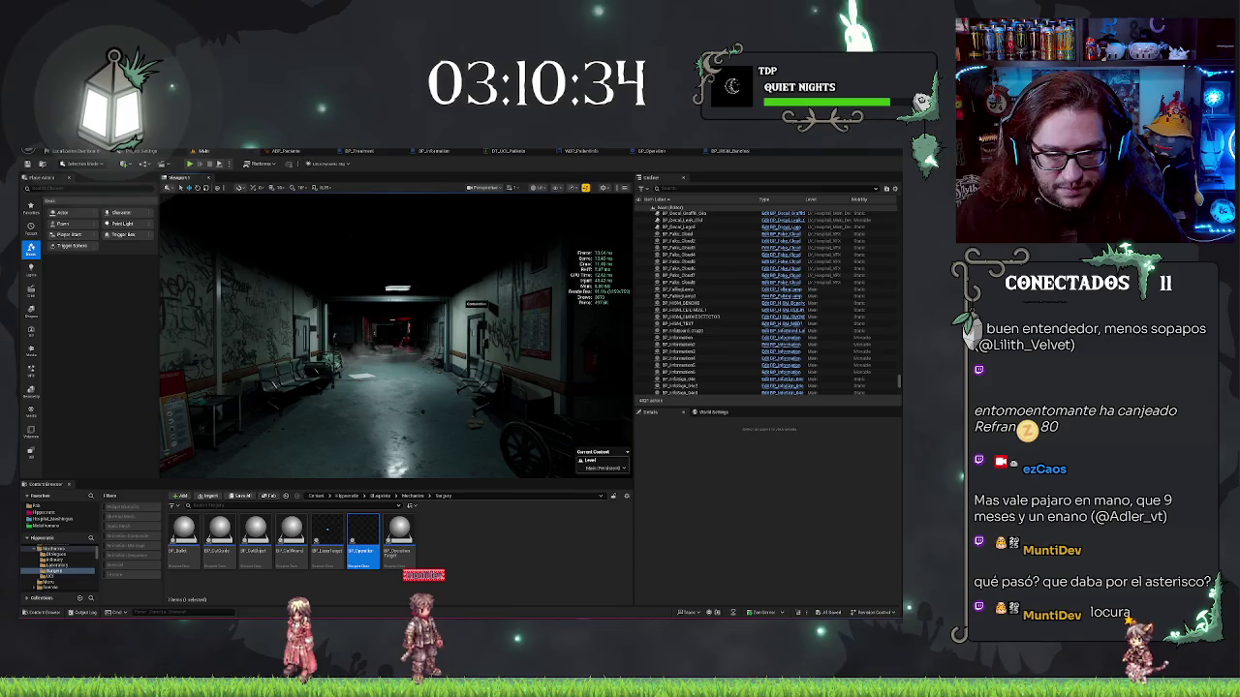
pyautogui.hotkey('alt', '8')
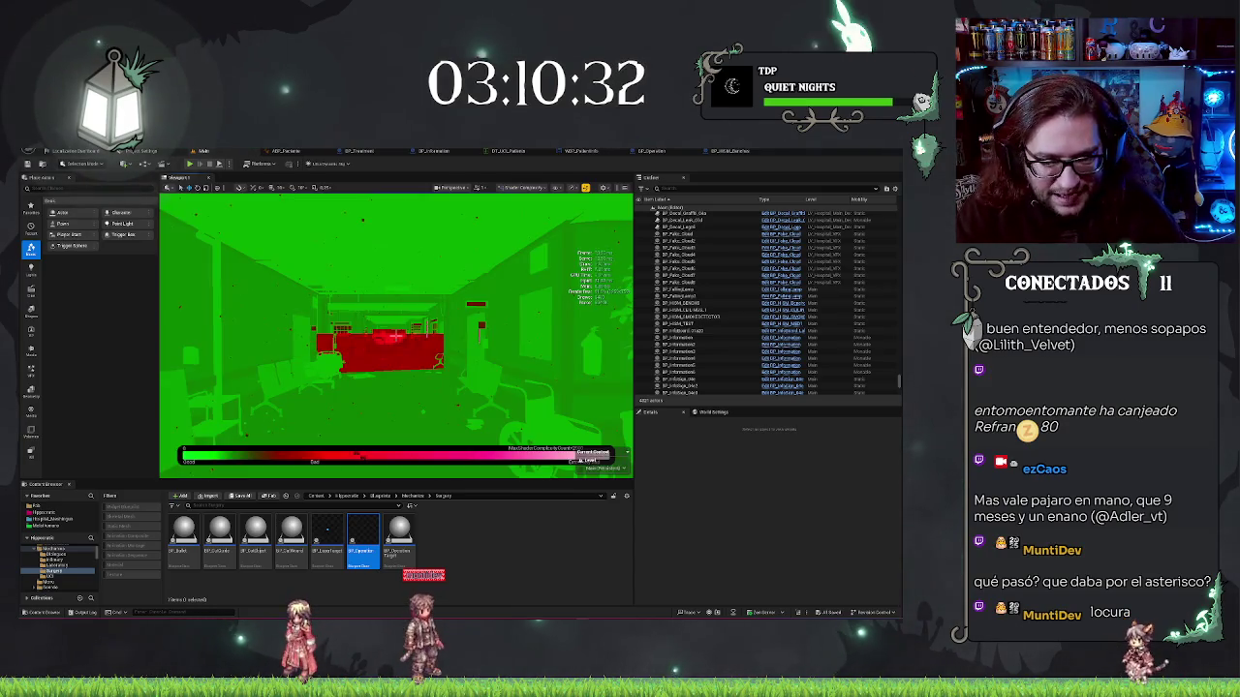
# Reframe the red-lit corridor, briefly preview Wireframe (Alt+2), then return to Lit shading (Alt+4)
pyautogui.moveTo(397, 335); pyautogui.dragTo(396, 337)
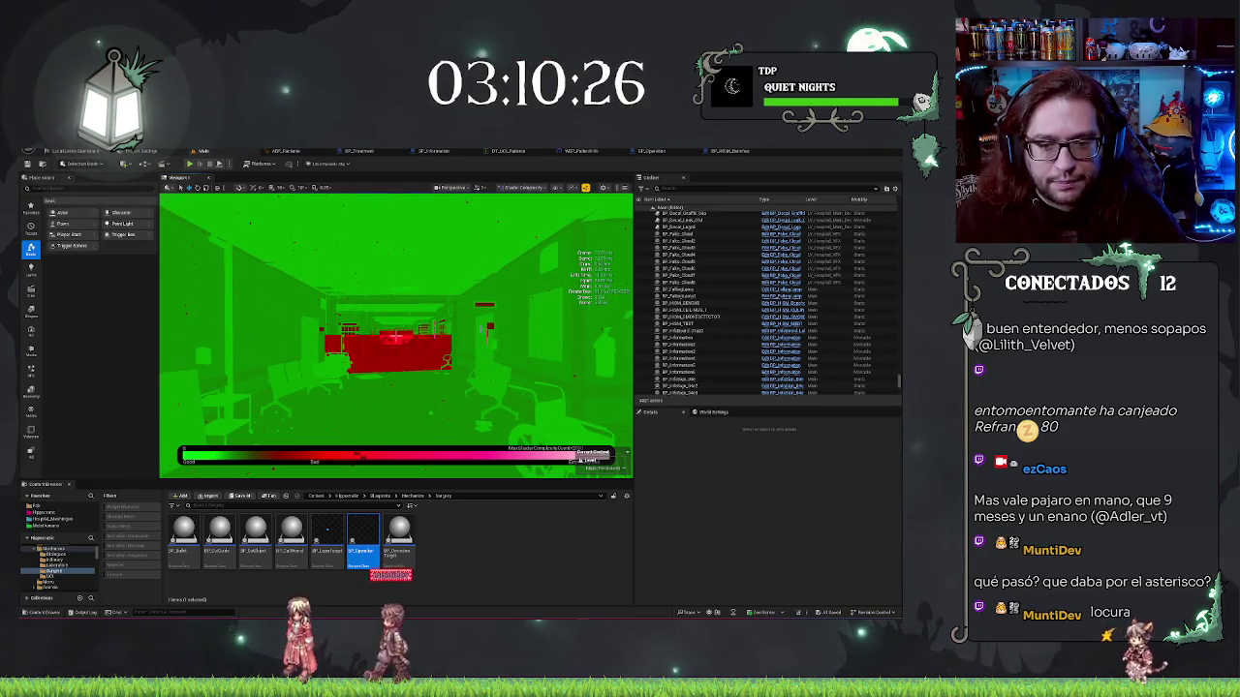
pyautogui.hotkey('alt', '4')
pyautogui.moveTo(396, 336)
pyautogui.mouseDown()
pyautogui.moveTo(388, 324)
pyautogui.moveTo(399, 319)
pyautogui.mouseUp()
pyautogui.hotkey('alt', '2')
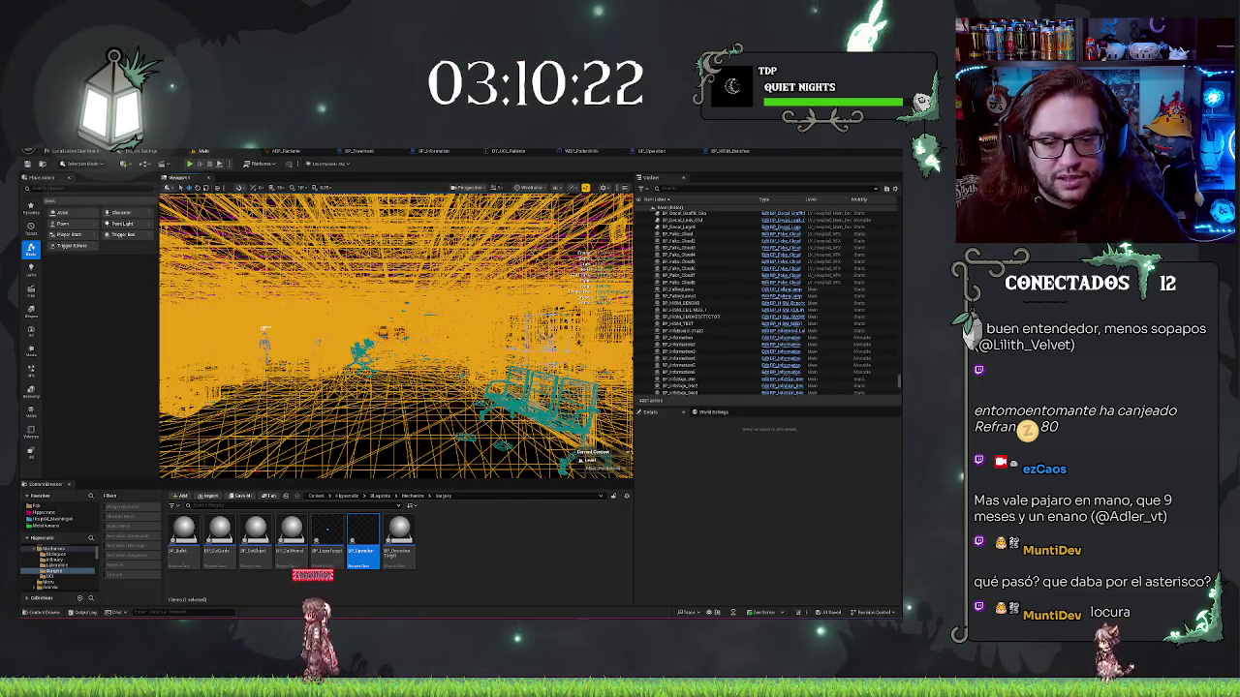
pyautogui.hotkey('alt', '4')
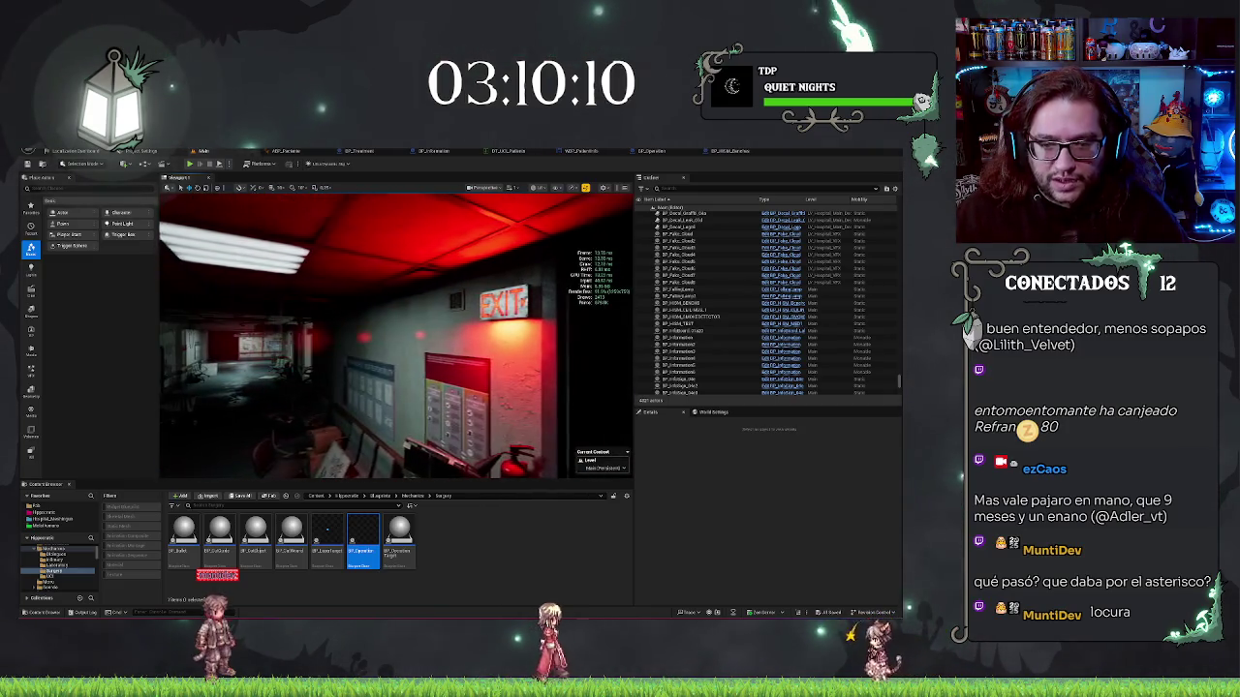
pyautogui.press('Escape')
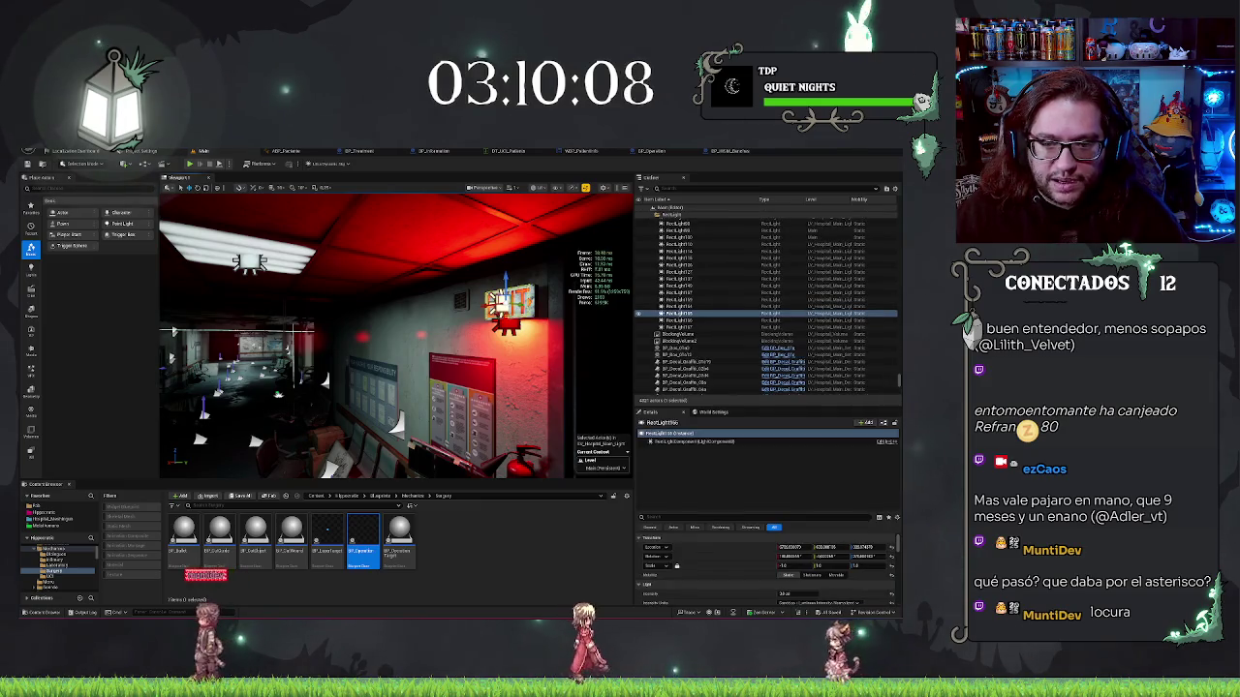
pyautogui.keyDown('ctrl'); pyautogui.click(678, 307); pyautogui.keyUp('ctrl')
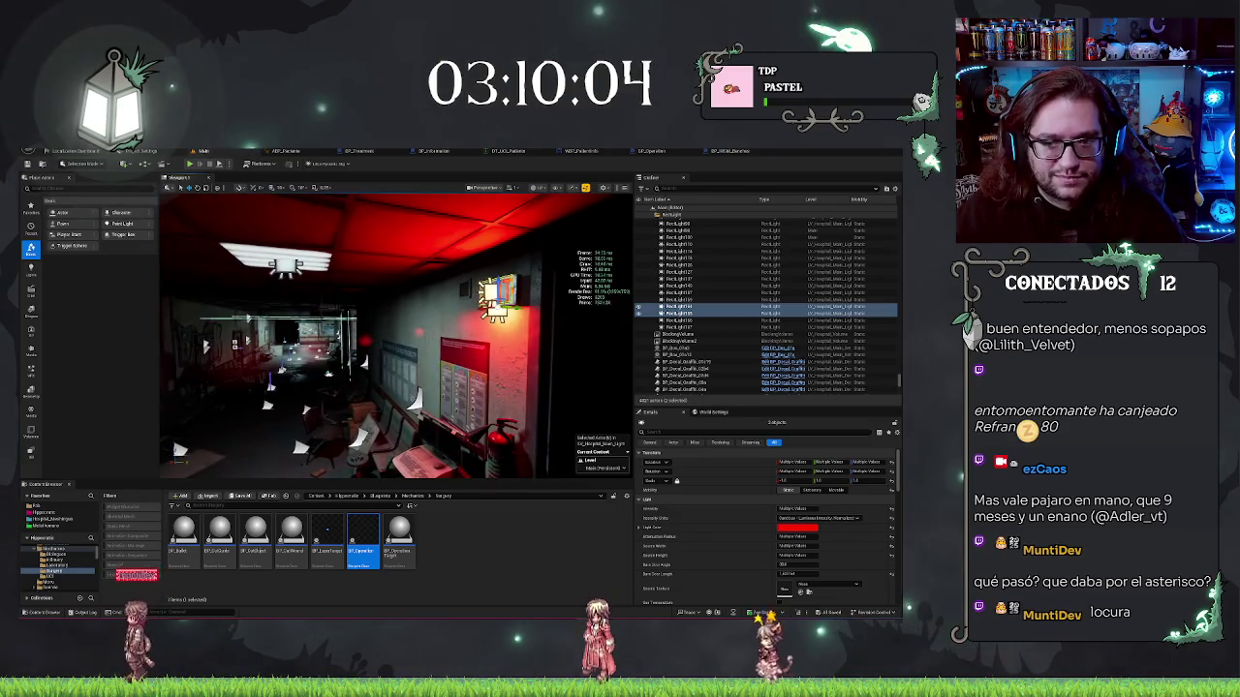
pyautogui.press('Escape')
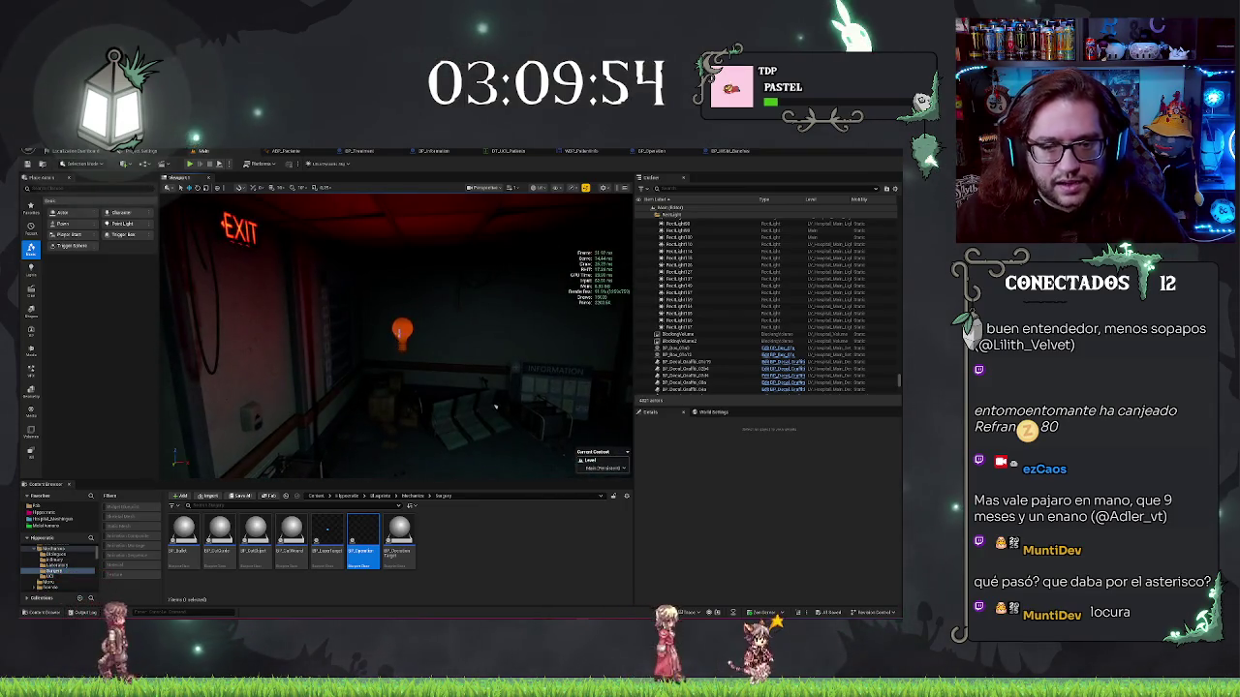
pyautogui.click(400, 332)
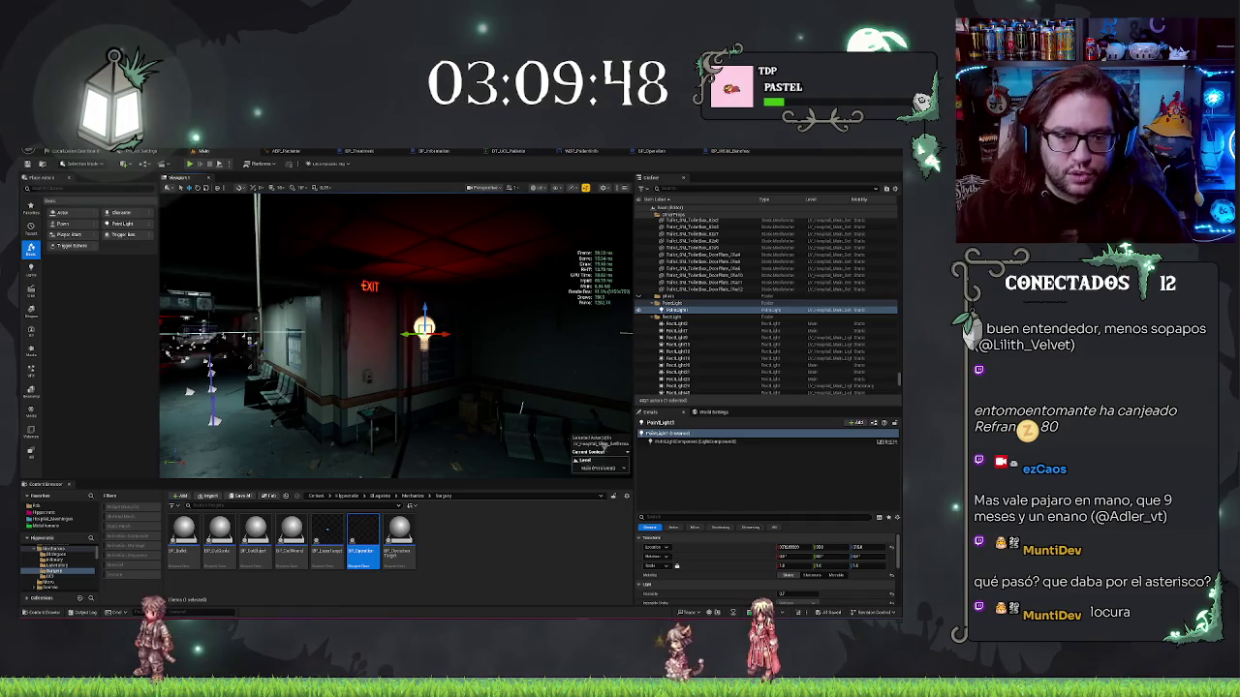
pyautogui.press('Escape')
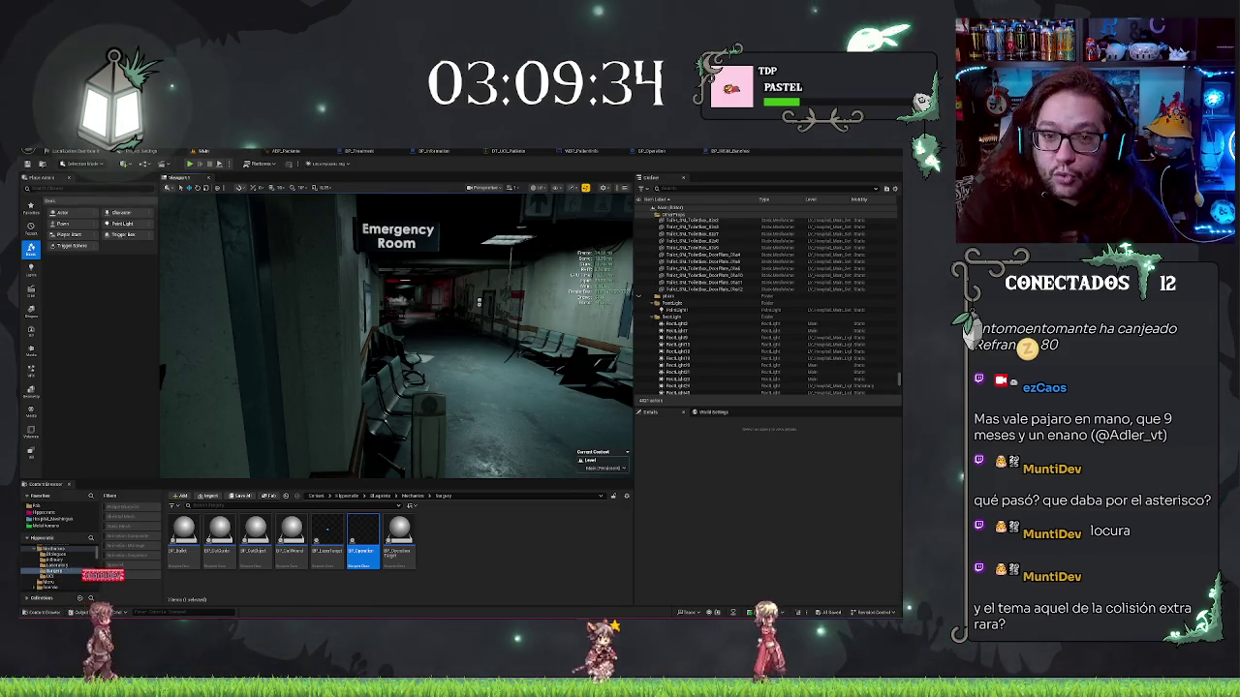
pyautogui.moveTo(443, 361); pyautogui.dragTo(453, 319)
pyautogui.click(479, 402)
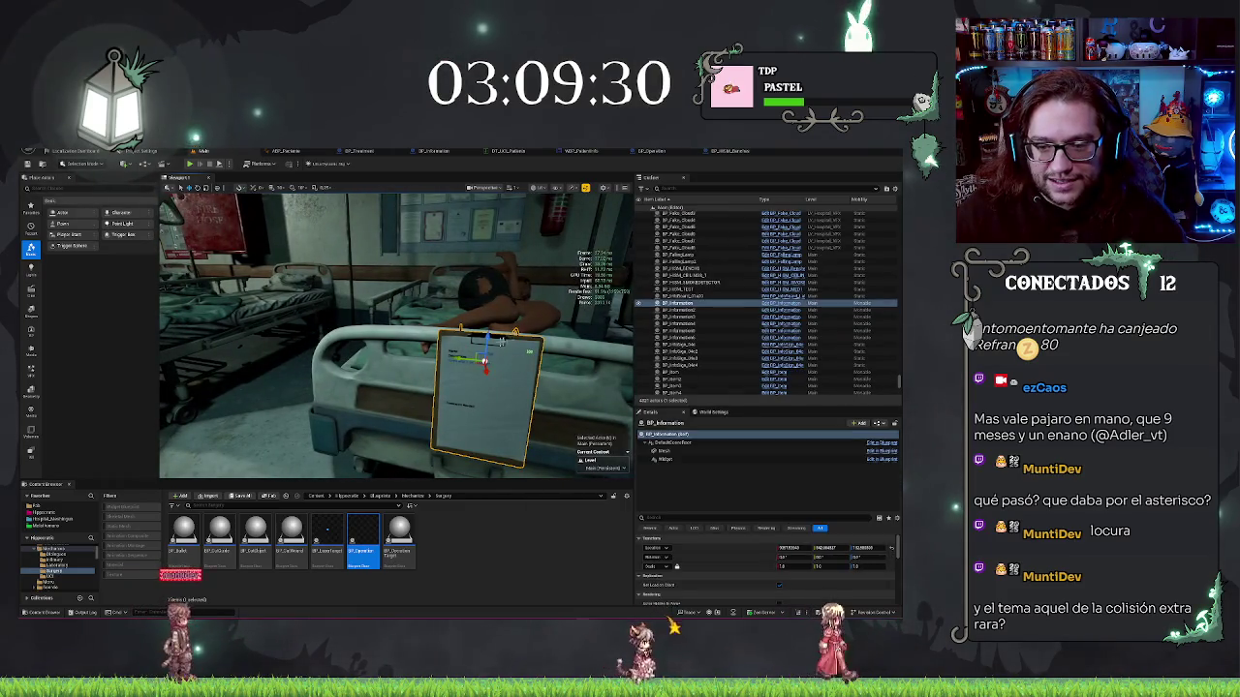
pyautogui.click(678, 459)
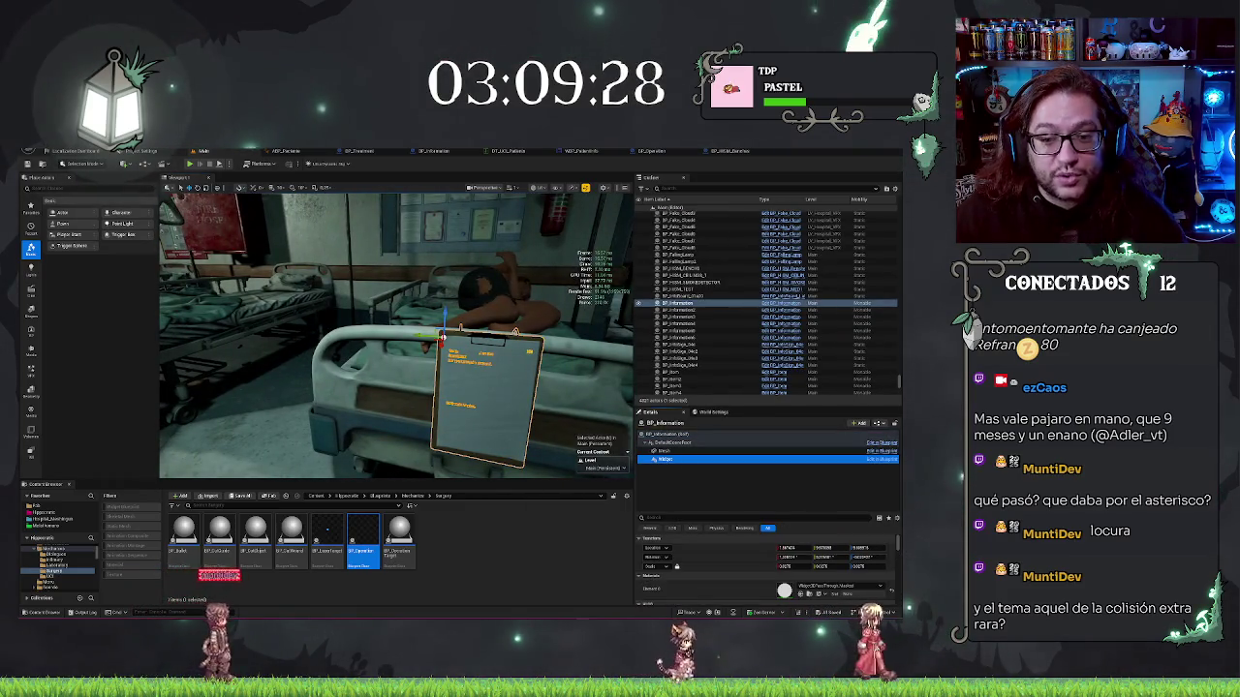
pyautogui.press('f')
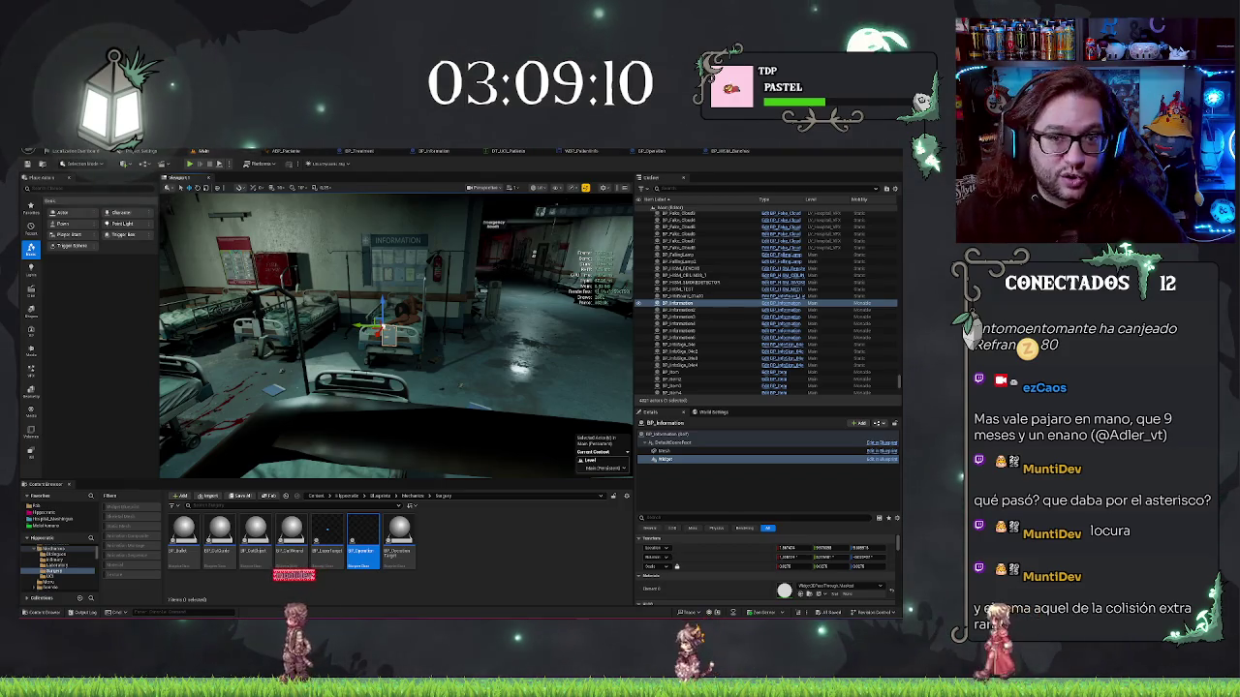
pyautogui.press('f')
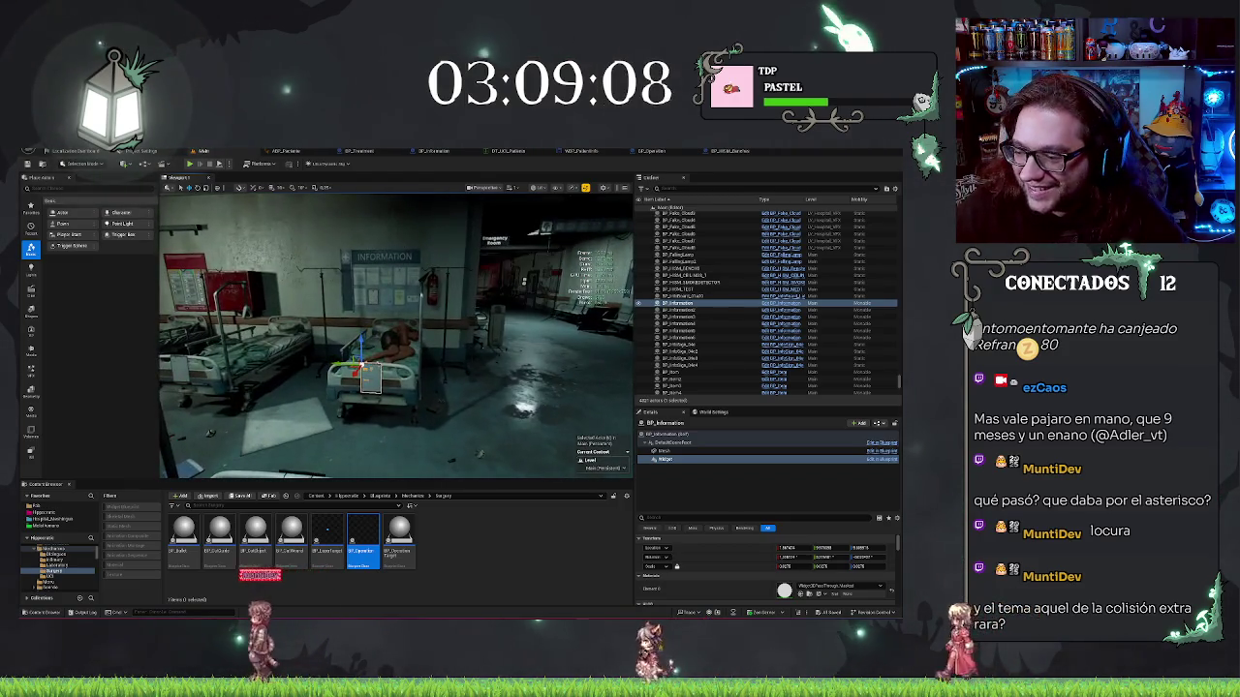
pyautogui.moveTo(397, 335); pyautogui.dragTo(319, 334)
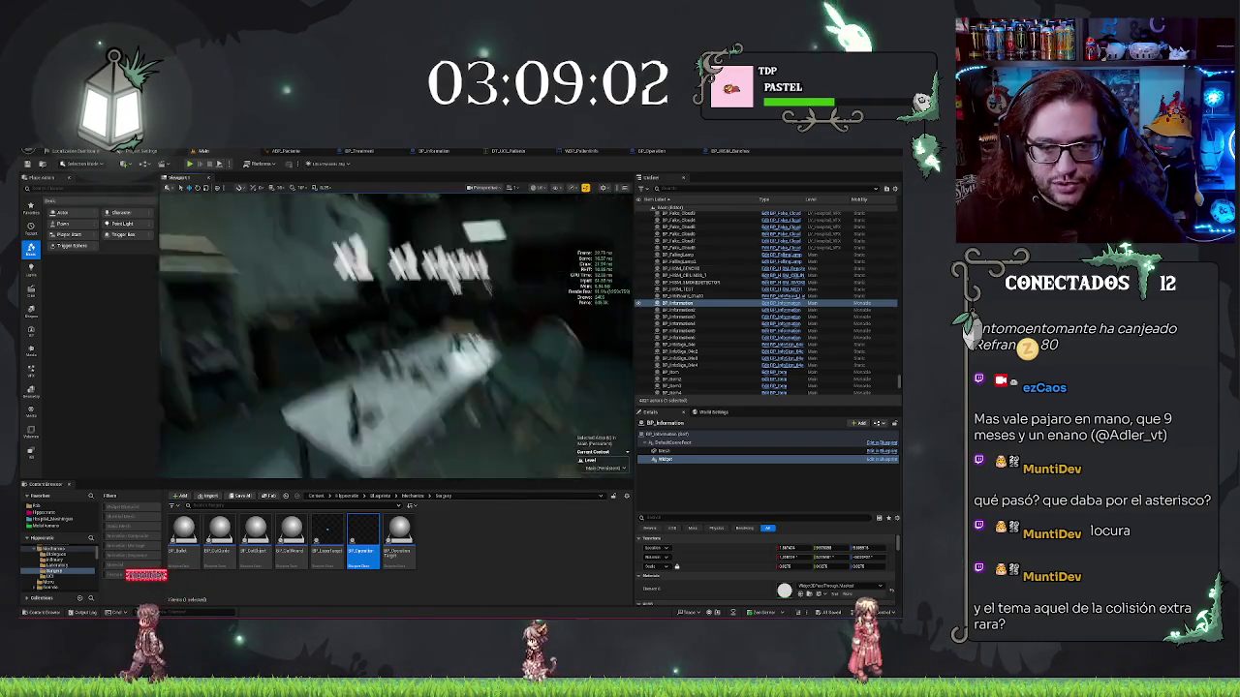
# Play-test the hospital level with Alt+P, walk through it, then stop with Esc
pyautogui.rightClick(489, 330)
pyautogui.press('Escape')
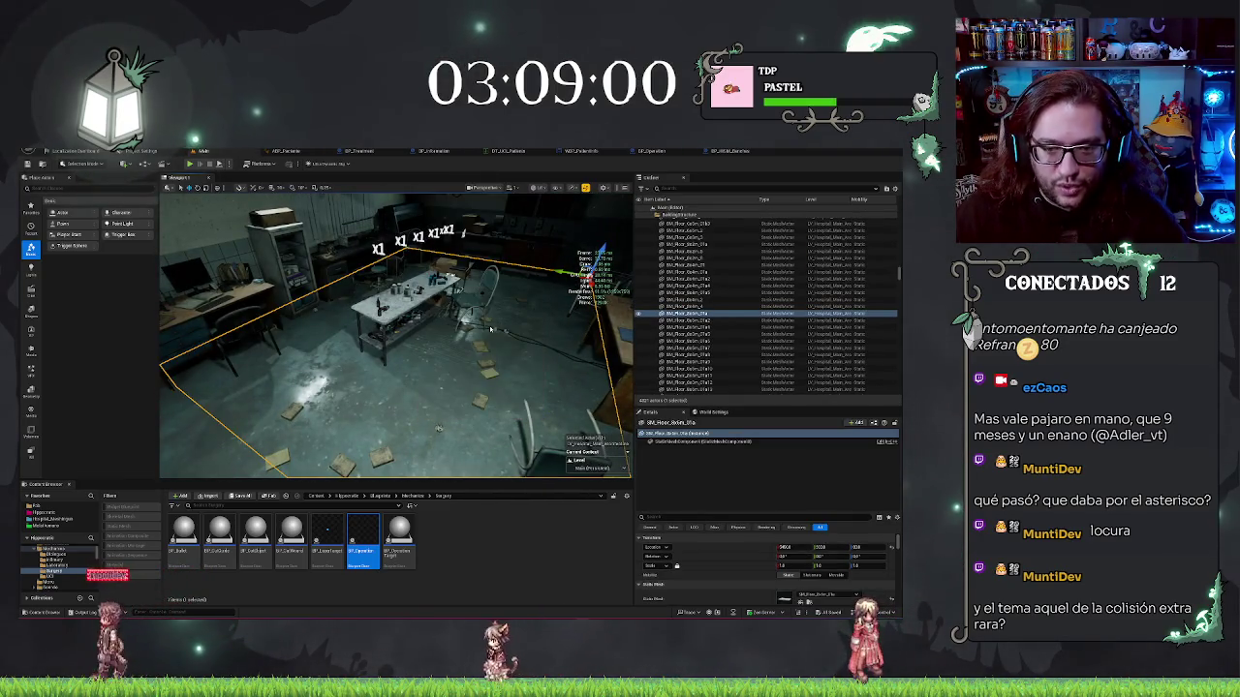
pyautogui.hotkey('alt', 'p')
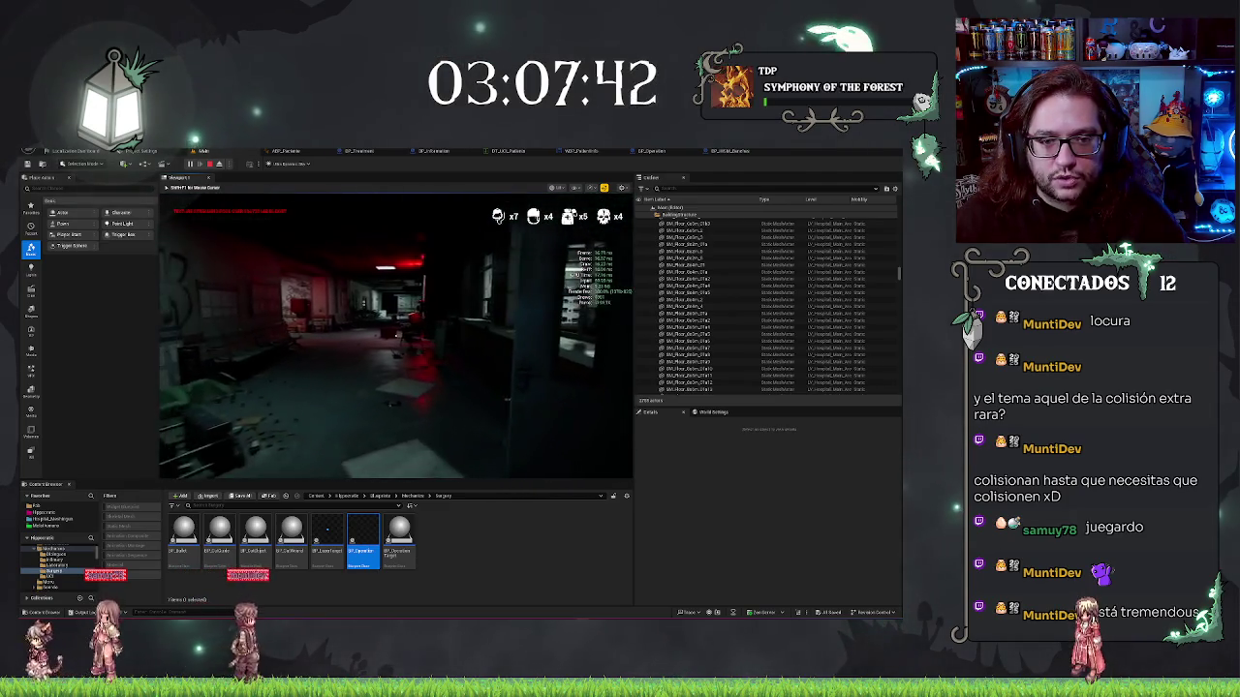
pyautogui.press('Escape')
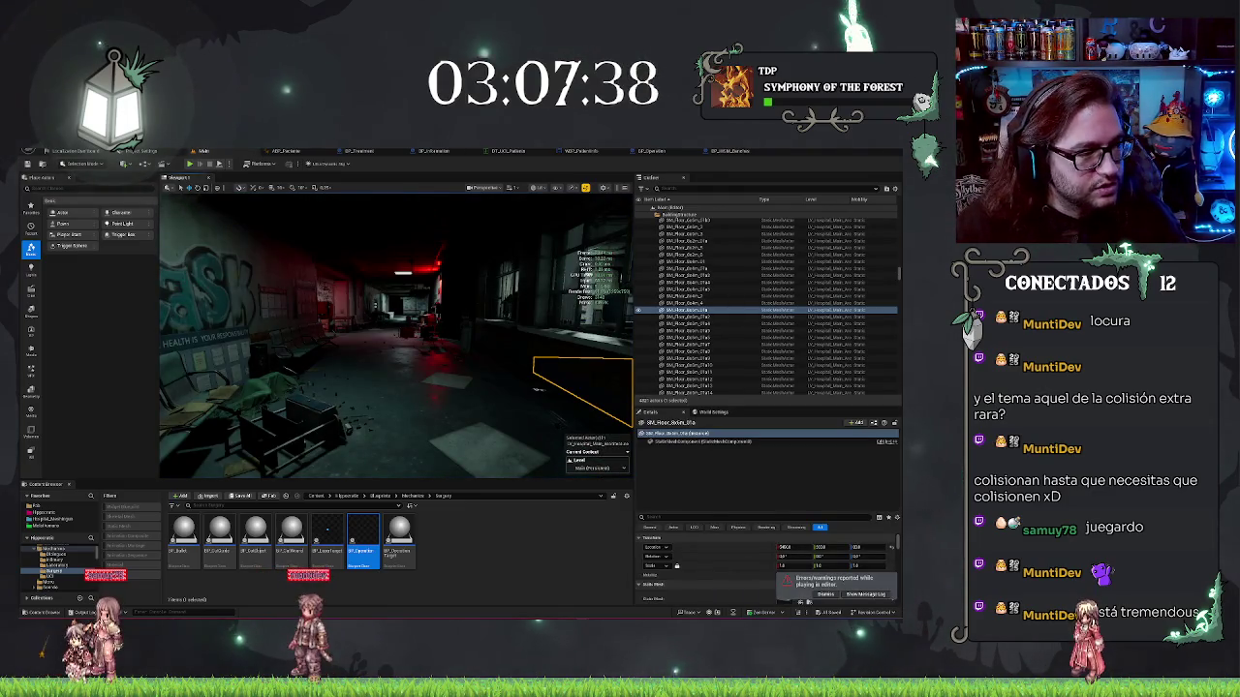
pyautogui.press('Escape')
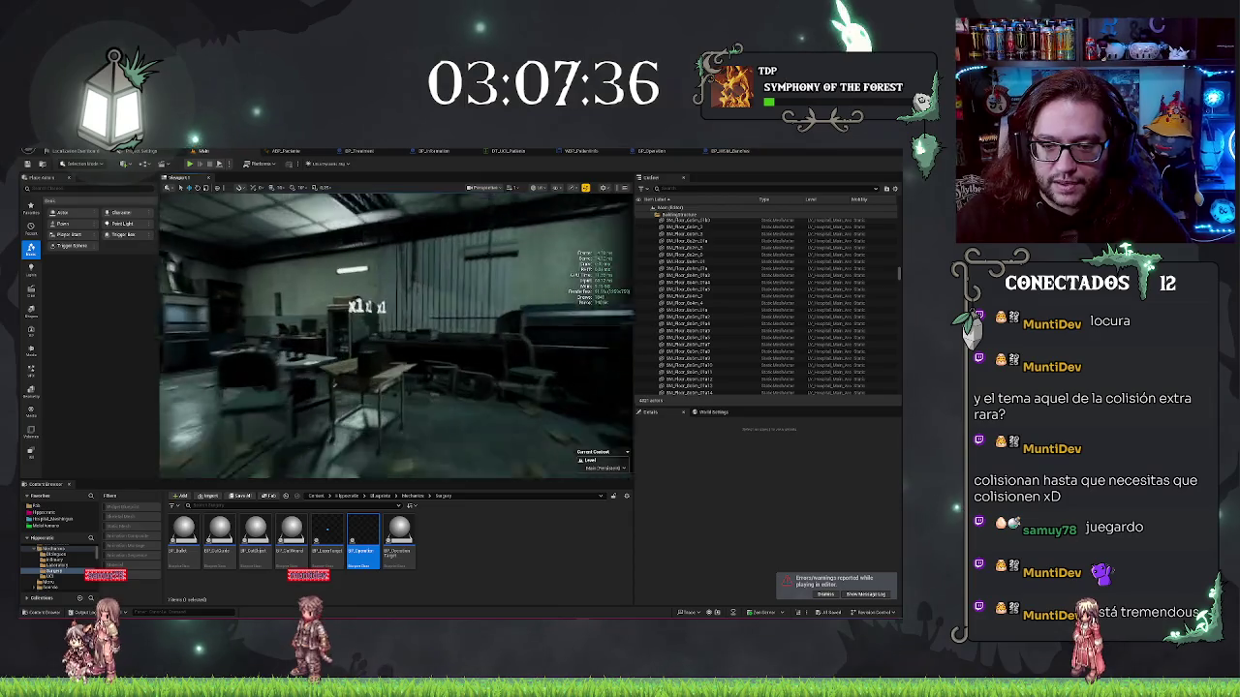
pyautogui.moveTo(438, 364)
pyautogui.mouseDown()
pyautogui.moveTo(397, 364)
pyautogui.moveTo(387, 339)
pyautogui.moveTo(359, 333)
pyautogui.moveTo(305, 349)
pyautogui.mouseUp()
pyautogui.click(284, 412)
pyautogui.press('Escape')
pyautogui.click(388, 366)
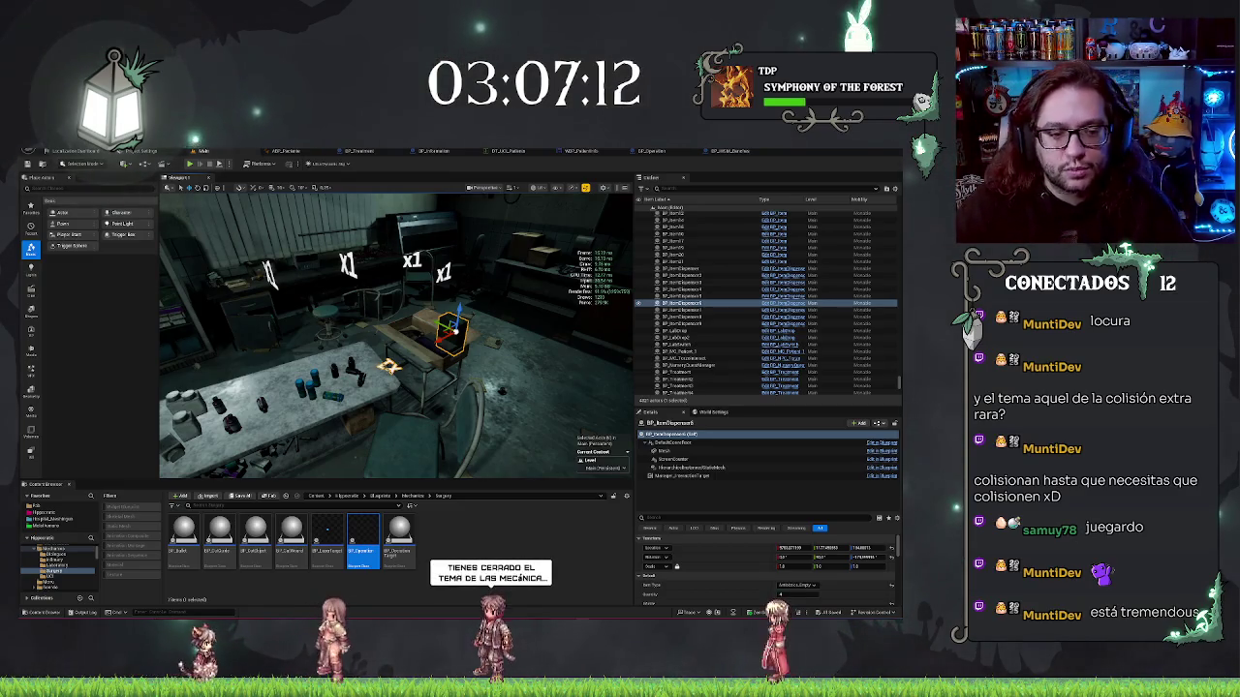
pyautogui.moveTo(396, 335)
pyautogui.mouseDown()
pyautogui.moveTo(445, 319)
pyautogui.moveTo(402, 329)
pyautogui.mouseUp()
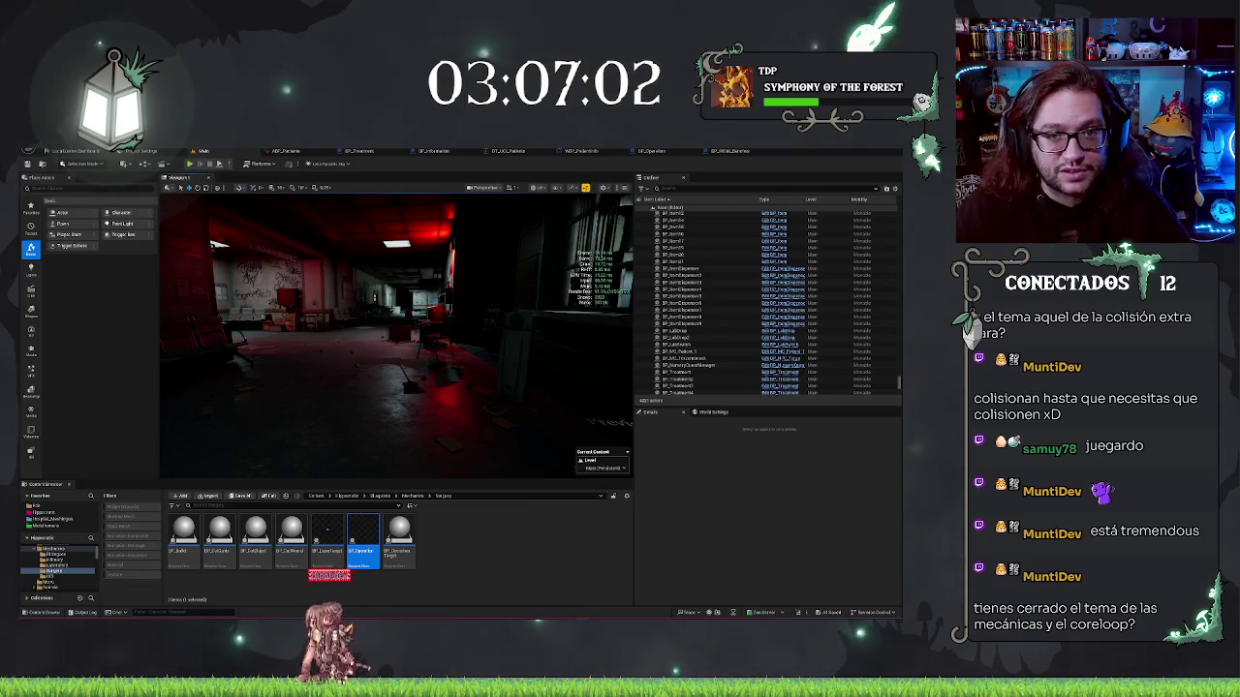
# Read down the clipboard to Treatments Needed and toggle its close-up camera in and out with E
pyautogui.moveTo(186, 324)
pyautogui.mouseDown()
pyautogui.moveTo(339, 332)
pyautogui.moveTo(301, 332)
pyautogui.moveTo(320, 333)
pyautogui.moveTo(320, 295)
pyautogui.moveTo(339, 295)
pyautogui.mouseUp()
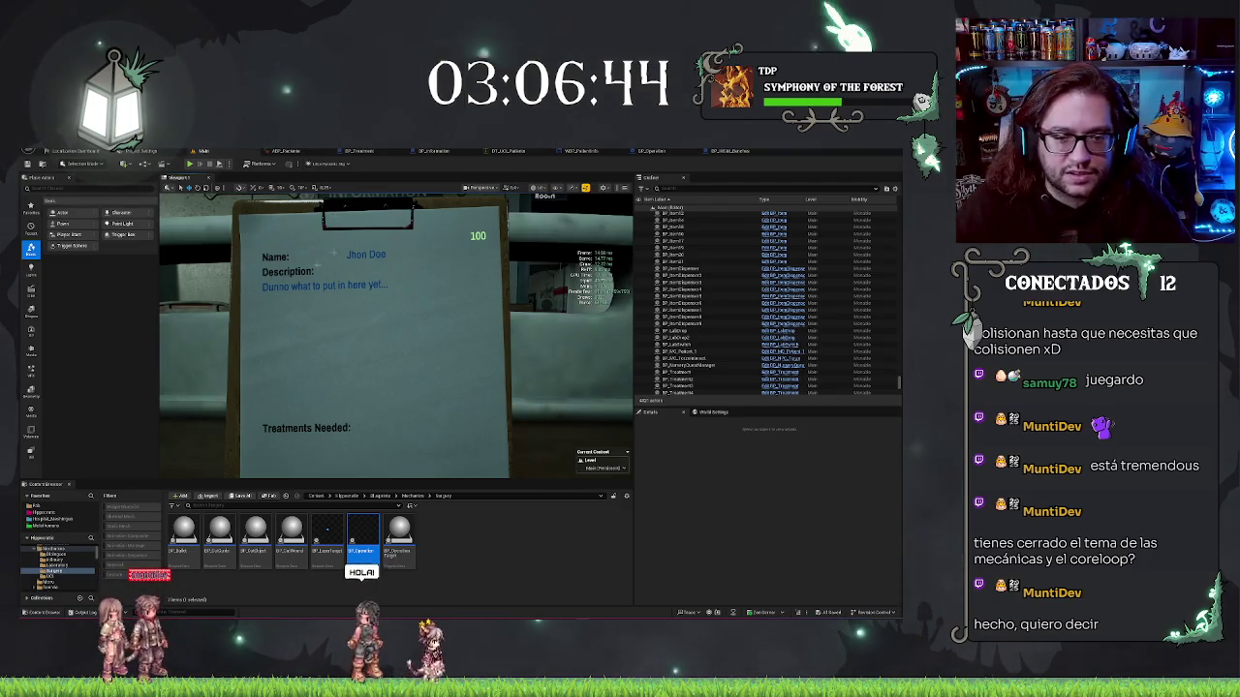
pyautogui.moveTo(449, 252); pyautogui.dragTo(256, 381)
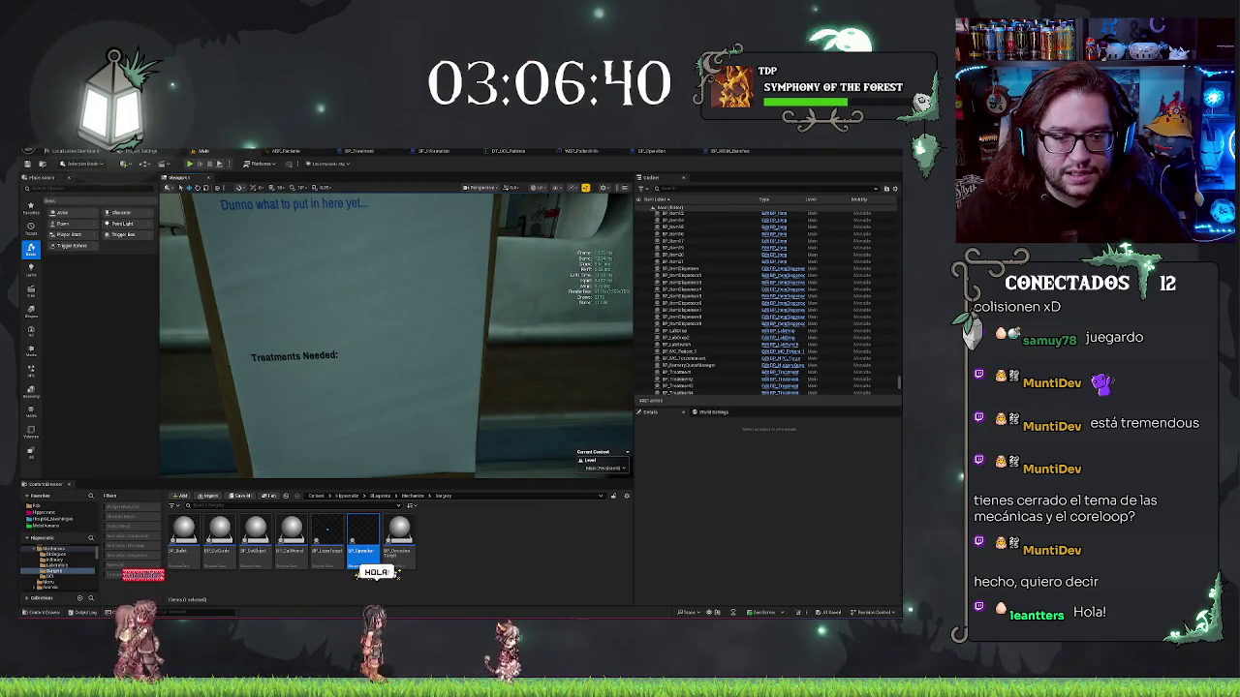
pyautogui.press('e')
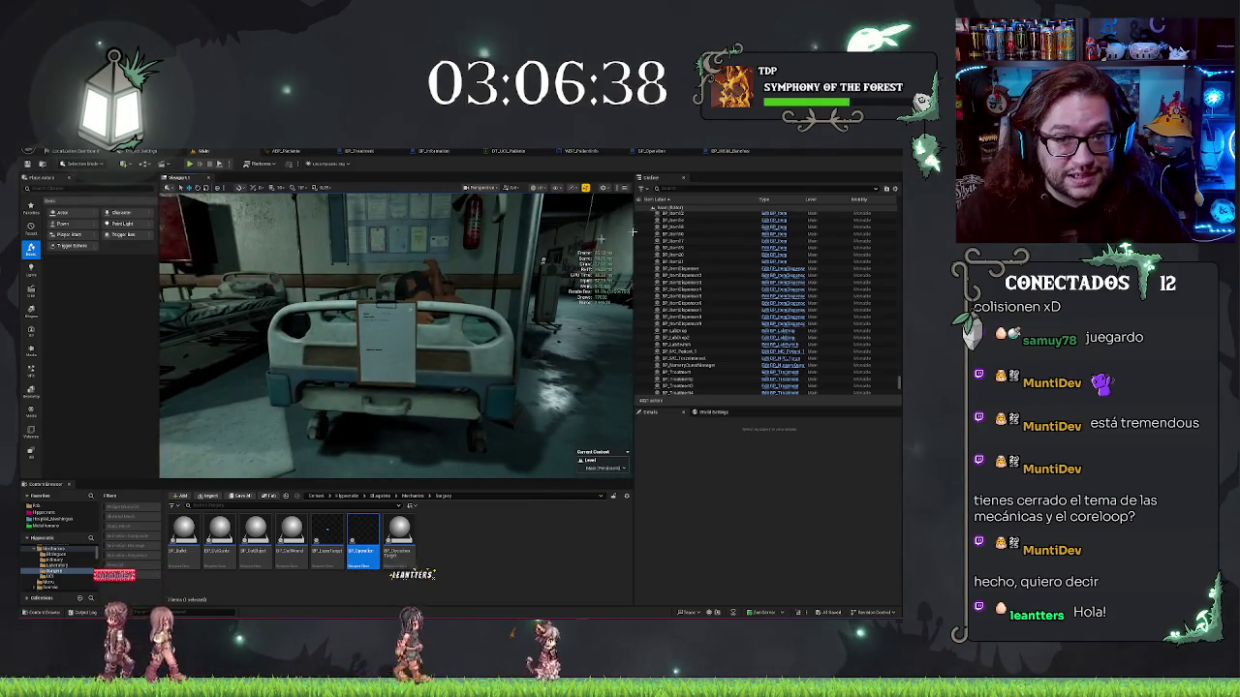
pyautogui.press('e')
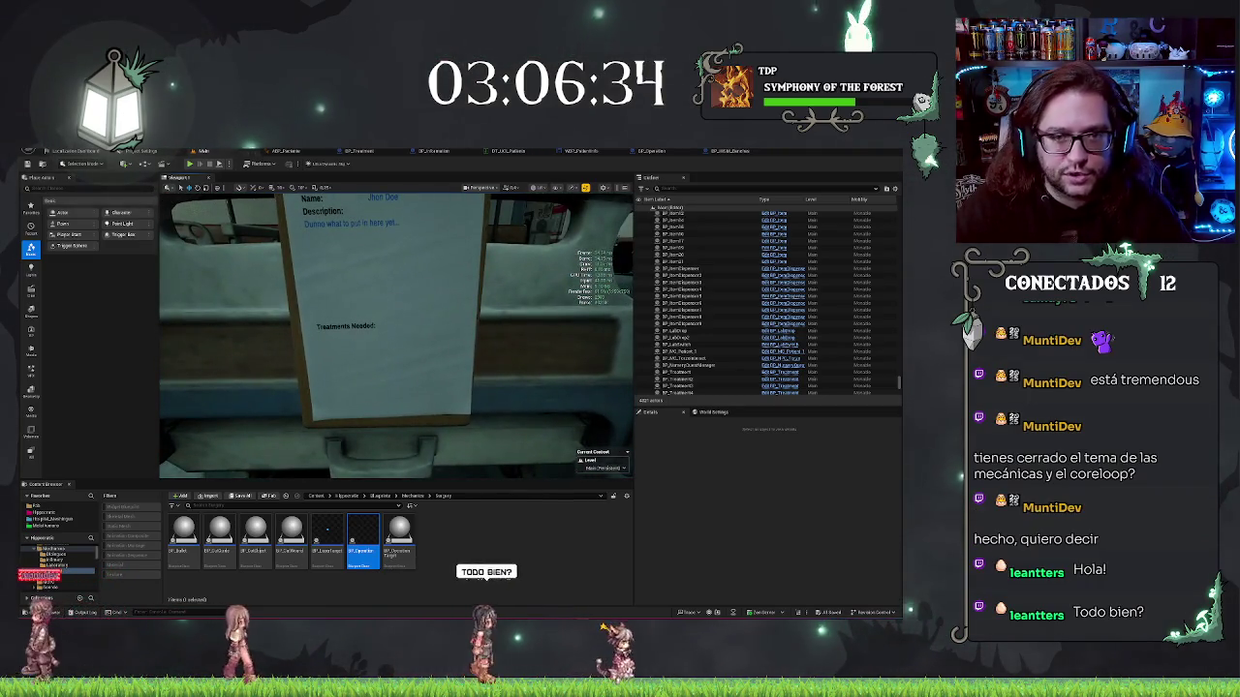
pyautogui.press('e')
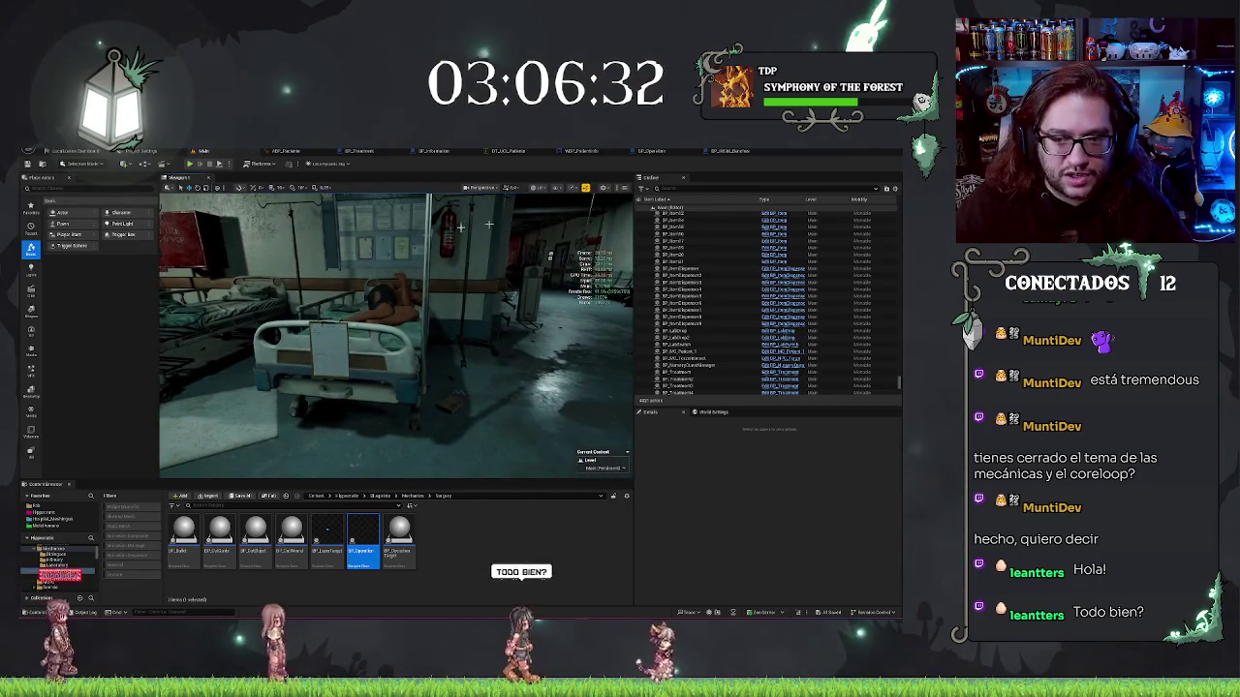
# Walk to the hospital bed, toggle the clipboard close-up again, then focus BP_Treatment in the editor
pyautogui.press('w')
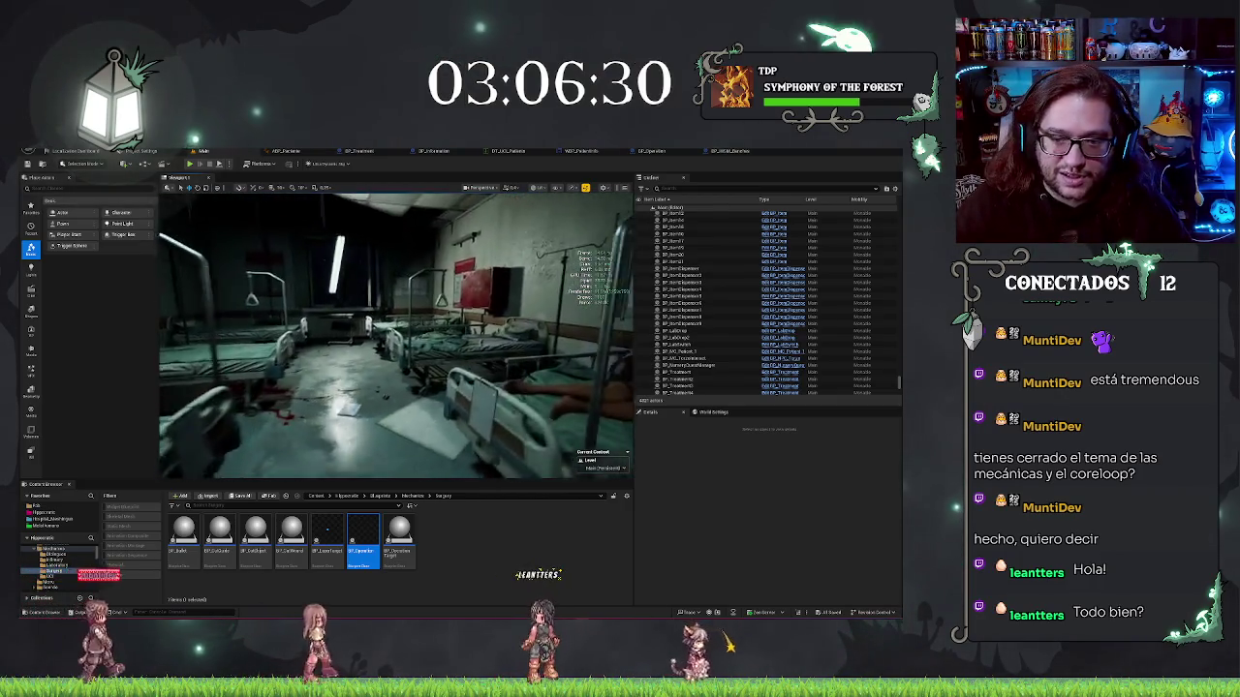
pyautogui.press('w')
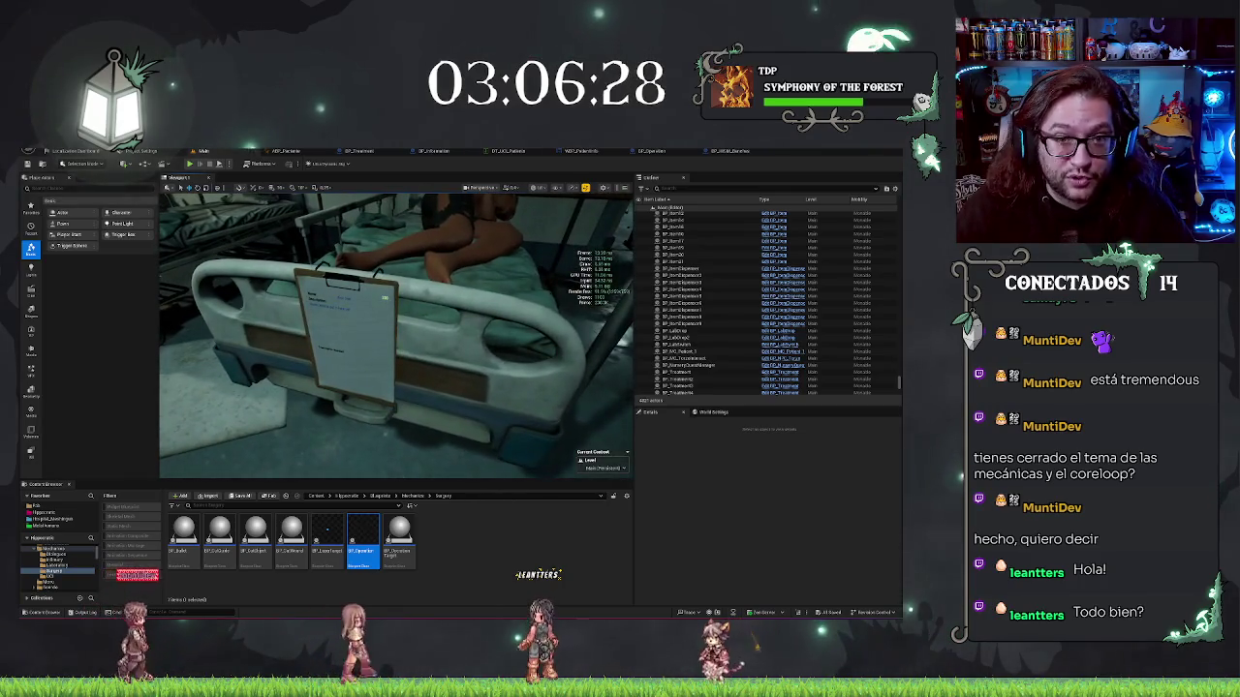
pyautogui.press('e')
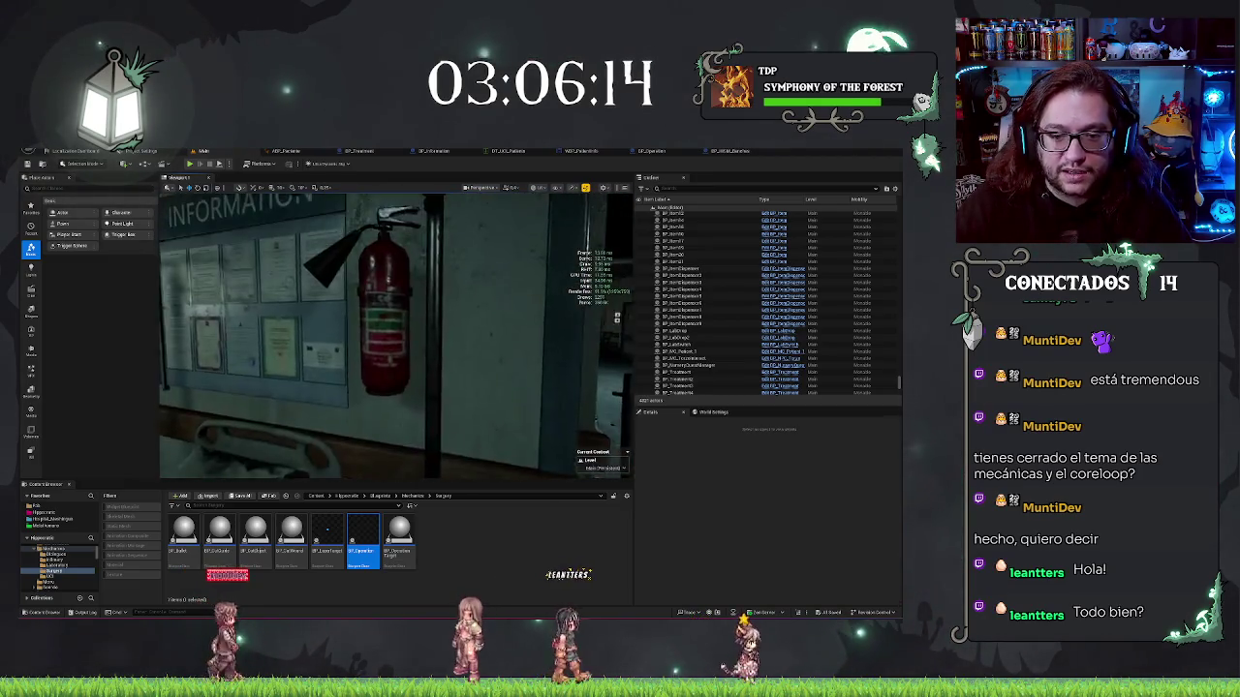
pyautogui.doubleClick(697, 372)
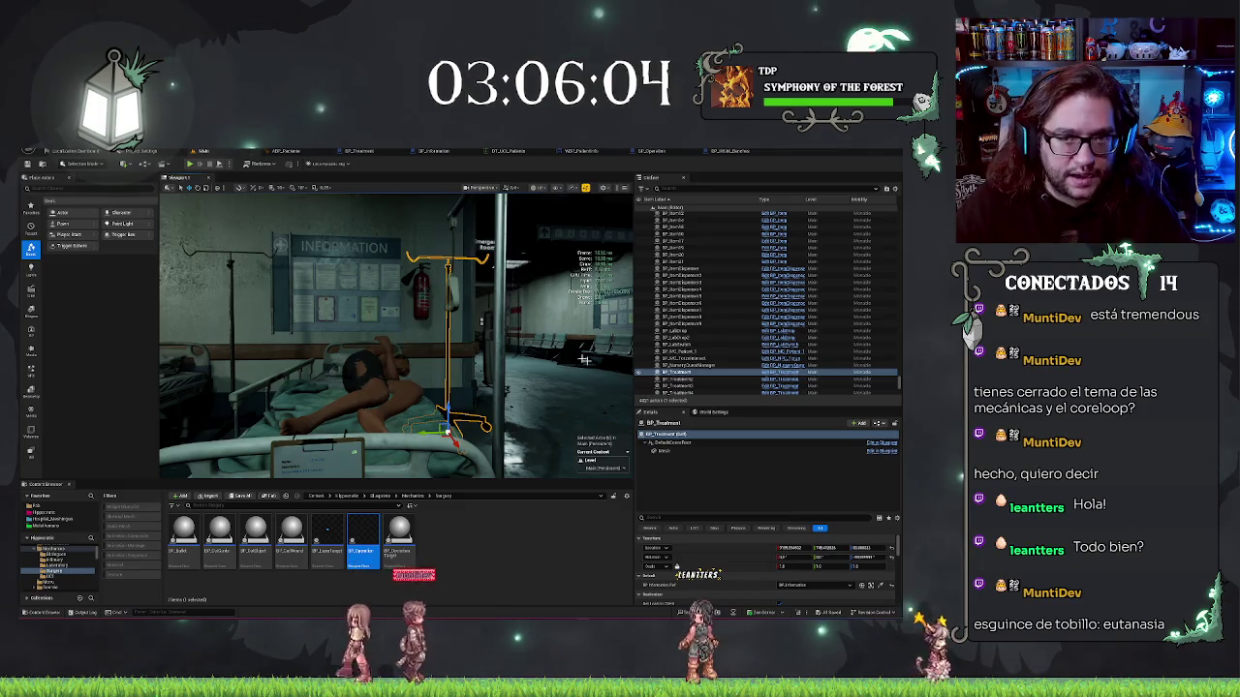
pyautogui.moveTo(560, 378)
pyautogui.mouseDown()
pyautogui.moveTo(481, 380)
pyautogui.moveTo(523, 381)
pyautogui.mouseUp()
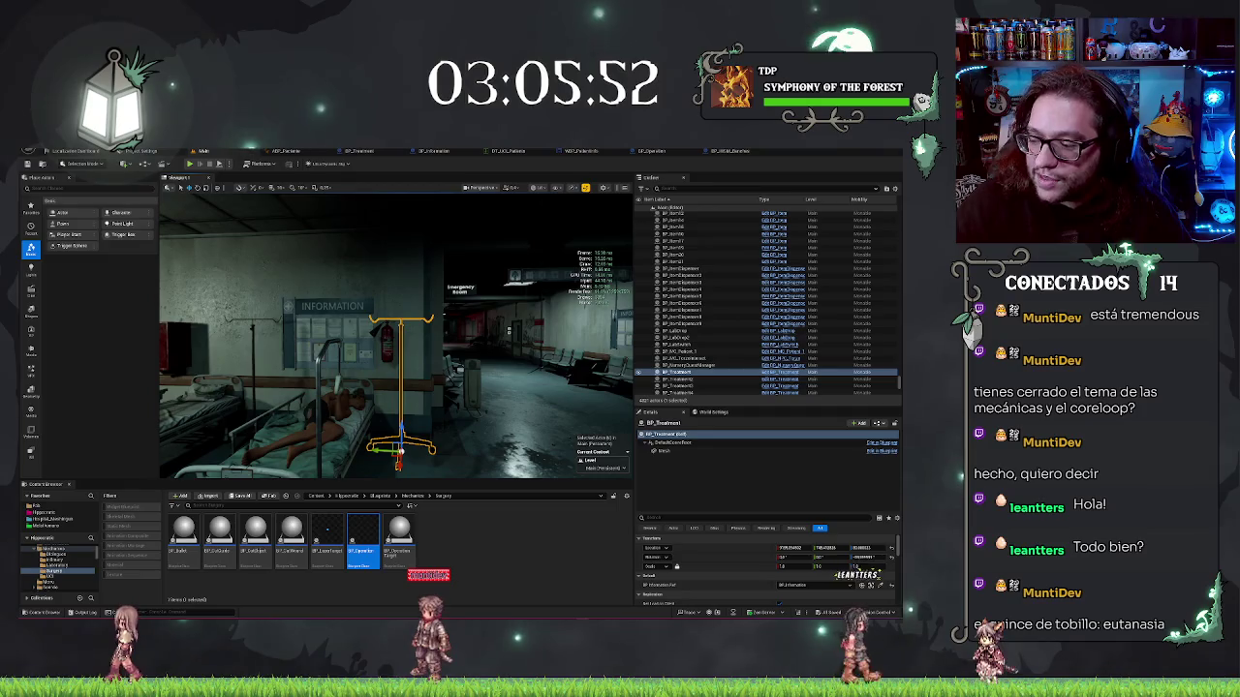
pyautogui.moveTo(397, 334)
pyautogui.mouseDown()
pyautogui.moveTo(320, 335)
pyautogui.moveTo(412, 325)
pyautogui.mouseUp()
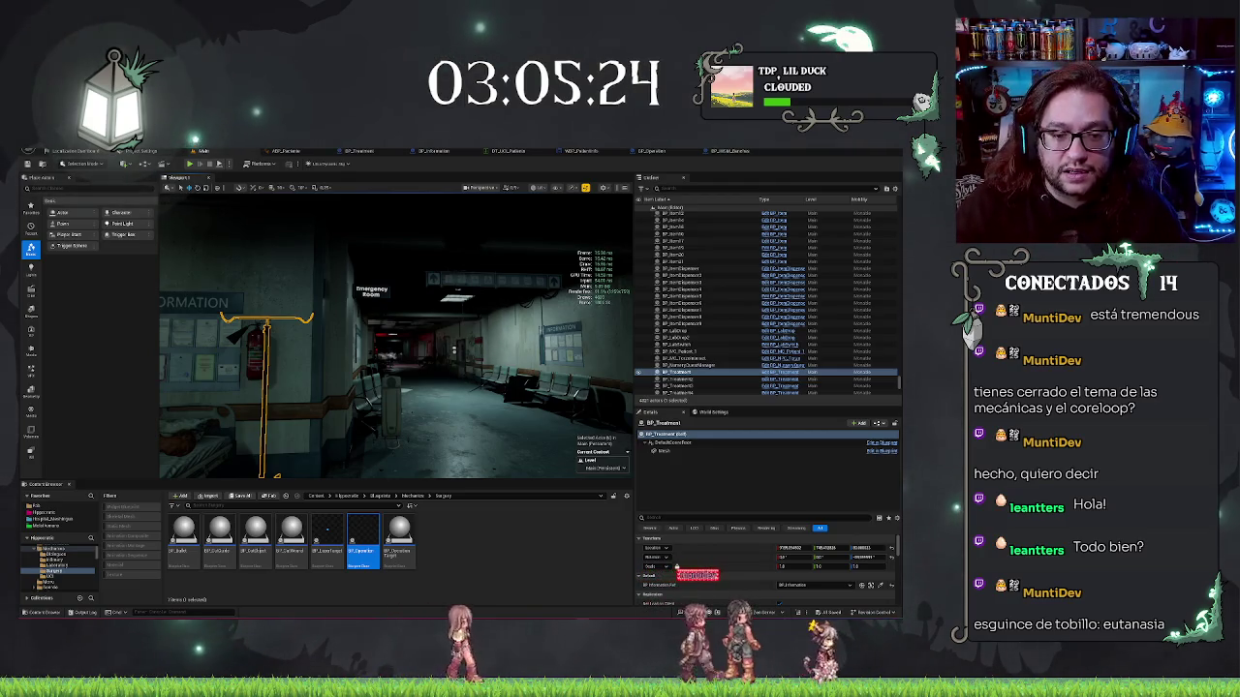
pyautogui.moveTo(275, 474); pyautogui.dragTo(368, 466)
pyautogui.moveTo(473, 345); pyautogui.dragTo(473, 344)
pyautogui.press('Escape')
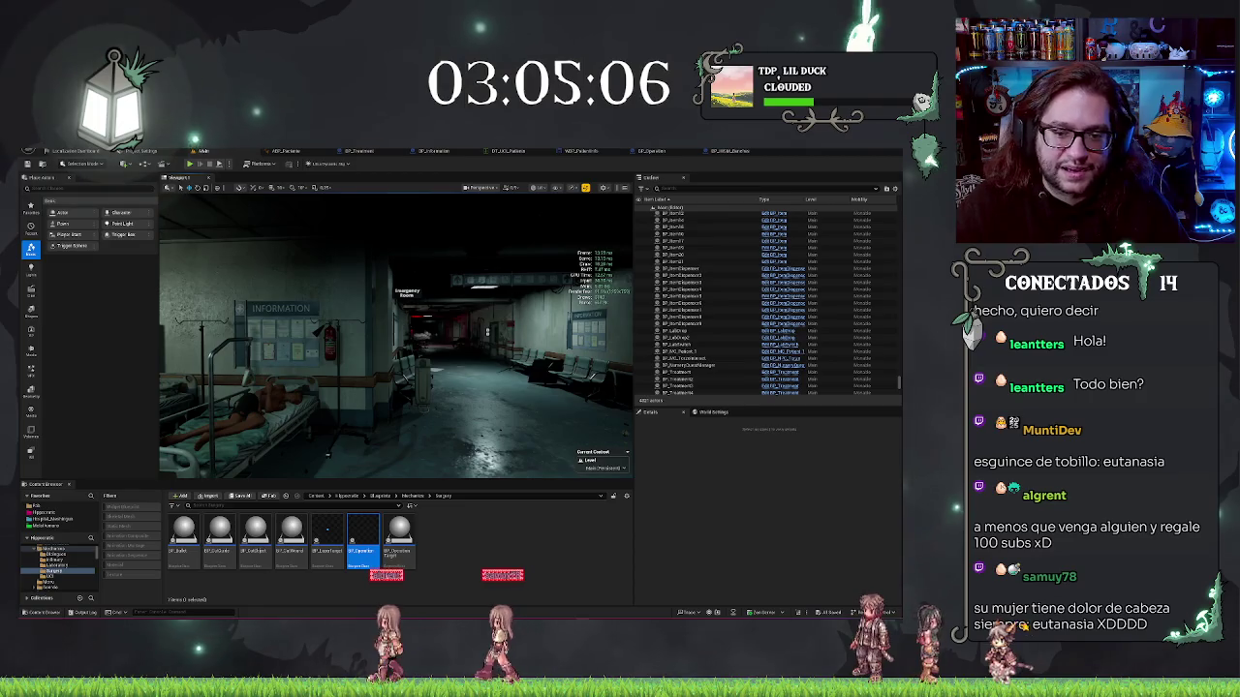
pyautogui.moveTo(473, 345); pyautogui.dragTo(473, 345)
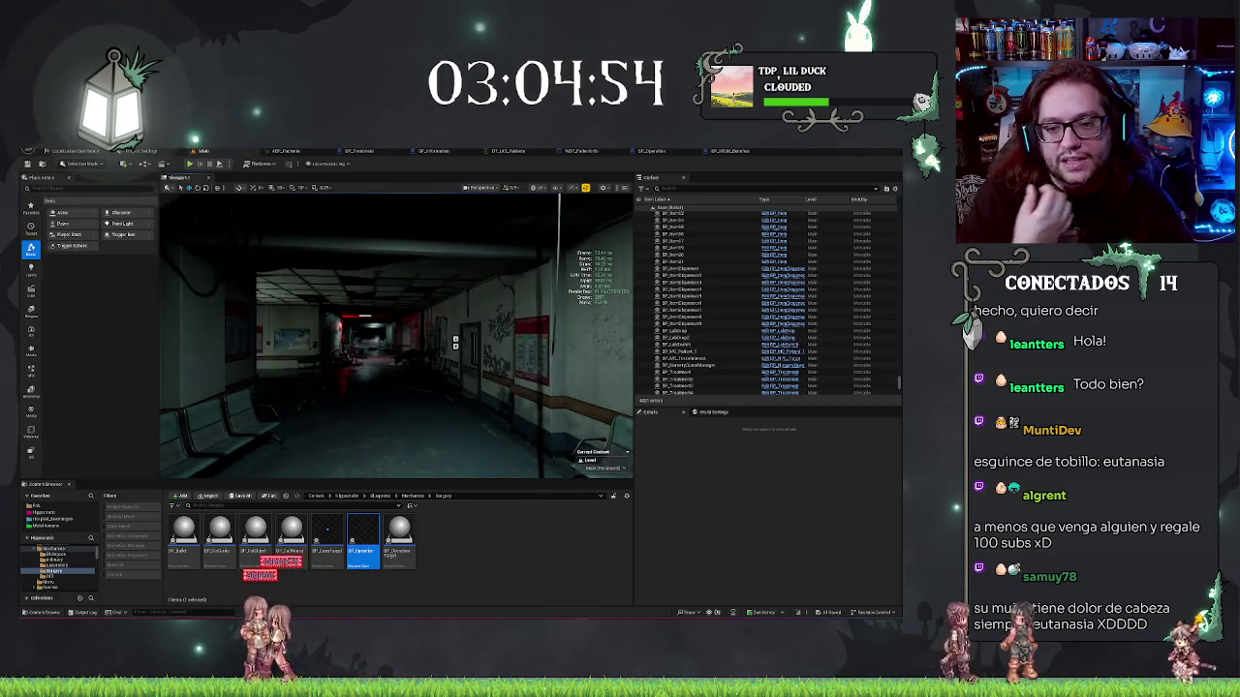
pyautogui.moveTo(455, 343); pyautogui.dragTo(455, 343)
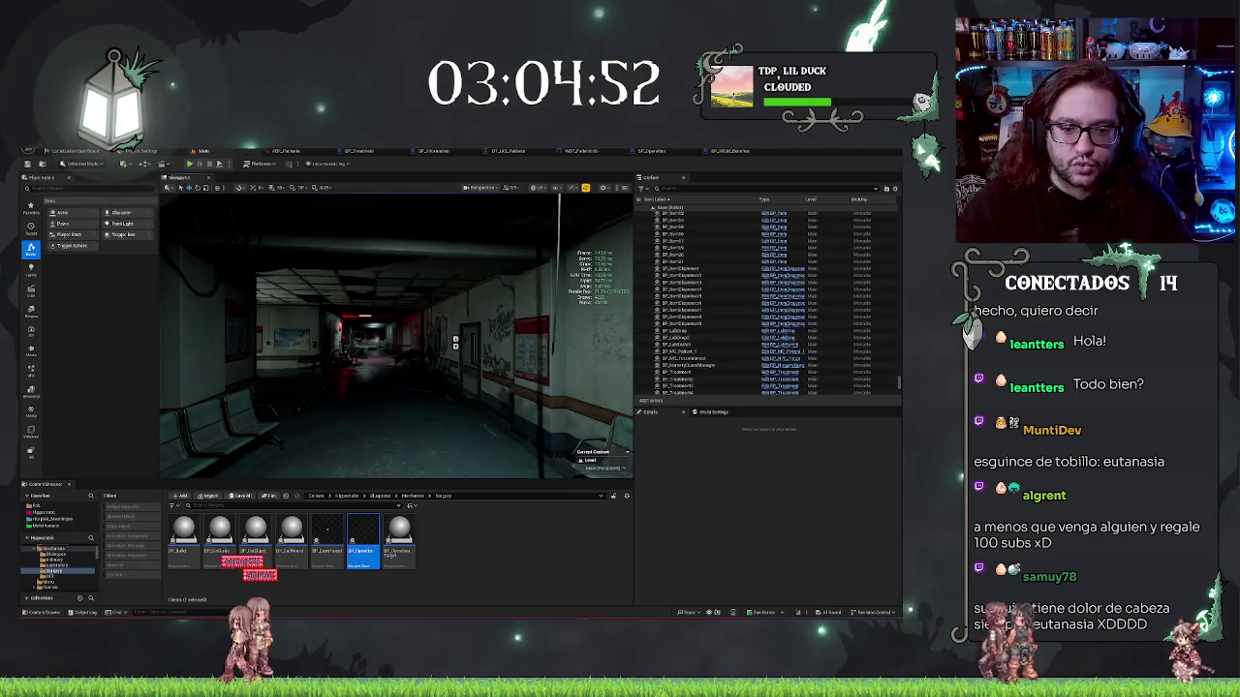
pyautogui.press('w')
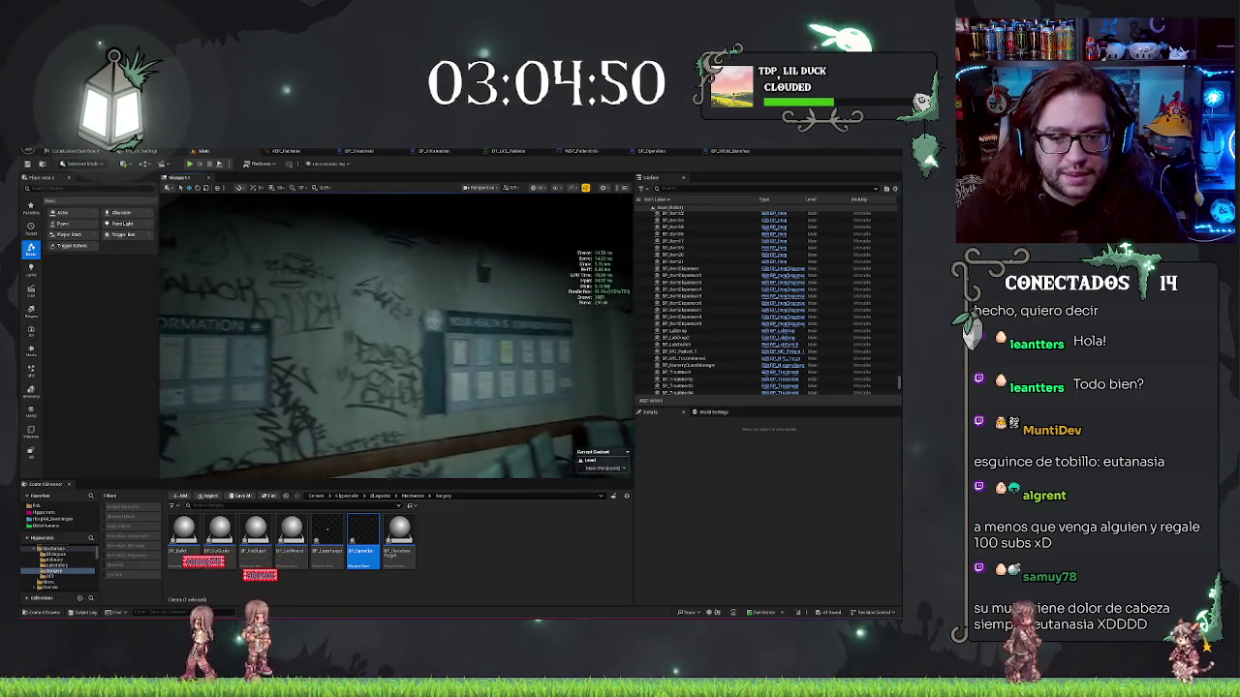
pyautogui.press('w')
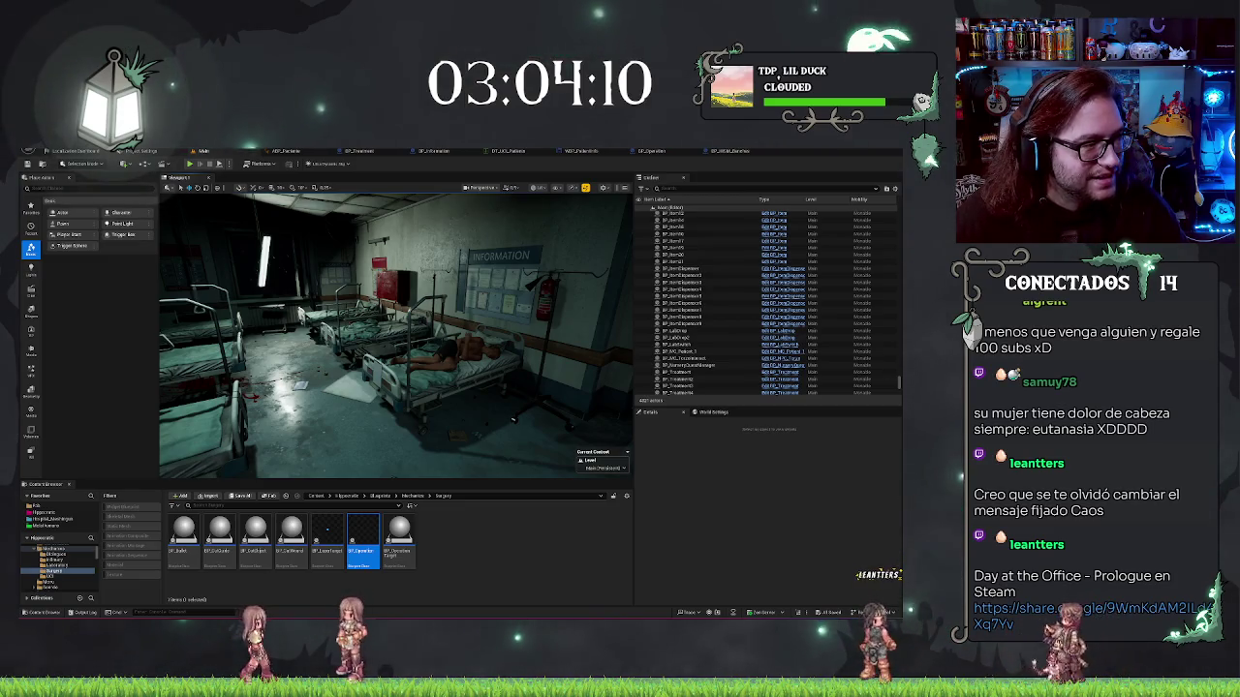
pyautogui.press('Return')
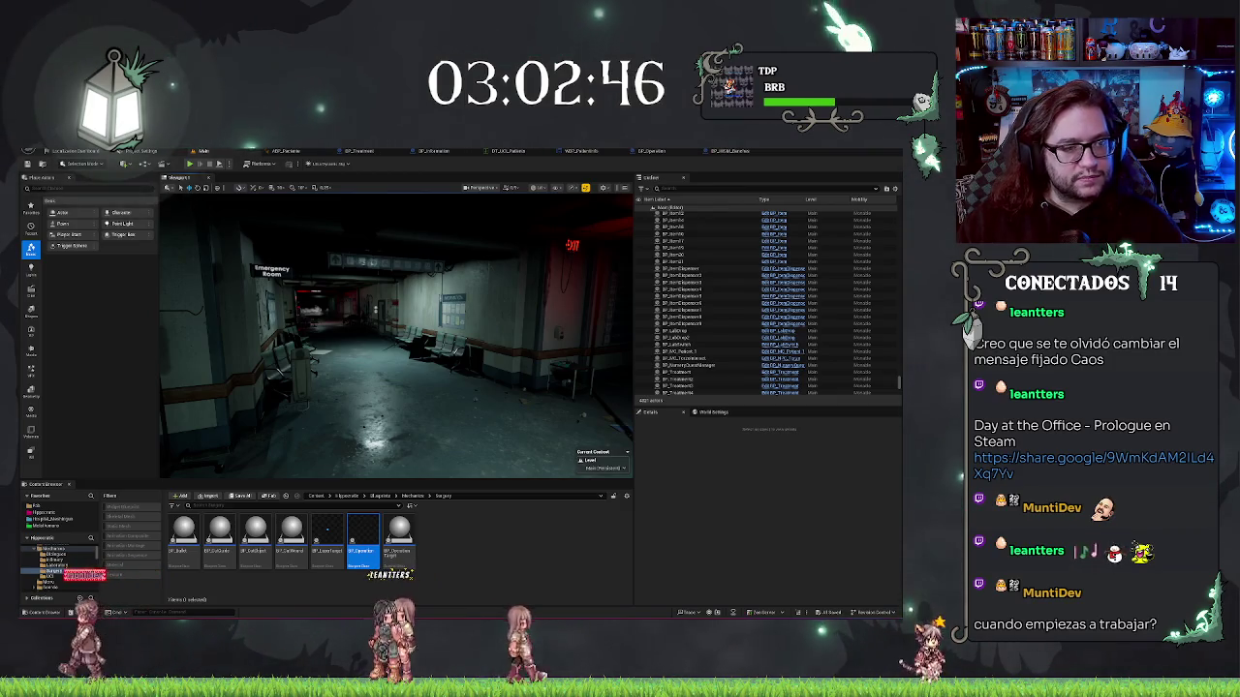
# Toggle the frame timing stats off and switch to BP_Information's Event Graph
pyautogui.hotkey('ctrl', 'shift', 'h')
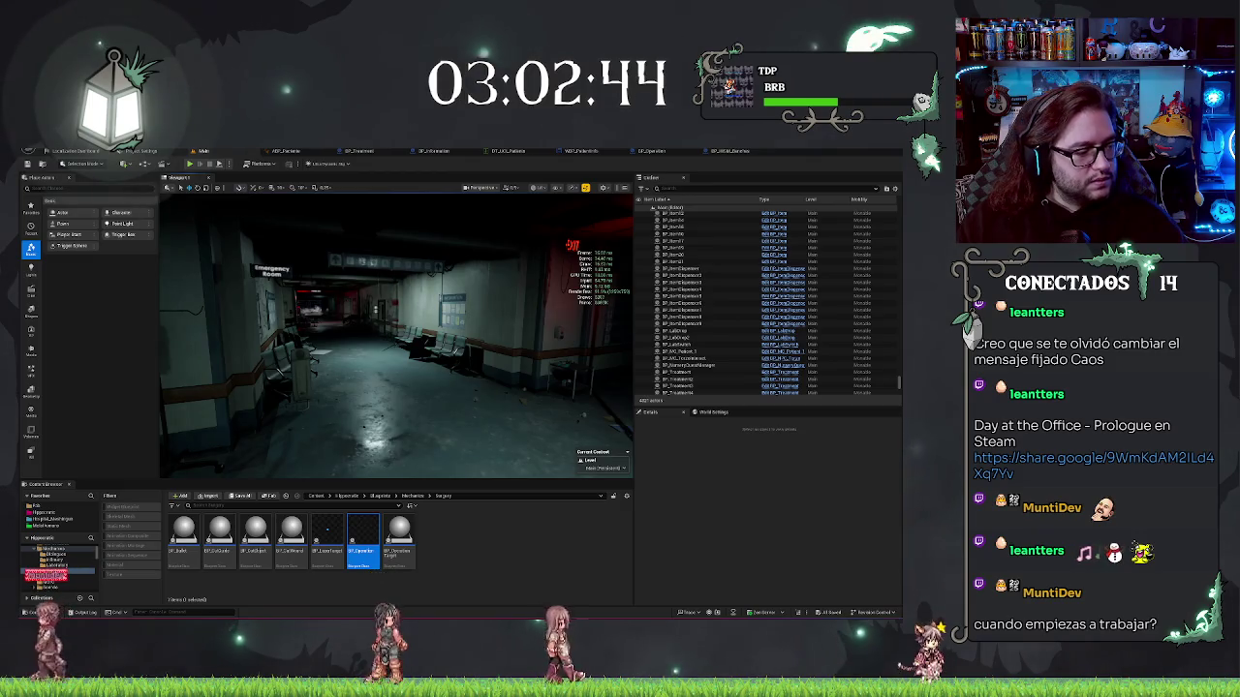
pyautogui.hotkey('ctrl', 'shift', 'h')
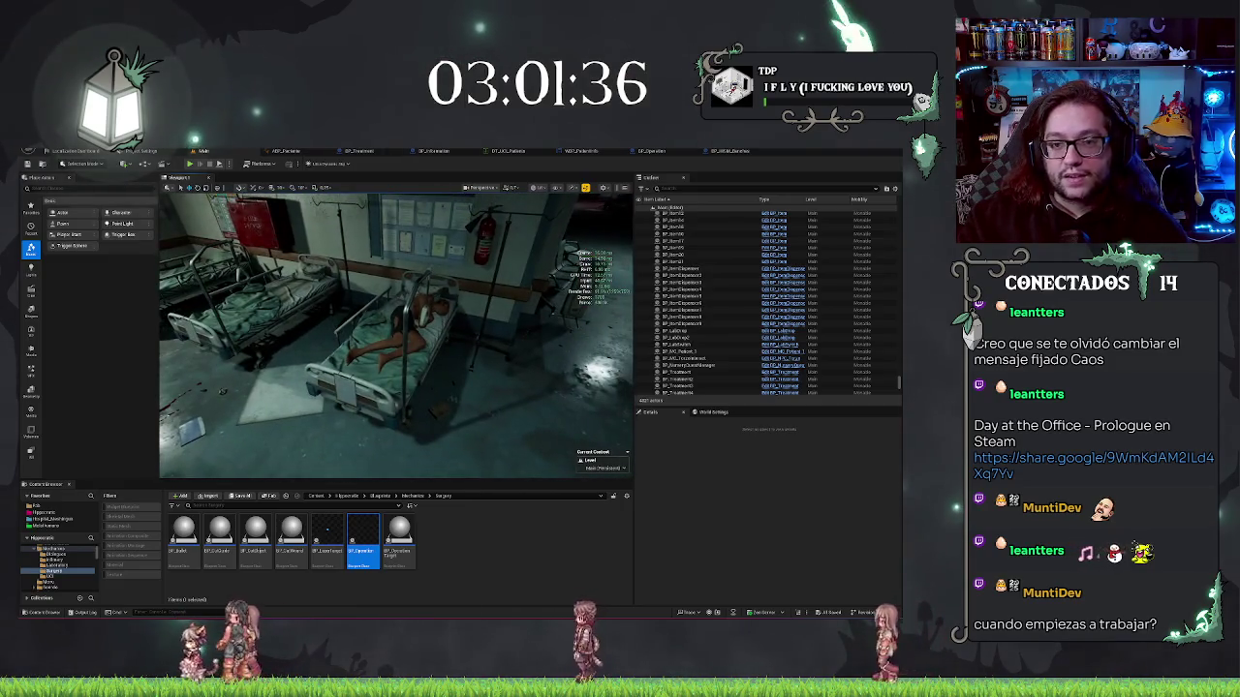
pyautogui.click(433, 151)
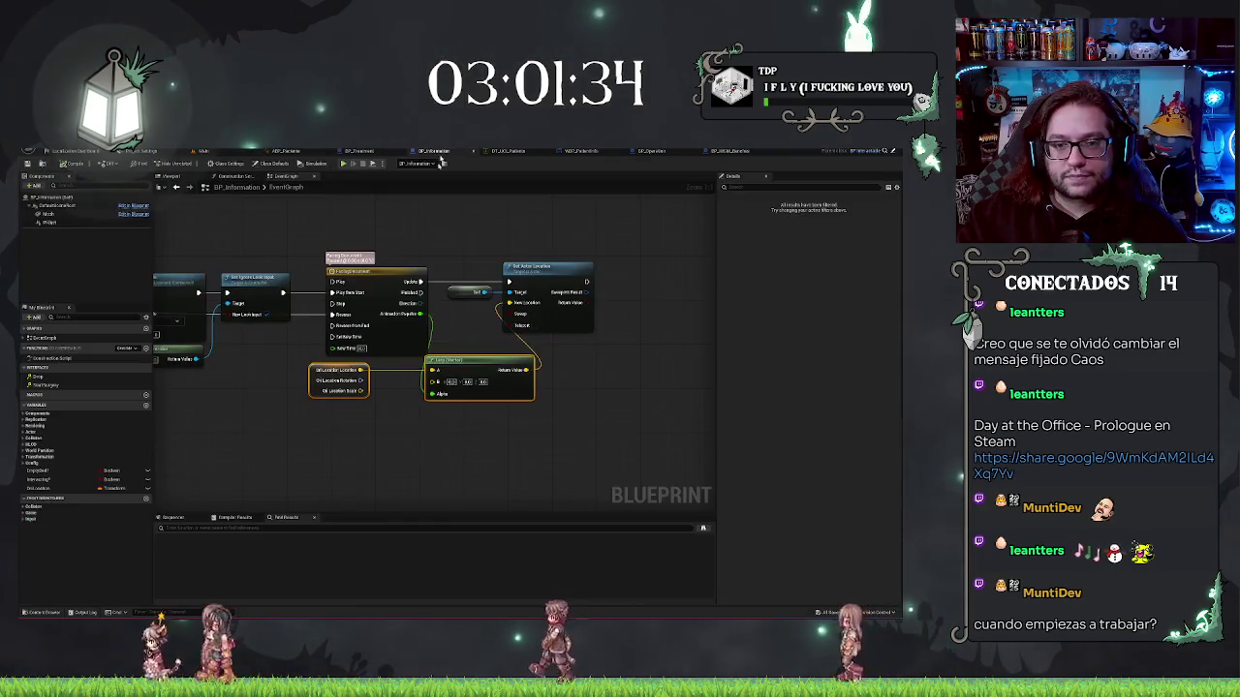
# Wire a First Person Camera getter from Get Player's output via 'get fi' and move it down-left
pyautogui.moveTo(672, 391); pyautogui.dragTo(639, 410)
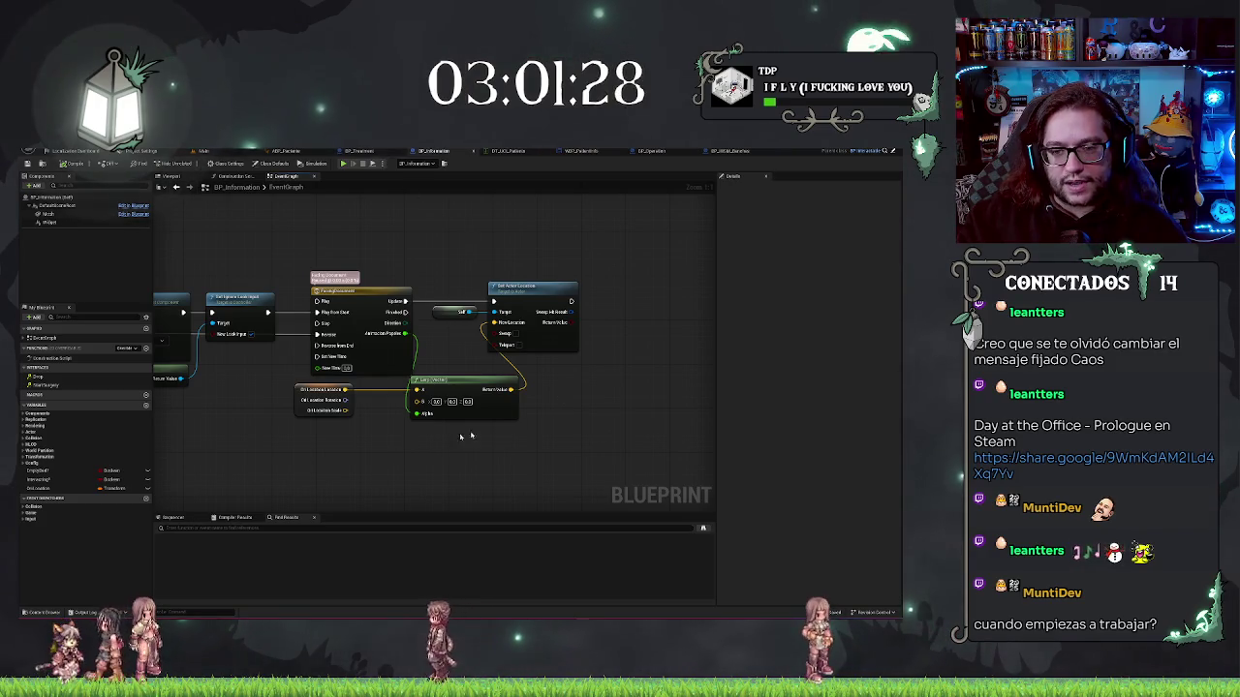
pyautogui.moveTo(365, 464); pyautogui.dragTo(617, 408)
pyautogui.moveTo(311, 269)
pyautogui.mouseDown()
pyautogui.moveTo(307, 312)
pyautogui.moveTo(277, 317)
pyautogui.mouseUp()
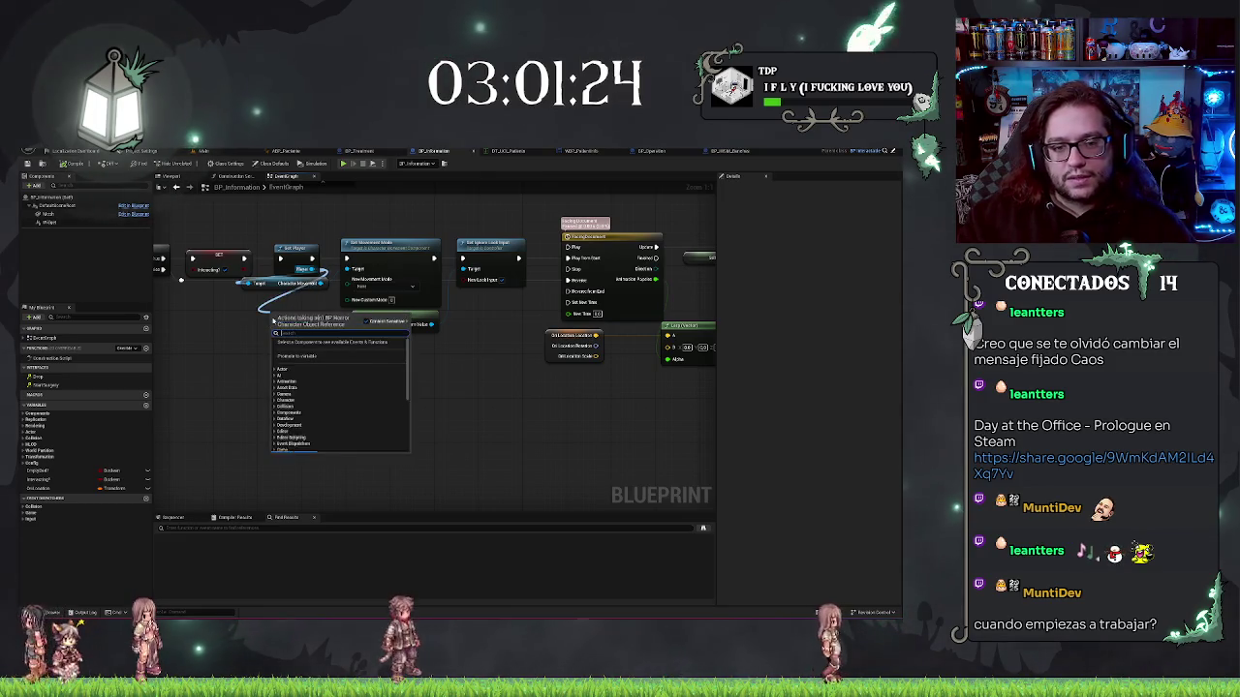
pyautogui.write('get fi')
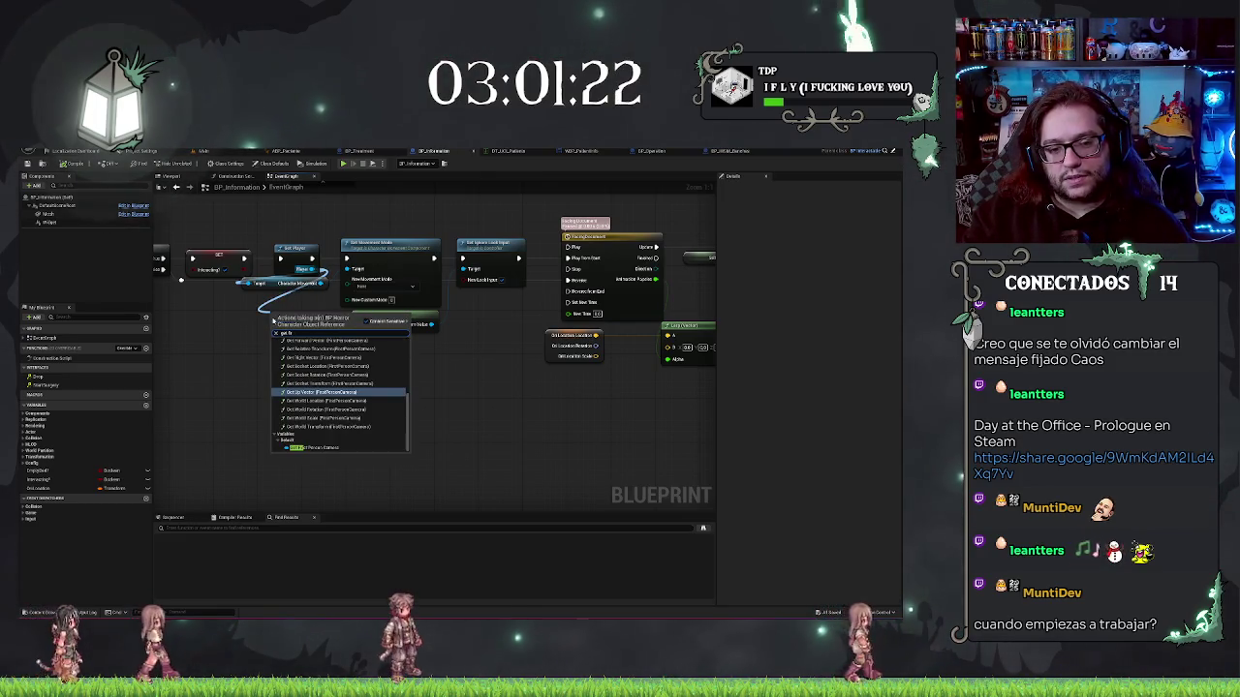
pyautogui.click(313, 450)
pyautogui.moveTo(392, 324)
pyautogui.mouseDown()
pyautogui.moveTo(306, 380)
pyautogui.moveTo(341, 381)
pyautogui.mouseUp()
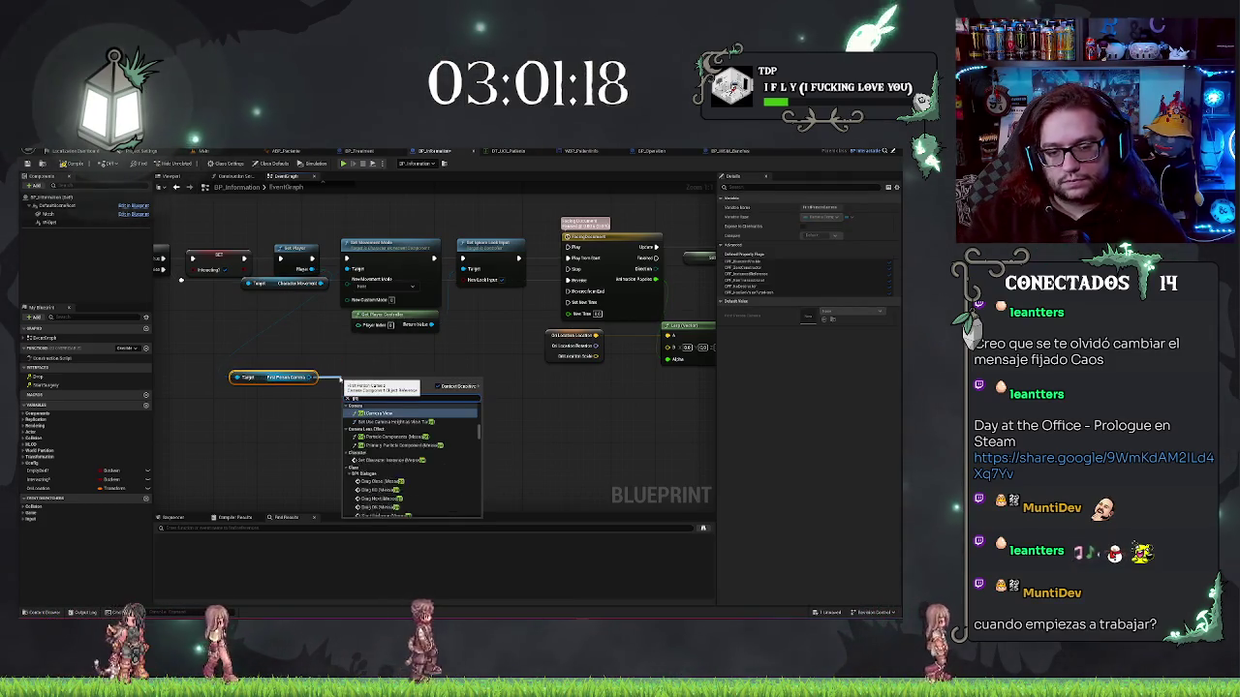
pyautogui.scroll(-5, 378, 415)
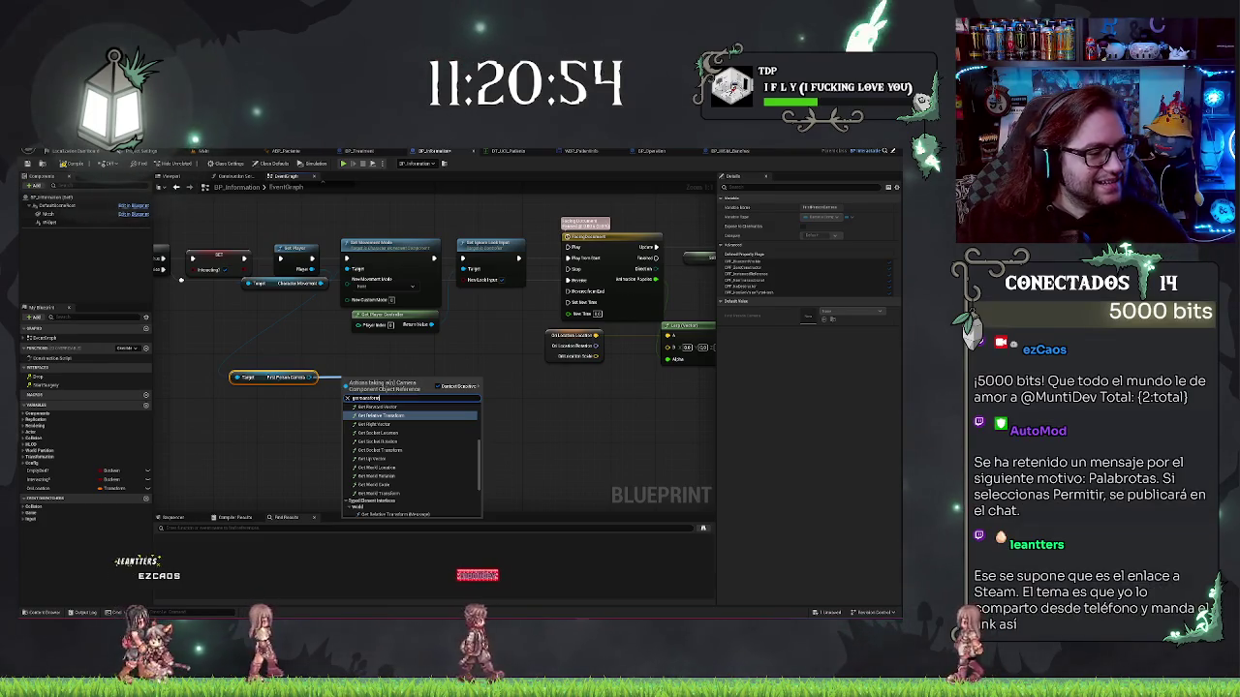
# Dismiss the node search and select the First Person Camera getter below Character Movement
pyautogui.press('Escape')
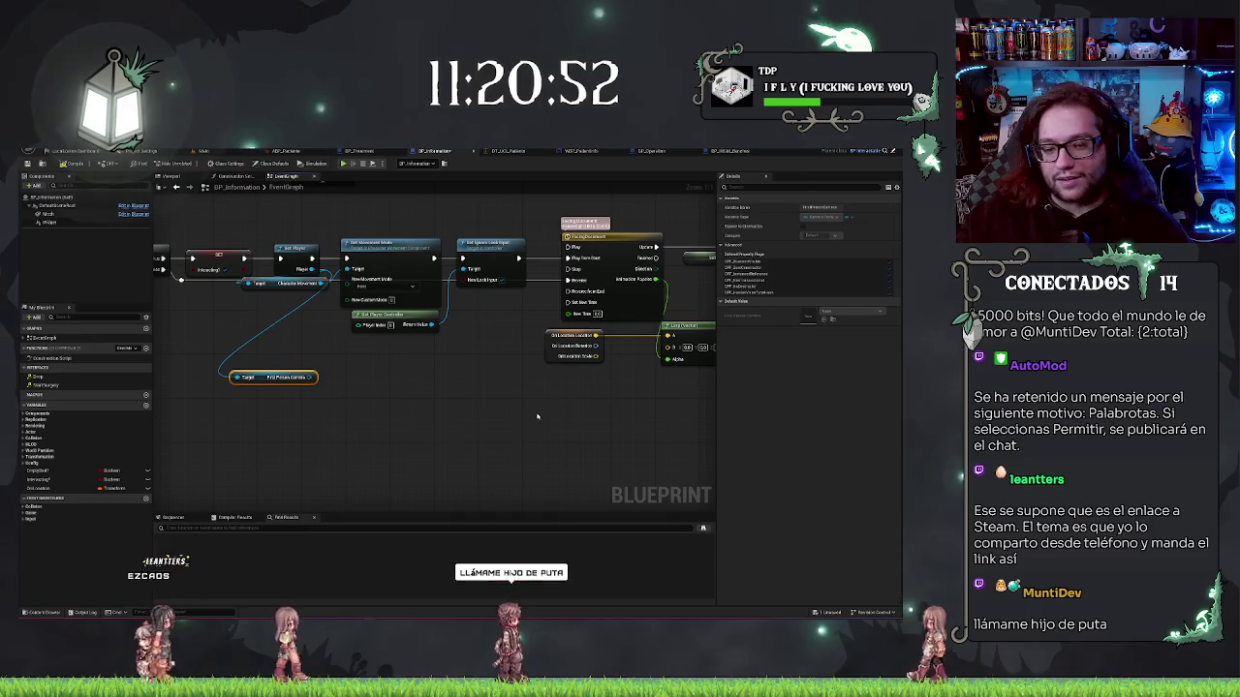
pyautogui.moveTo(280, 381)
pyautogui.mouseDown()
pyautogui.moveTo(351, 418)
pyautogui.moveTo(360, 339)
pyautogui.mouseUp()
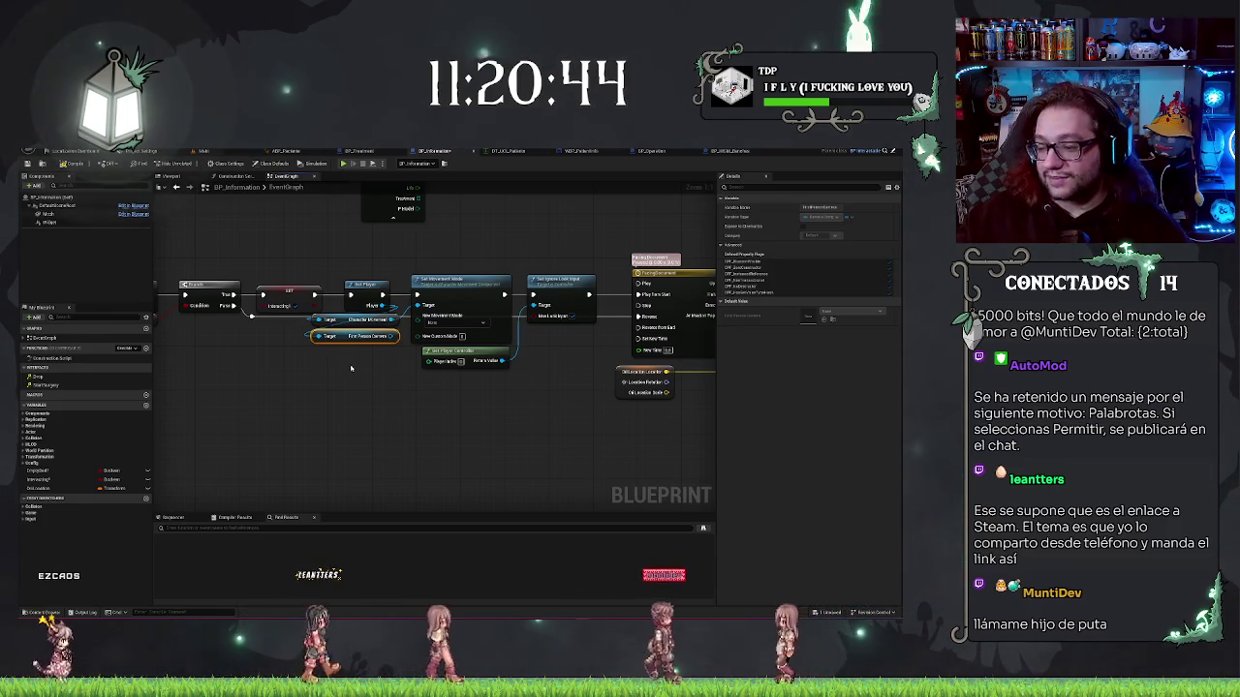
pyautogui.moveTo(486, 306); pyautogui.dragTo(441, 303)
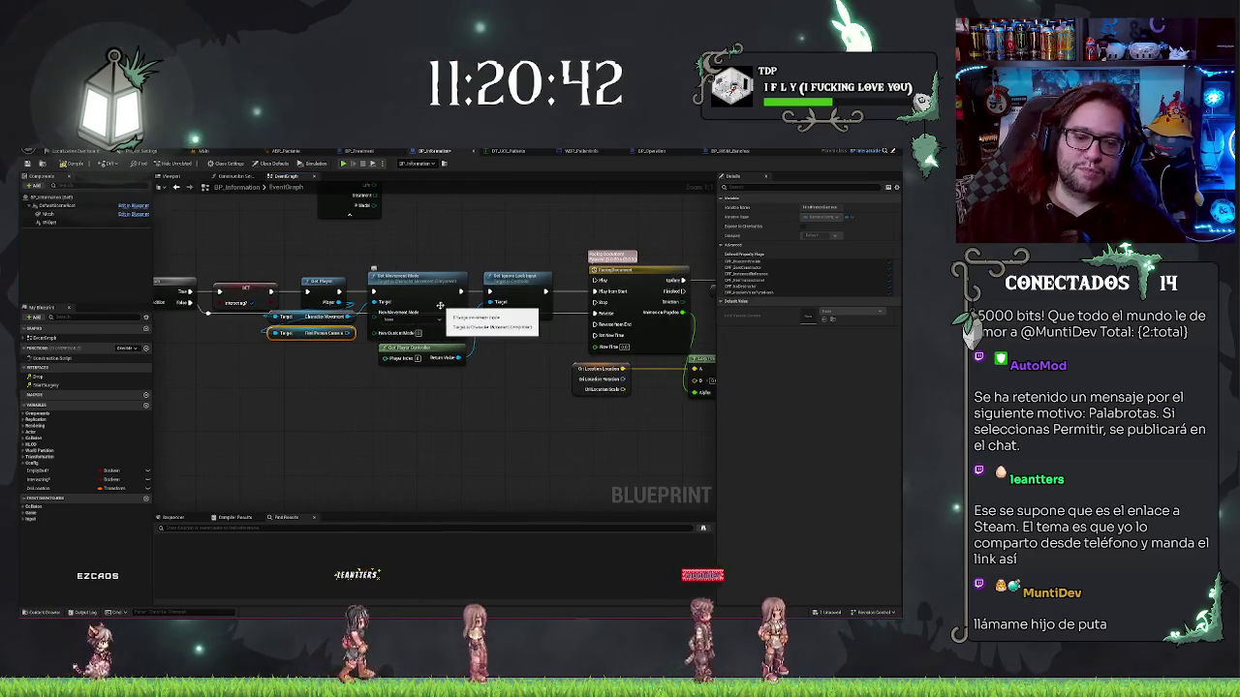
pyautogui.moveTo(405, 413); pyautogui.dragTo(405, 467)
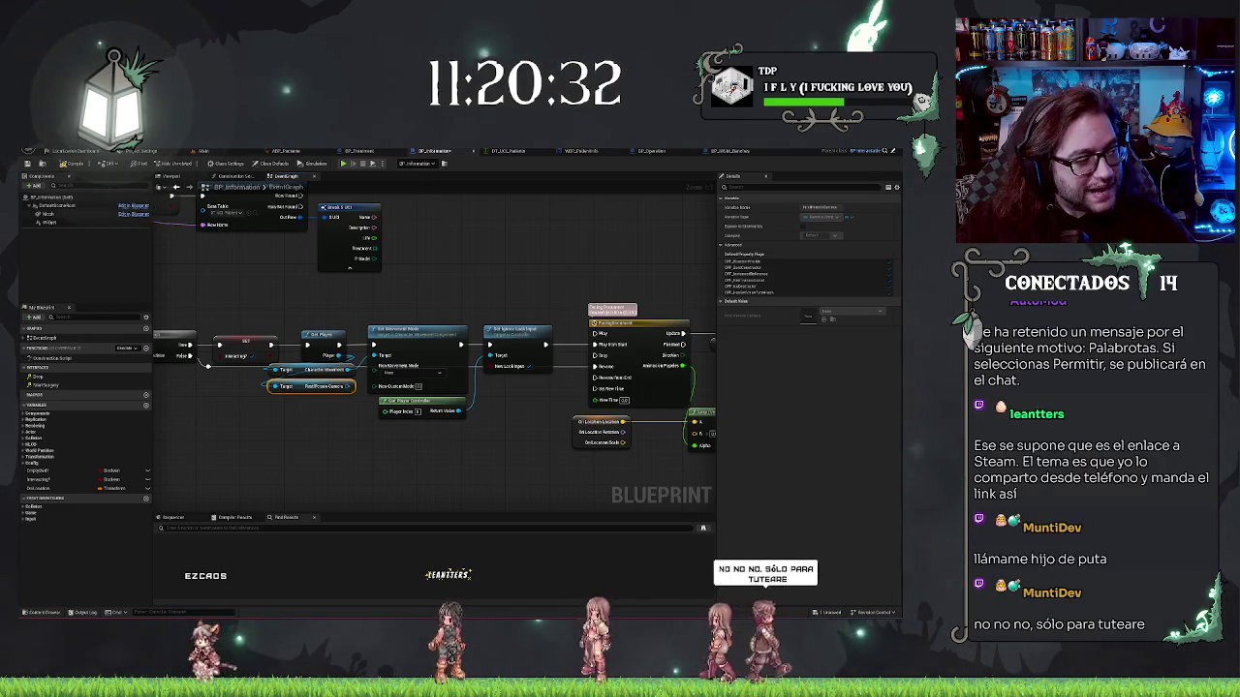
pyautogui.click(363, 456)
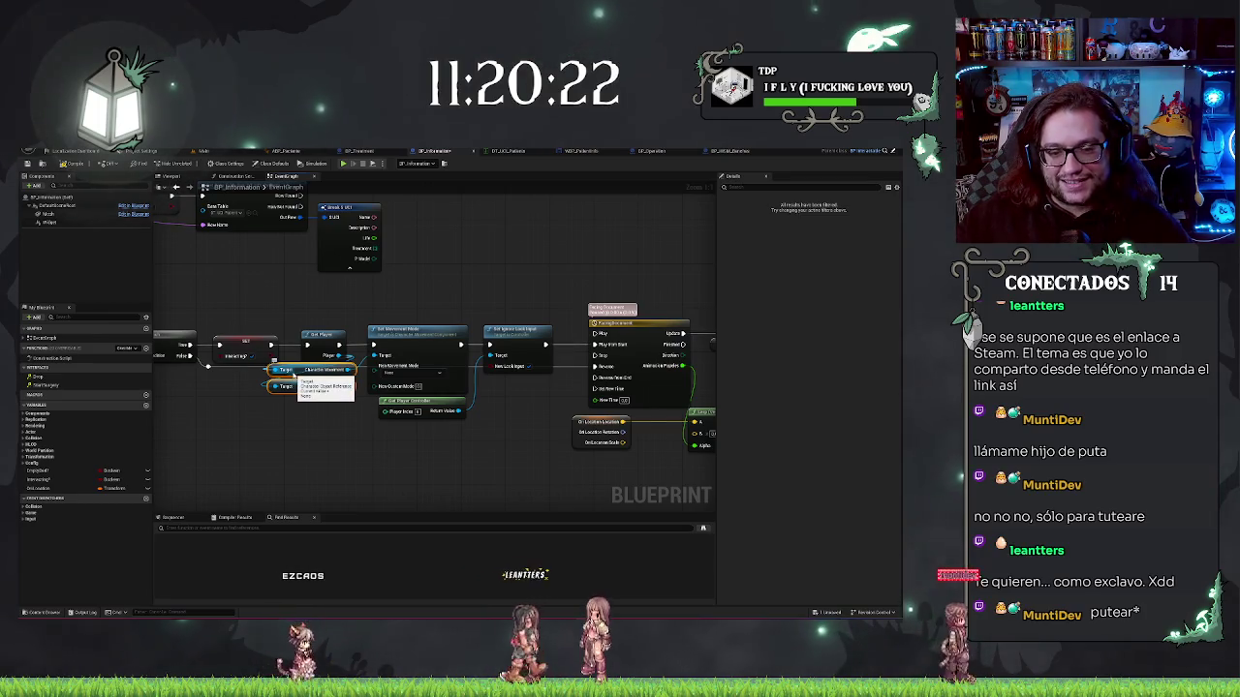
pyautogui.click(293, 376)
pyautogui.click(325, 391)
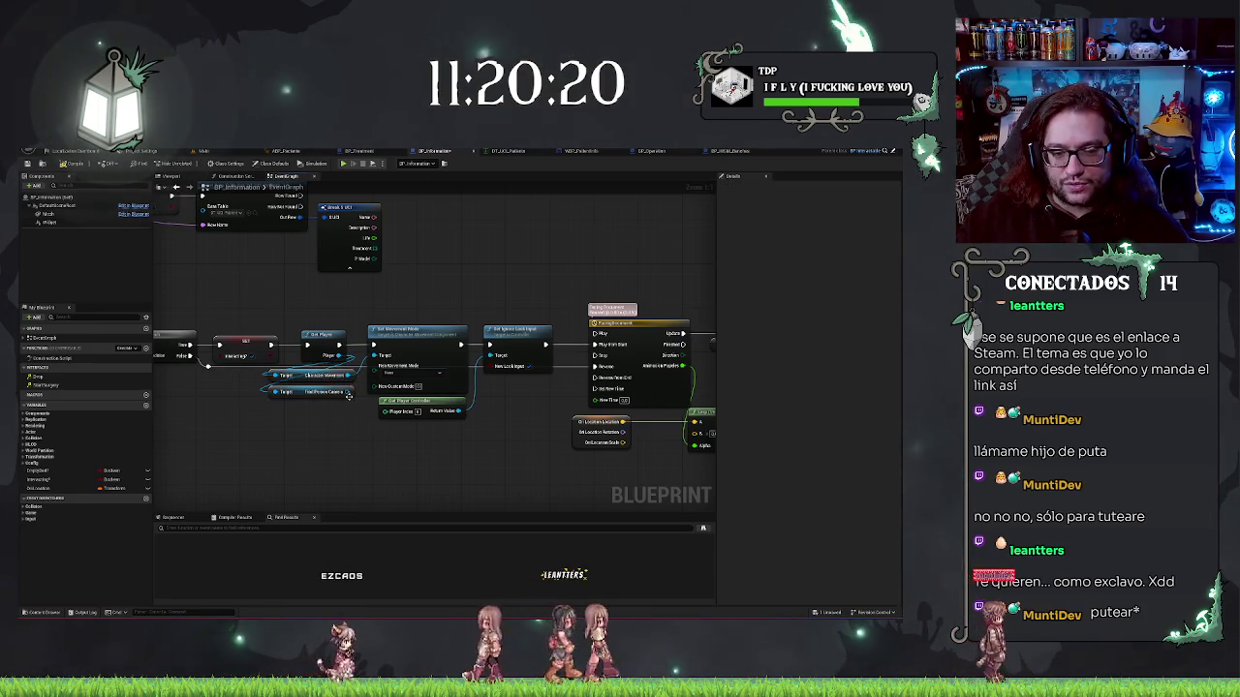
# Add a Get World Transform node from the camera's pin as a trial, then delete it
pyautogui.moveTo(348, 392); pyautogui.dragTo(357, 454)
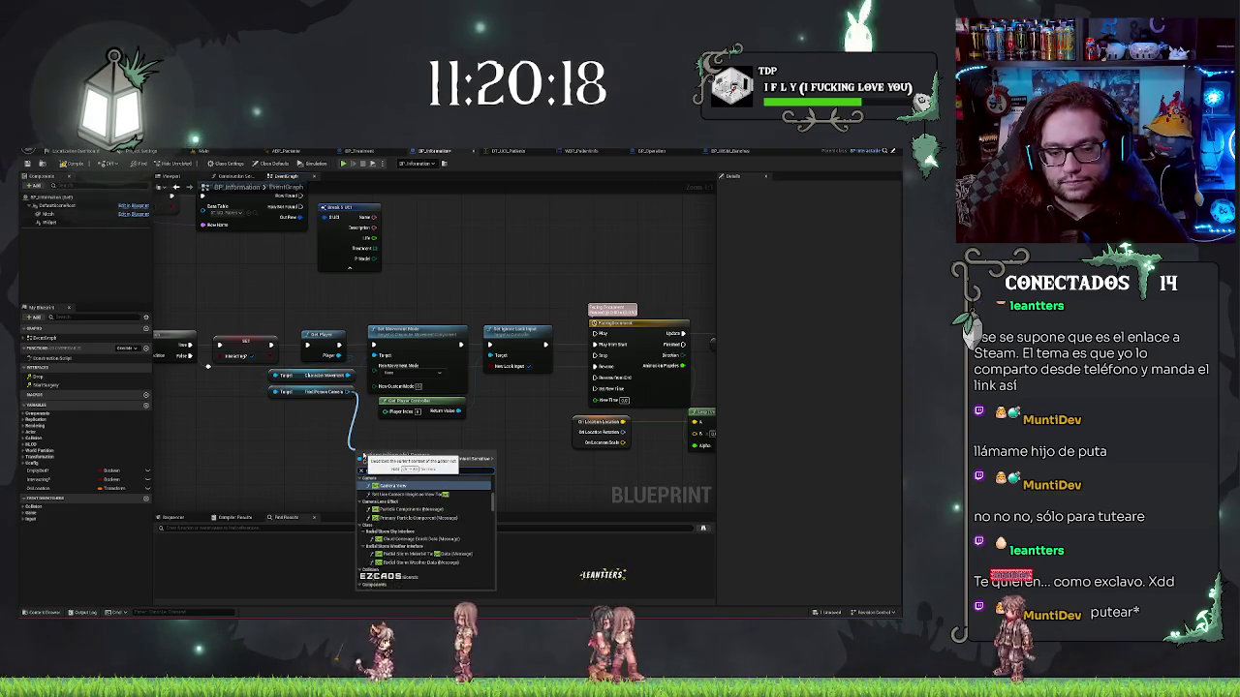
pyautogui.write('get owner')
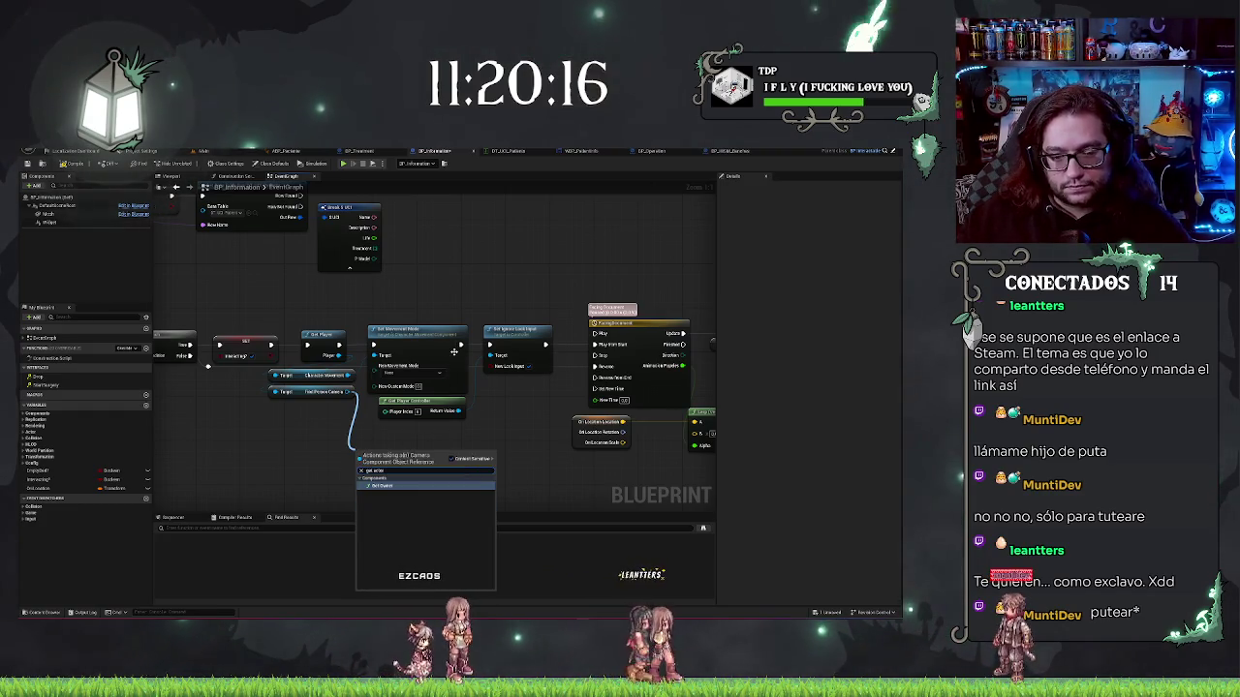
pyautogui.press('BackSpace')
pyautogui.press('BackSpace')
pyautogui.press('BackSpace')
pyautogui.write('trans')
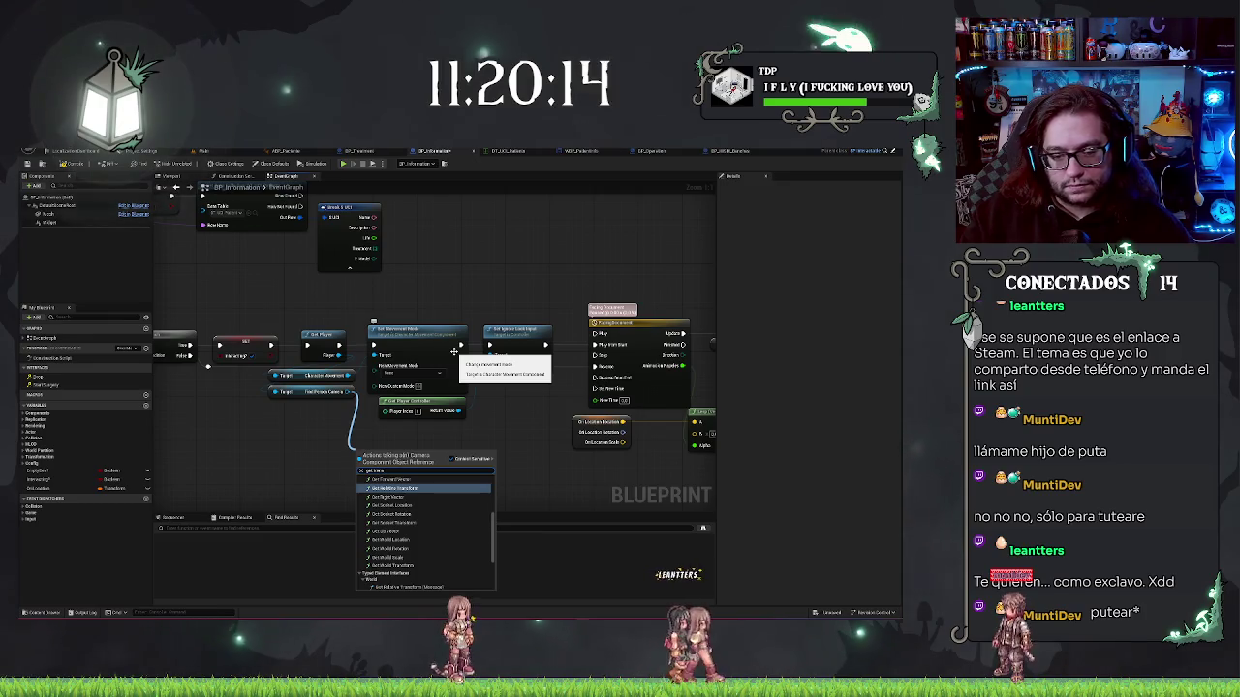
pyautogui.press('Down')
pyautogui.press('Down')
pyautogui.press('Down')
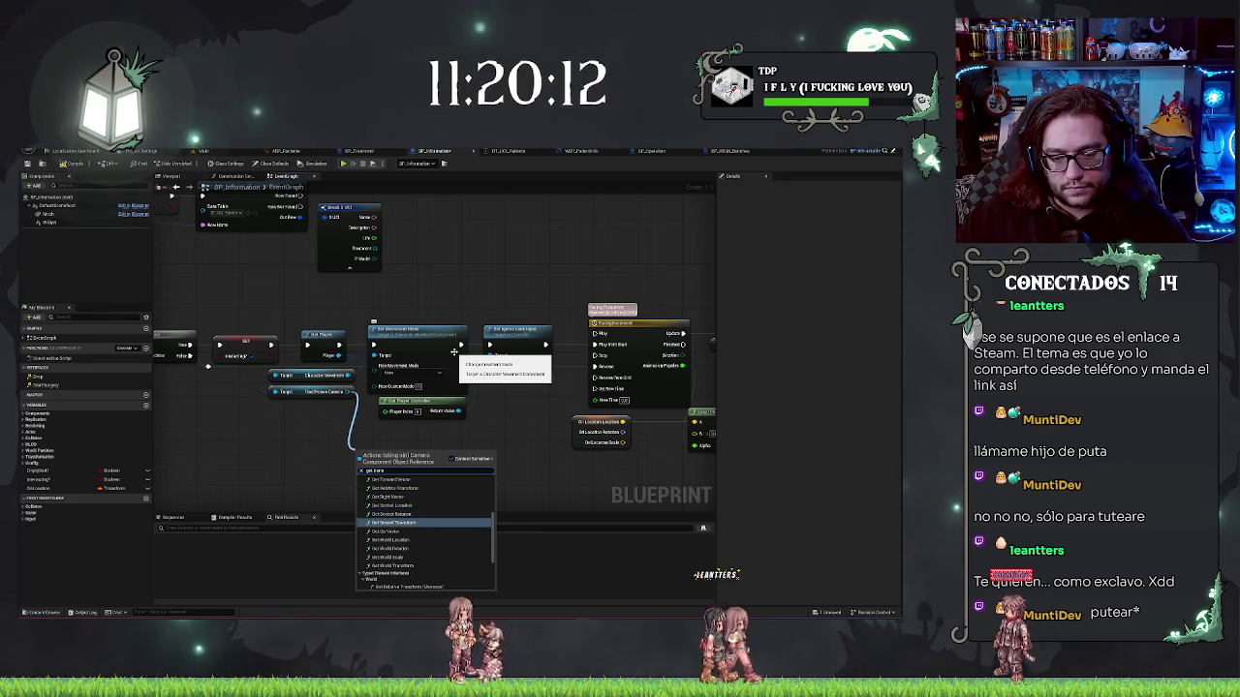
pyautogui.press('Down')
pyautogui.press('Down')
pyautogui.press('Return')
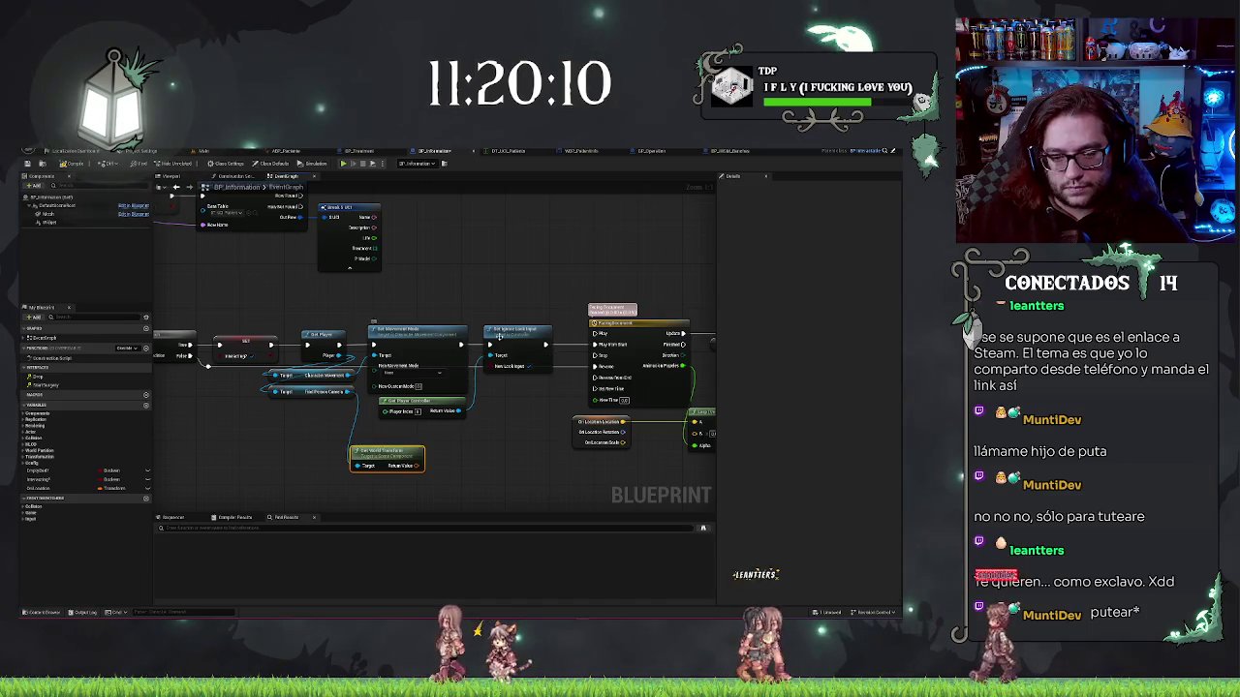
pyautogui.moveTo(438, 472); pyautogui.dragTo(442, 438)
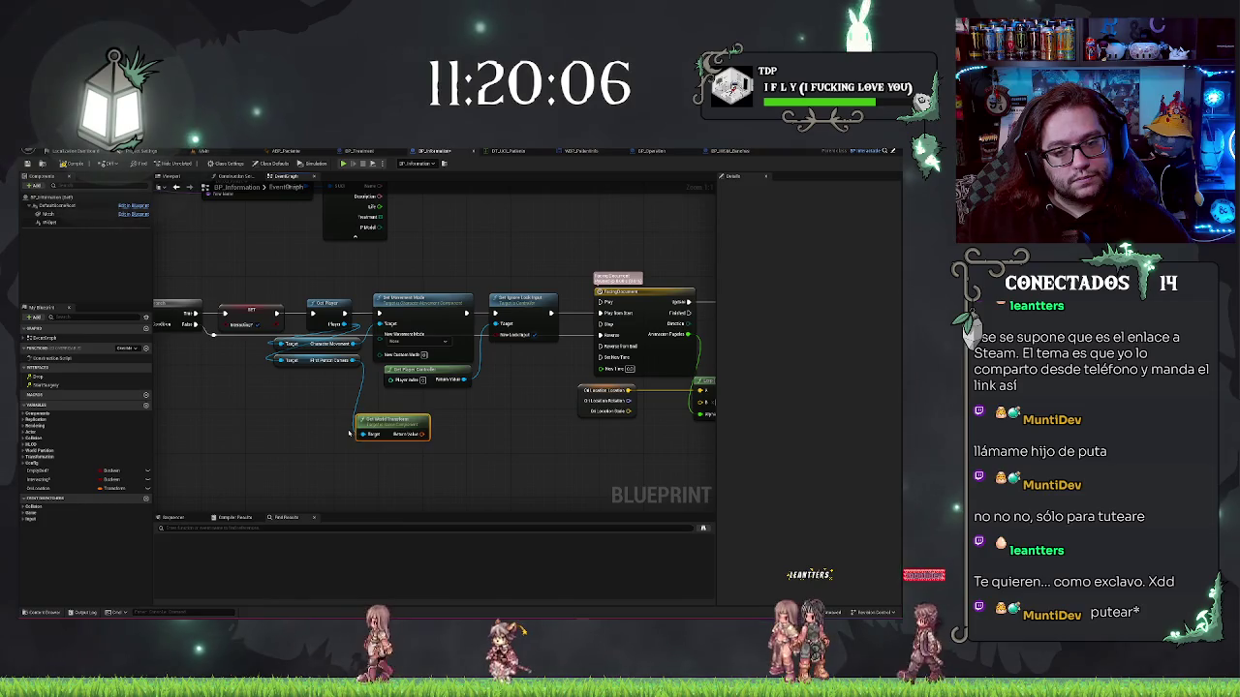
pyautogui.press('Delete')
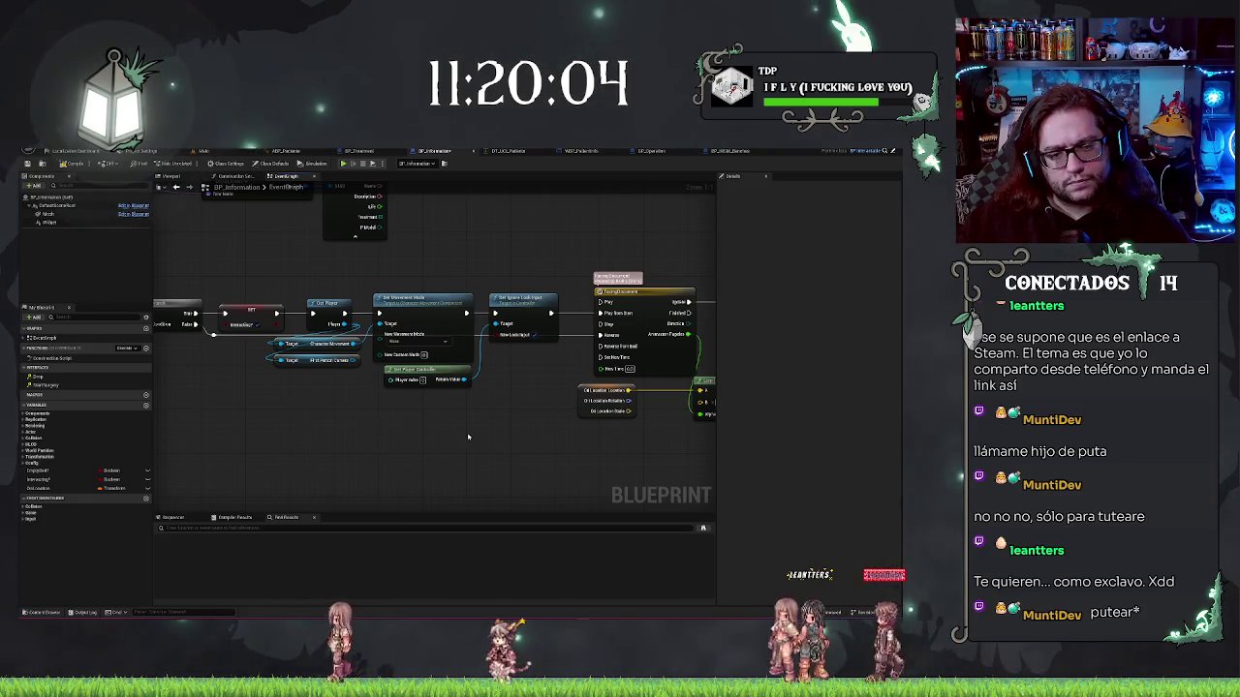
# Place a Find Look at Rotation node, searched with 'loc at', below the Lerp and Set Actor Location
pyautogui.click(318, 361)
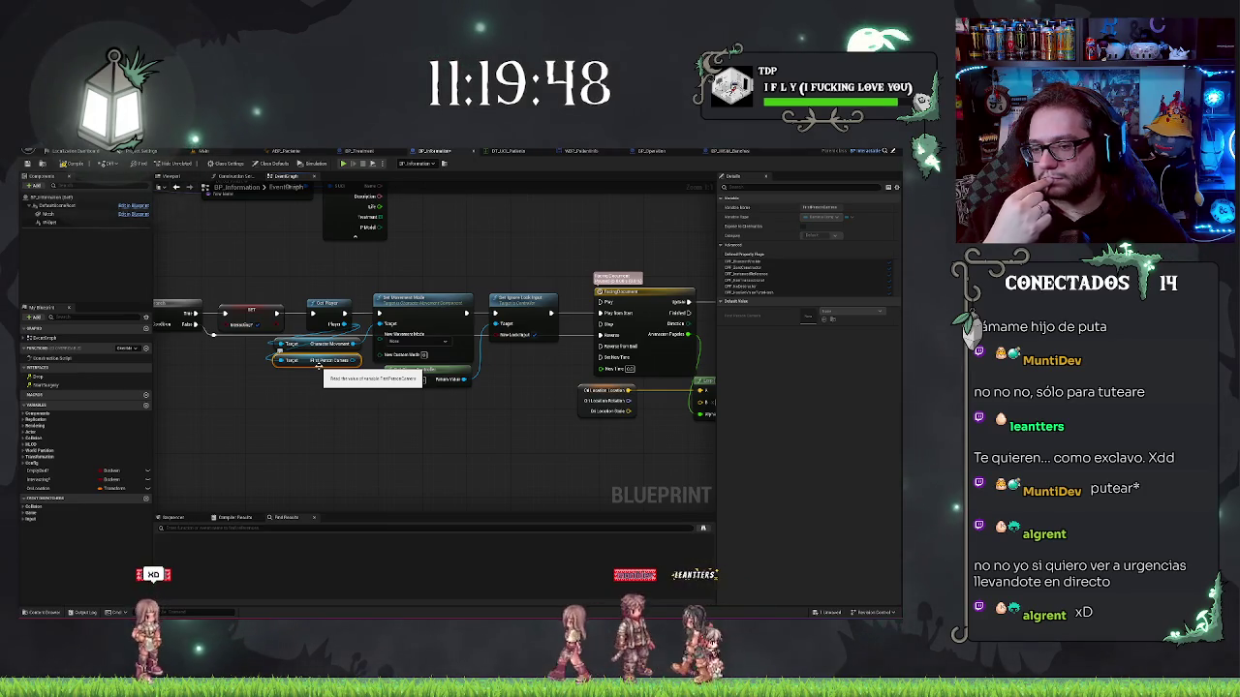
pyautogui.moveTo(420, 437); pyautogui.dragTo(243, 427)
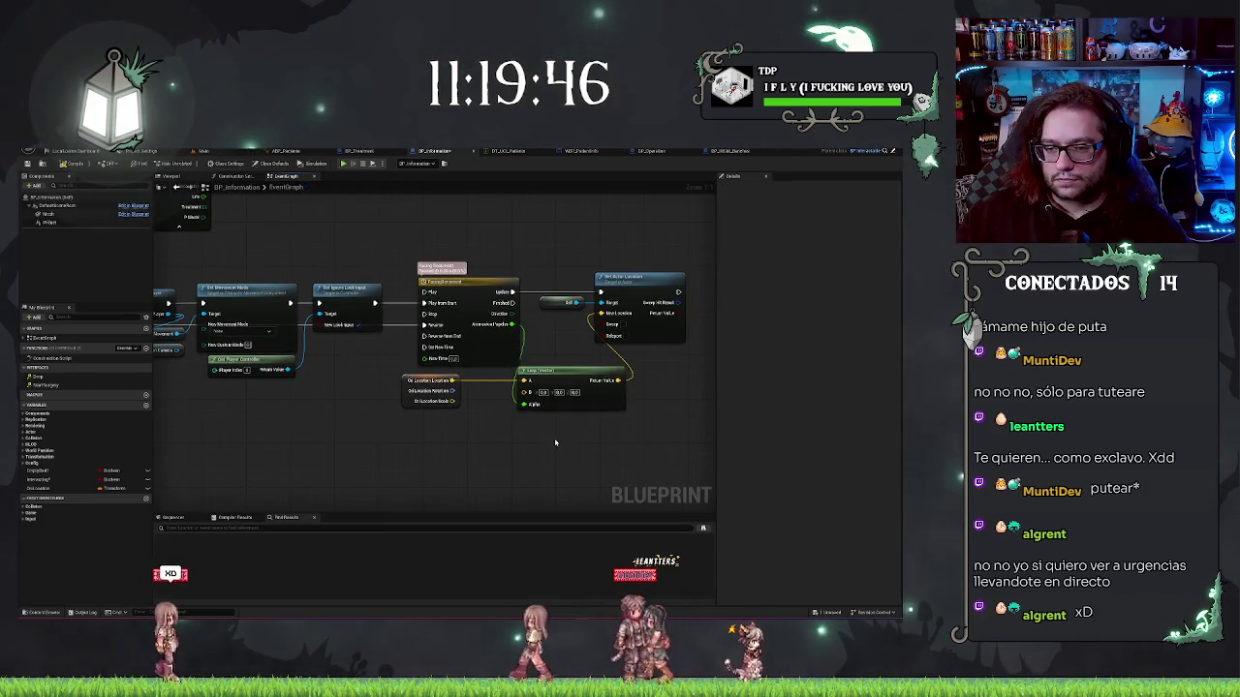
pyautogui.moveTo(567, 313); pyautogui.dragTo(428, 302)
pyautogui.click(484, 291)
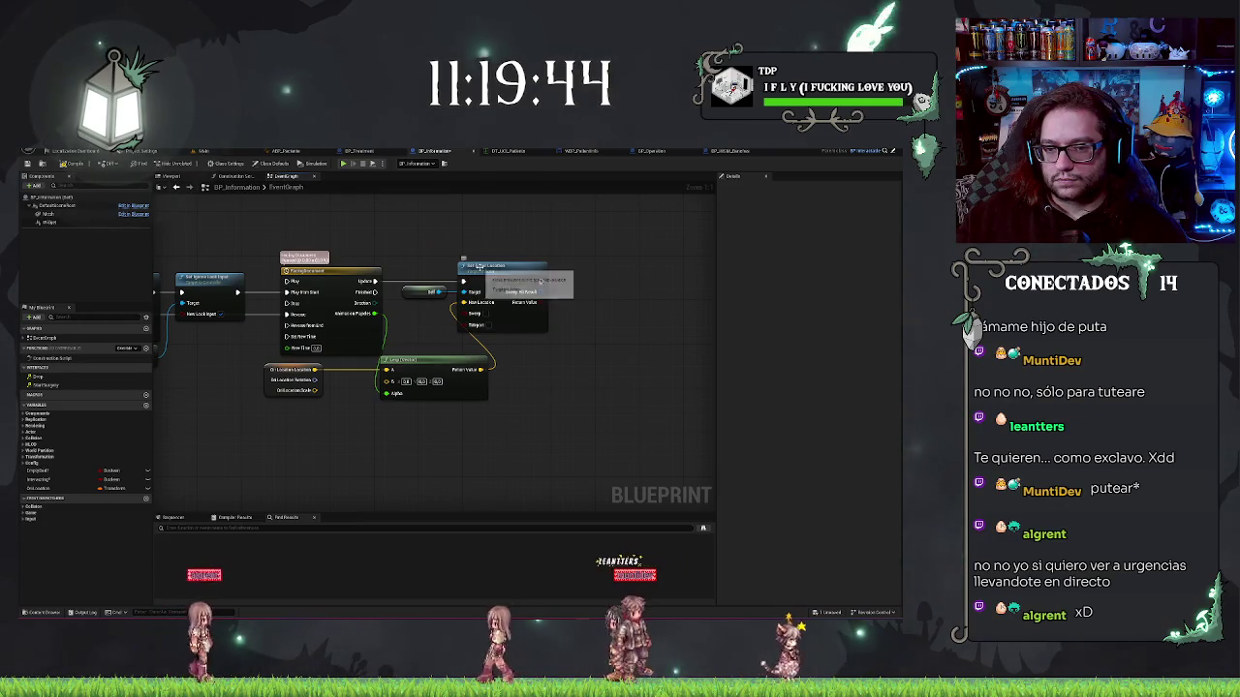
pyautogui.moveTo(316, 450)
pyautogui.mouseDown()
pyautogui.moveTo(498, 424)
pyautogui.moveTo(407, 426)
pyautogui.mouseUp()
pyautogui.rightClick(484, 419)
pyautogui.write('actor lo')
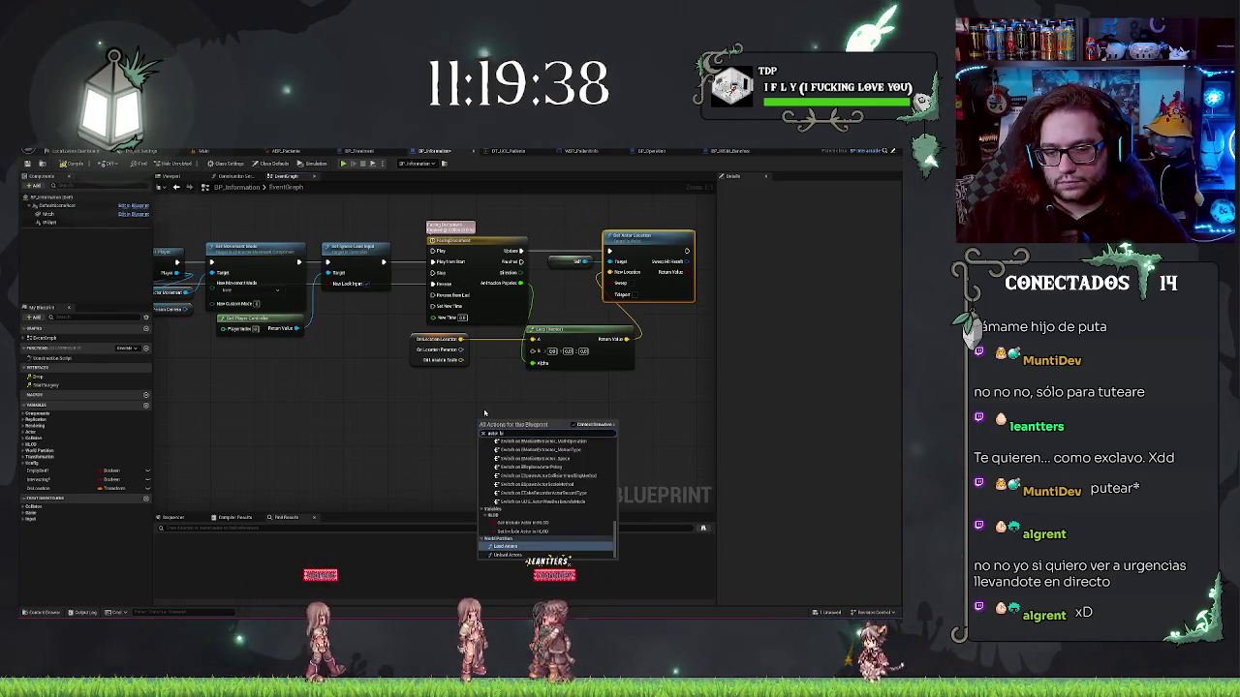
pyautogui.hotkey('ctrl', 'a')
pyautogui.write('loc')
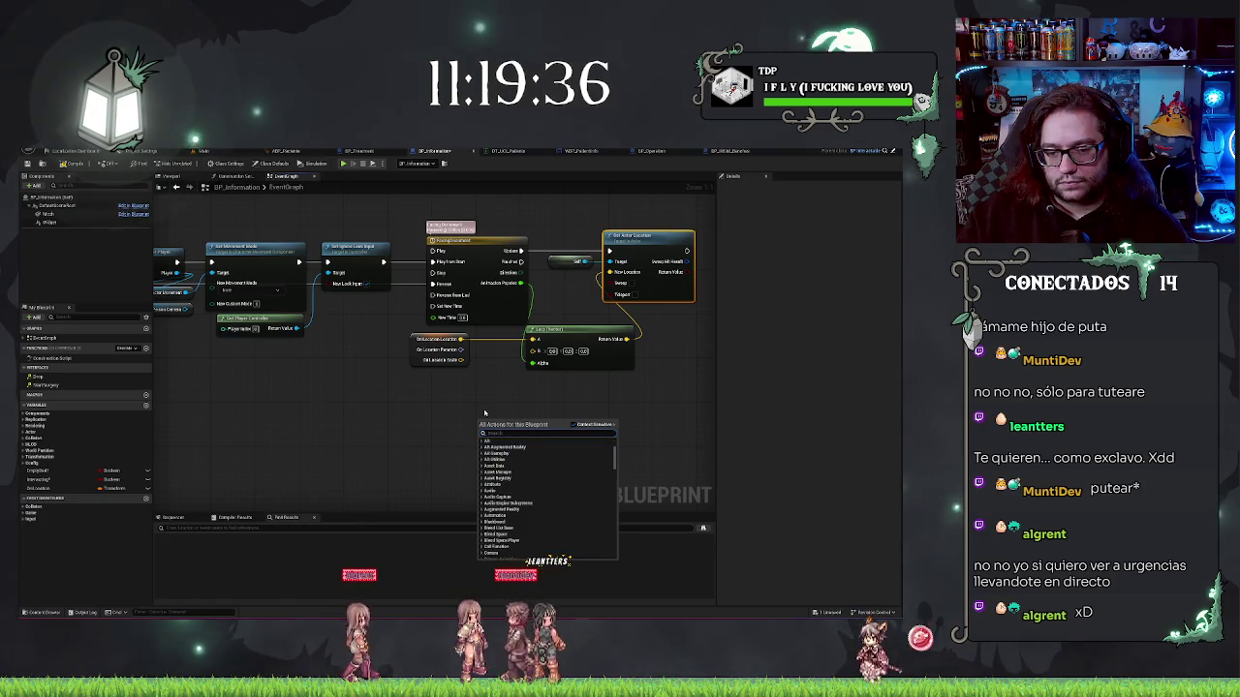
pyautogui.write(' at')
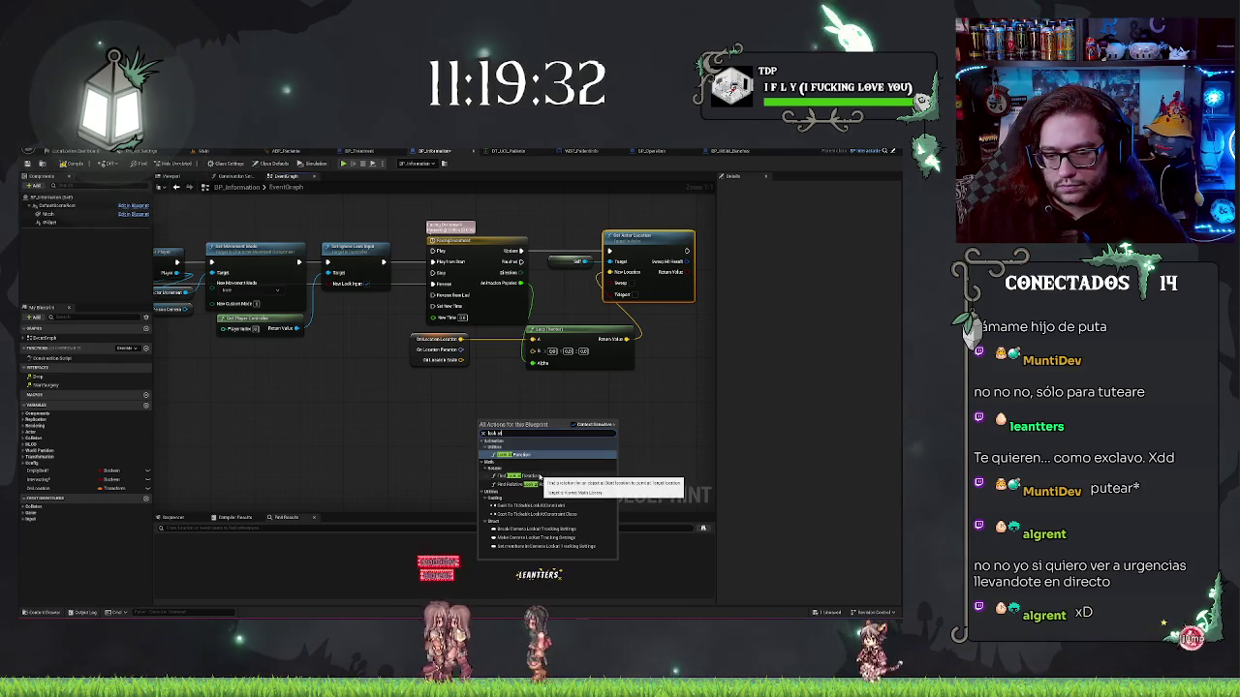
pyautogui.click(541, 476)
pyautogui.moveTo(512, 424)
pyautogui.mouseDown()
pyautogui.moveTo(544, 407)
pyautogui.moveTo(501, 384)
pyautogui.mouseUp()
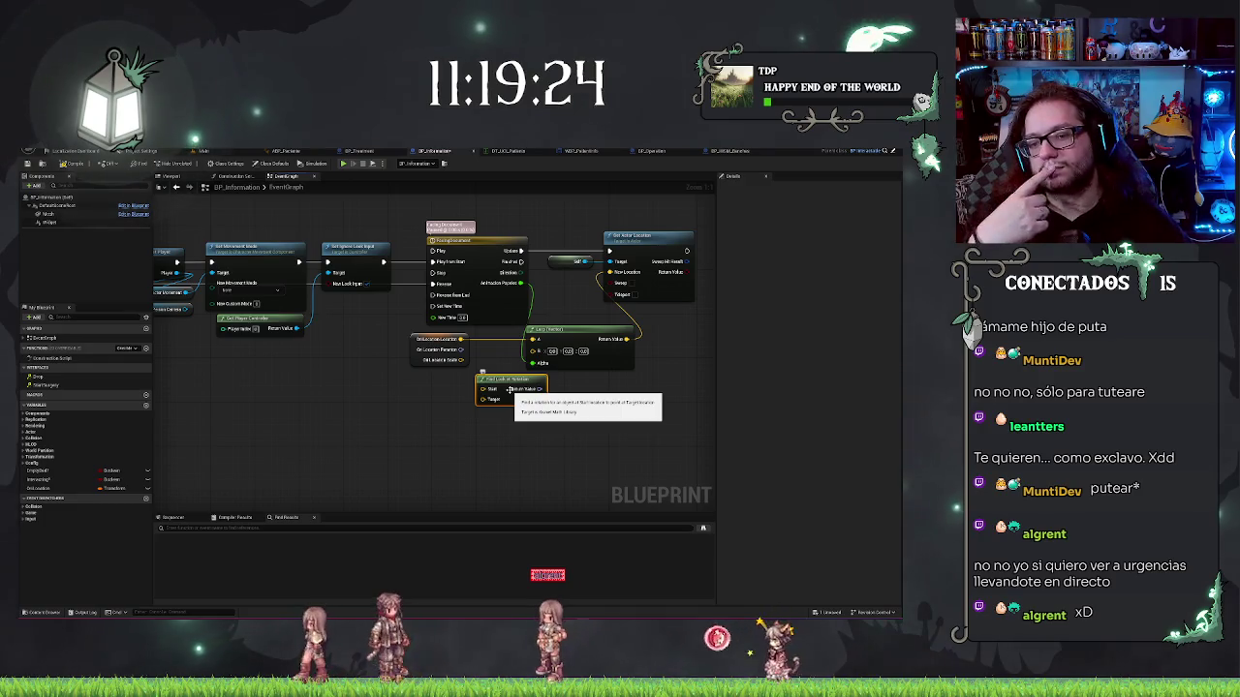
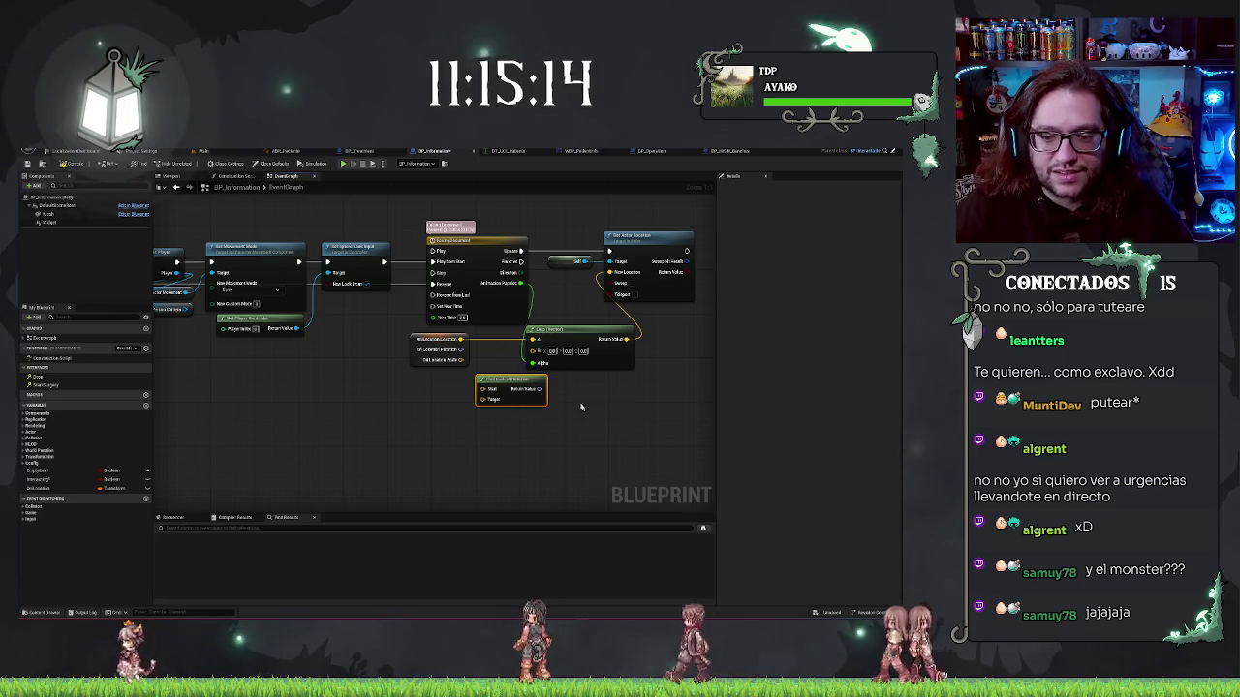
# Move Find Look at Rotation aside and add a Lerp (Rotator) node fed by its rotation
pyautogui.click(416, 421)
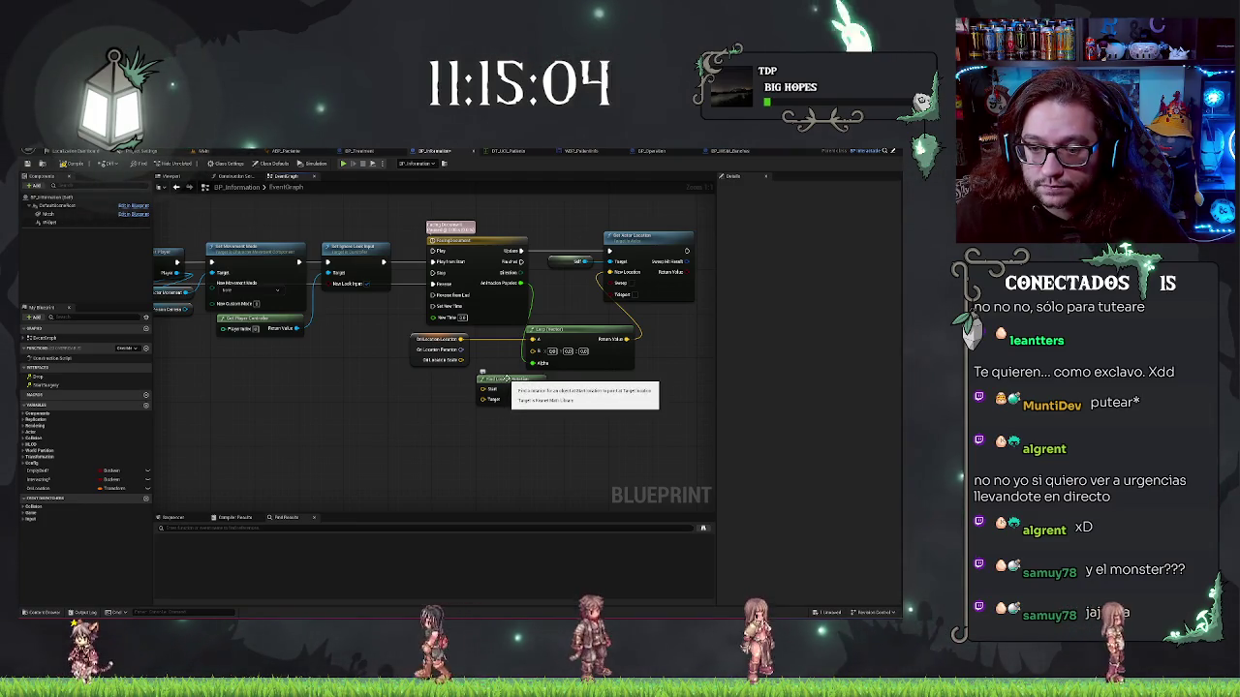
pyautogui.moveTo(515, 383); pyautogui.dragTo(477, 389)
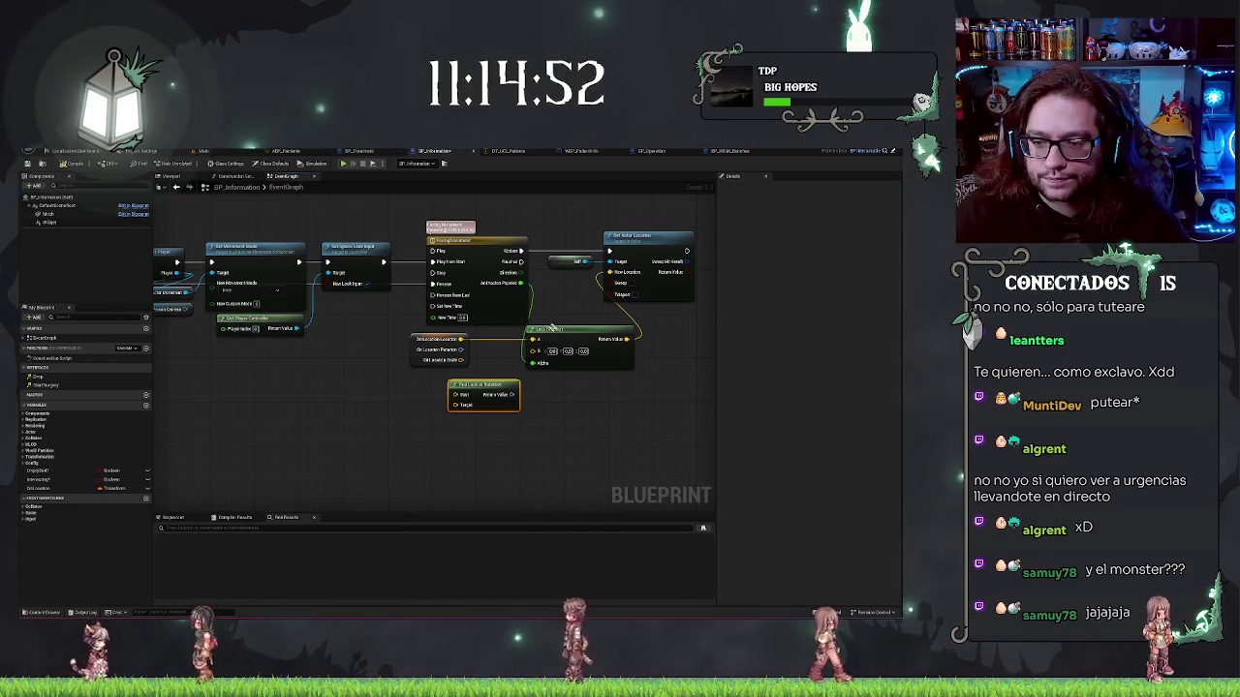
pyautogui.write('lerp')
pyautogui.press('Return')
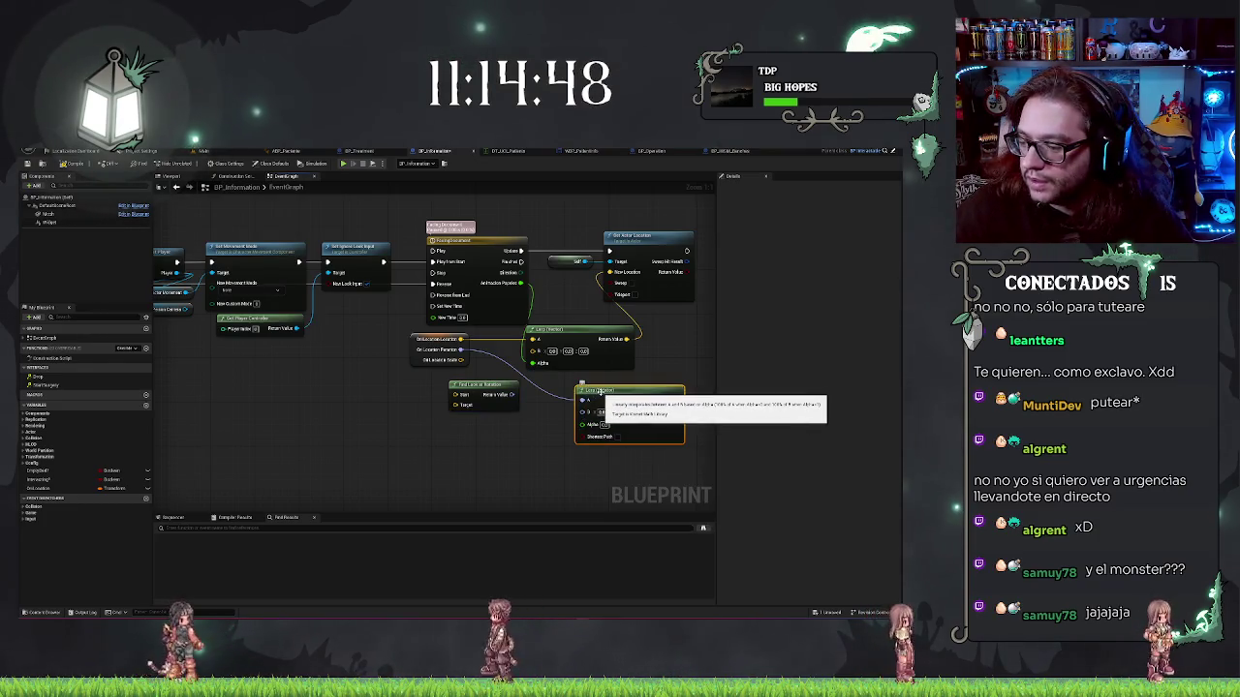
pyautogui.moveTo(583, 390); pyautogui.dragTo(478, 394)
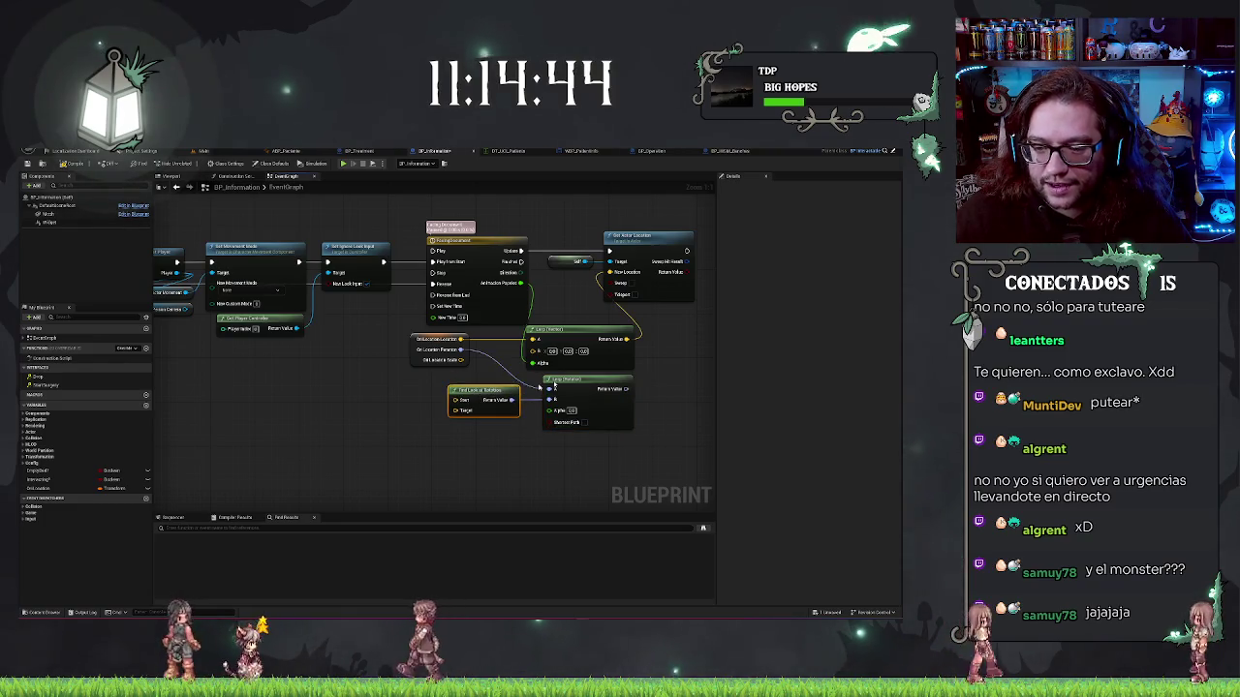
pyautogui.click(488, 435)
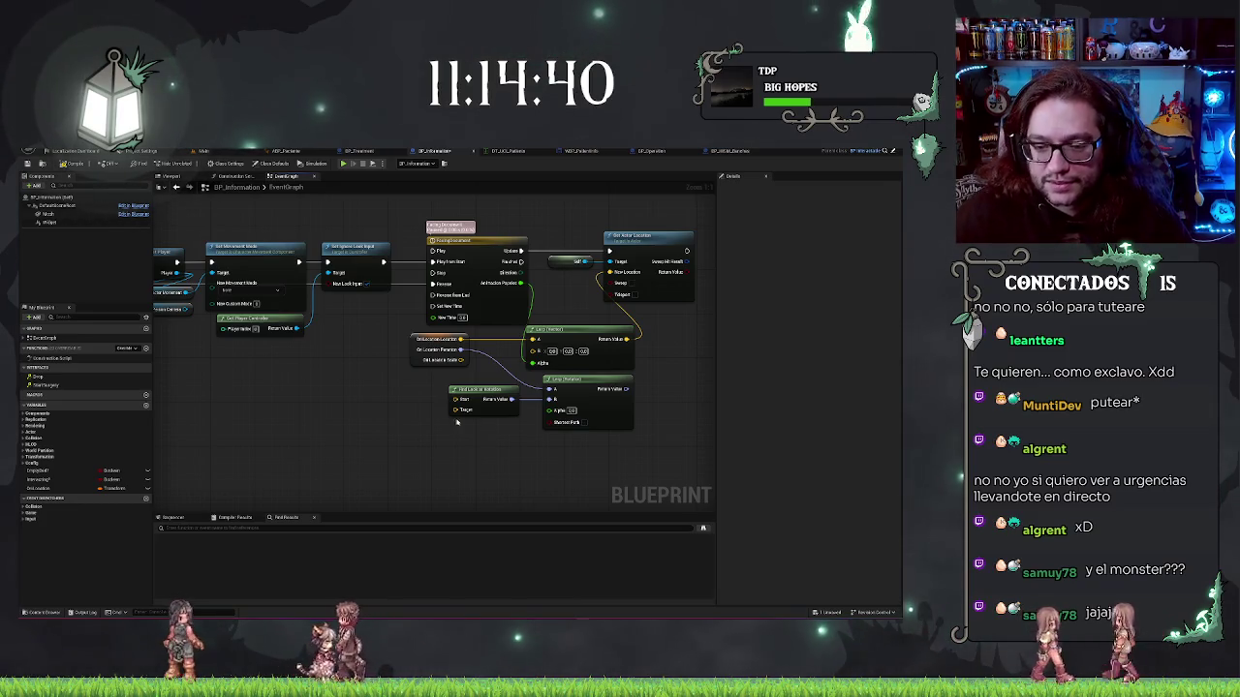
pyautogui.moveTo(525, 453); pyautogui.dragTo(490, 441)
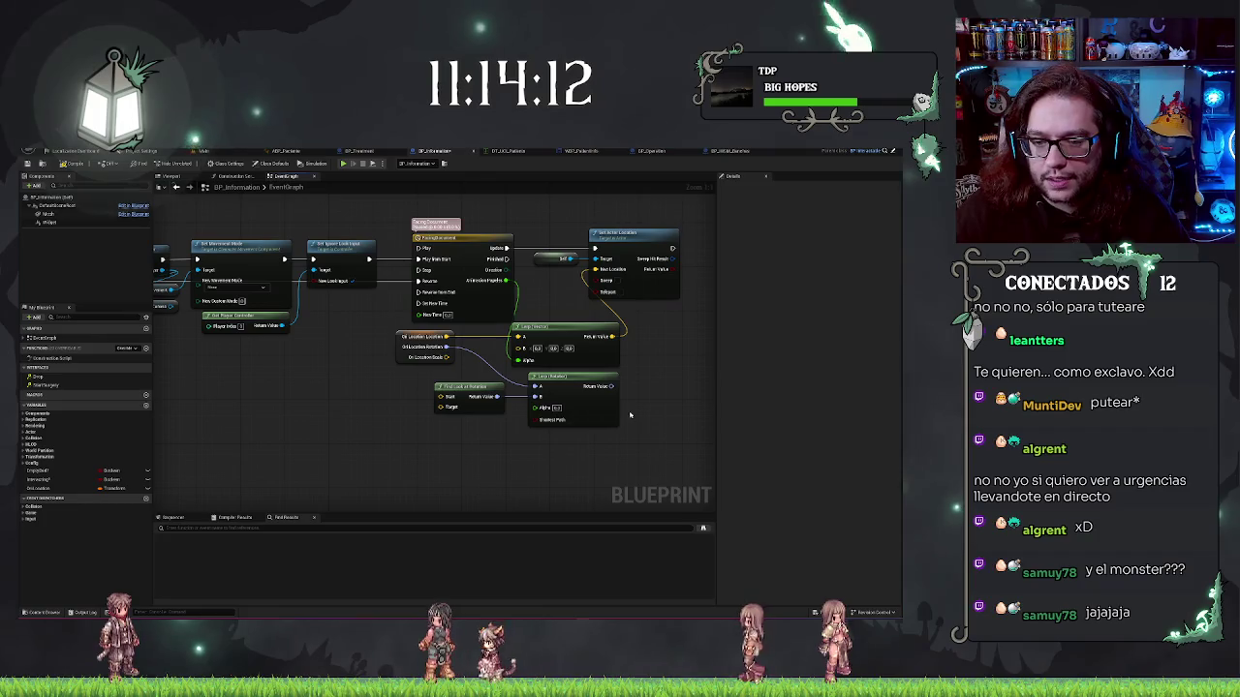
# Wire the timeline's Alpha into Lerp (Rotator) Alpha, then select the earlier movement and look-input nodes
pyautogui.moveTo(626, 394); pyautogui.dragTo(588, 390)
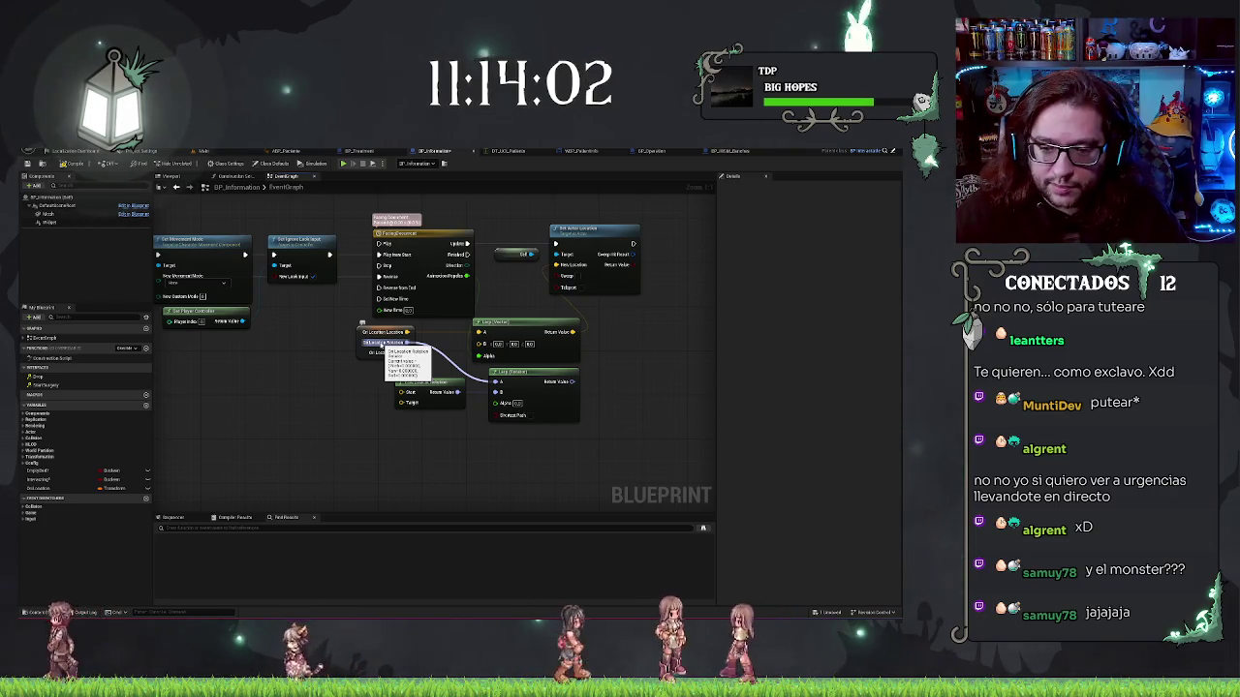
pyautogui.moveTo(467, 276); pyautogui.dragTo(496, 403)
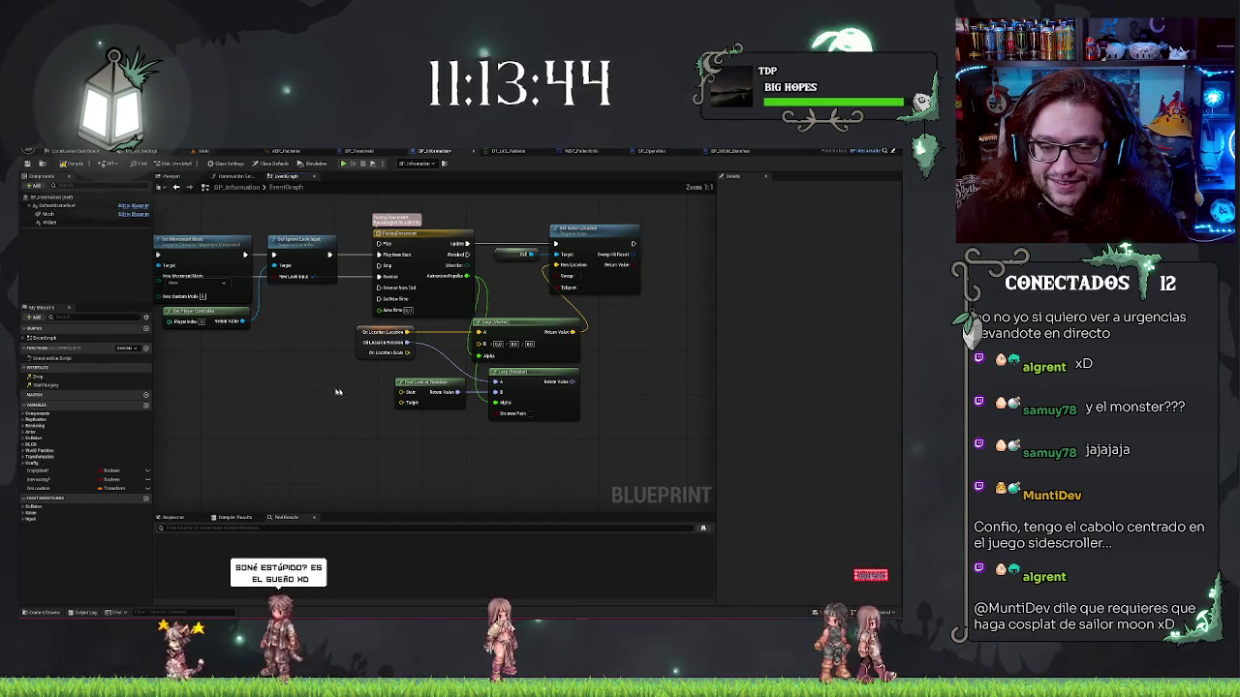
pyautogui.moveTo(338, 392); pyautogui.dragTo(414, 401)
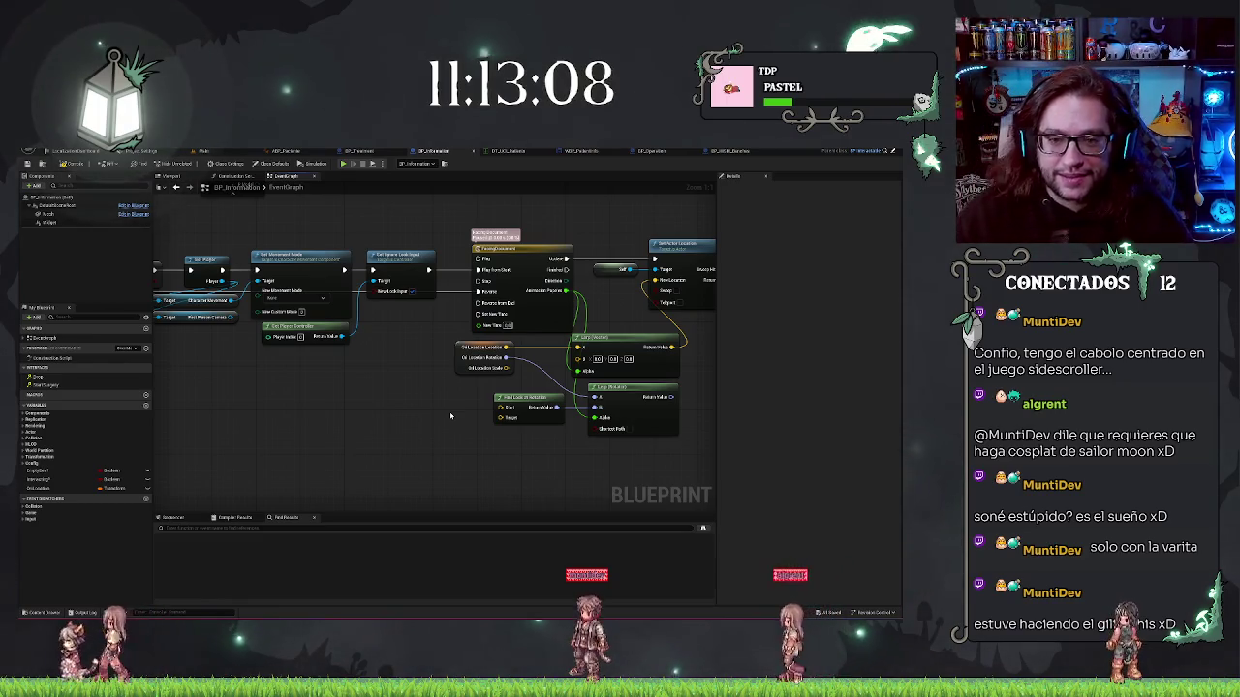
pyautogui.moveTo(397, 374)
pyautogui.mouseDown()
pyautogui.moveTo(493, 410)
pyautogui.moveTo(462, 420)
pyautogui.mouseUp()
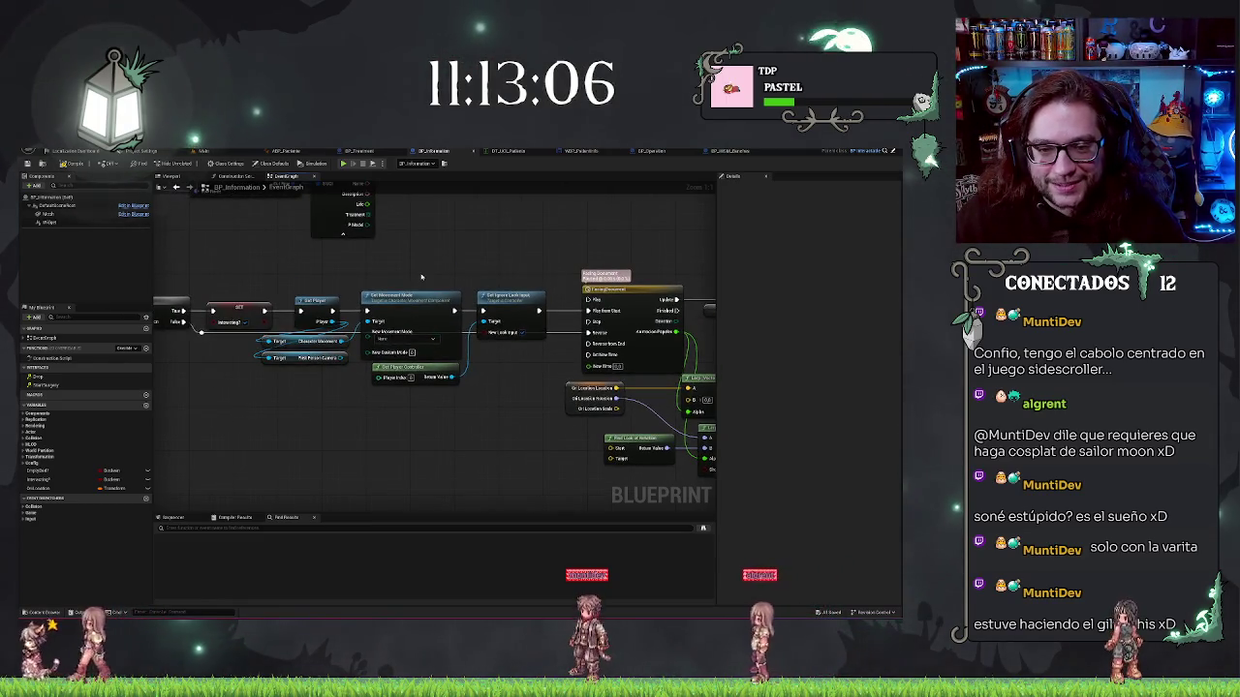
pyautogui.moveTo(396, 264); pyautogui.dragTo(514, 398)
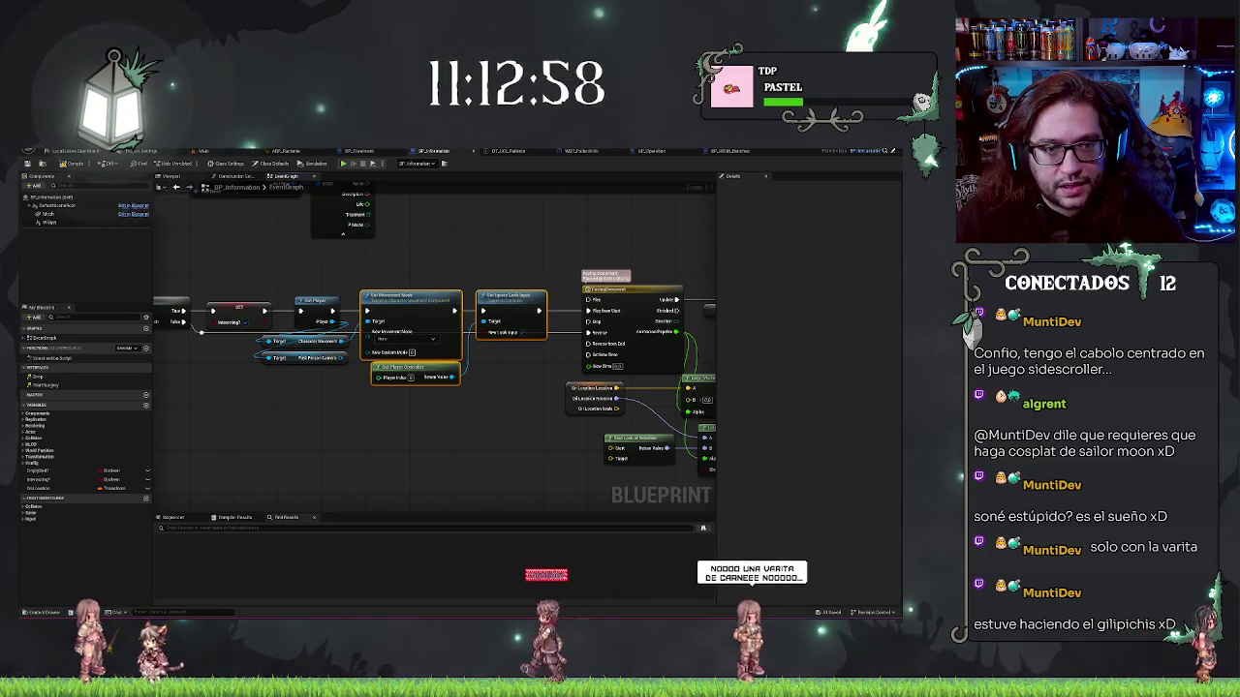
# Open BP_GlobalLibrary from the UI folder and add a function named StopPlayer
pyautogui.hotkey('ctrl', 'Tab')
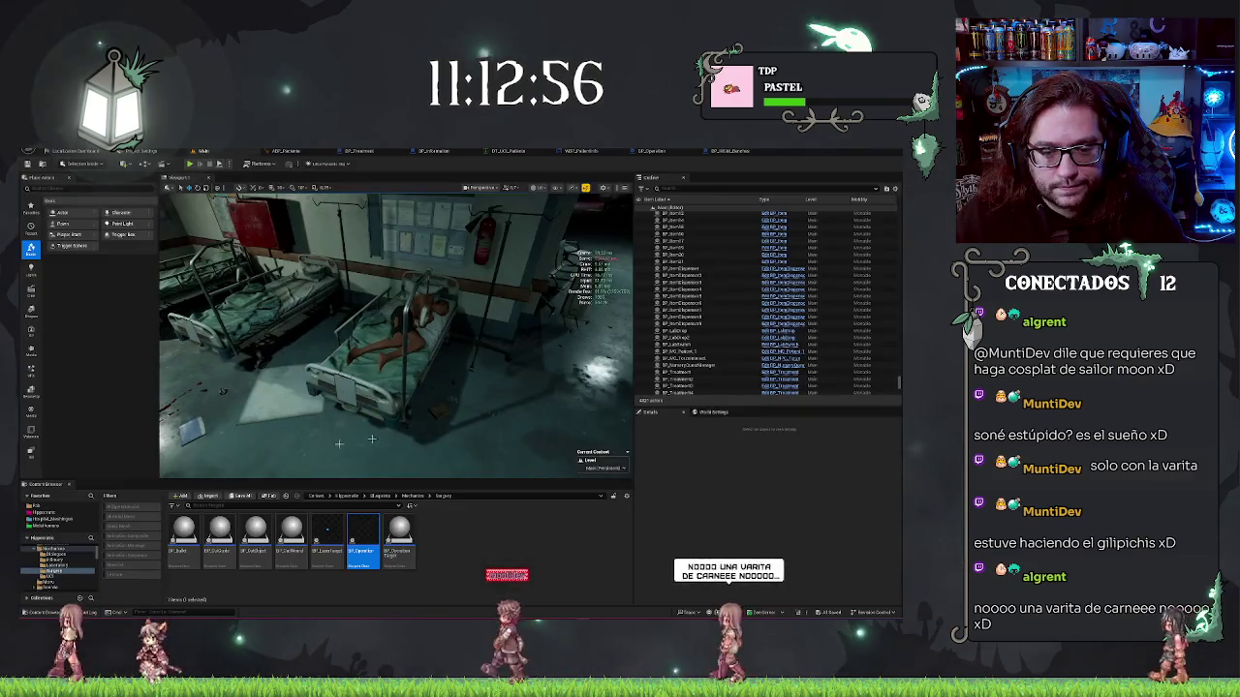
pyautogui.click(379, 495)
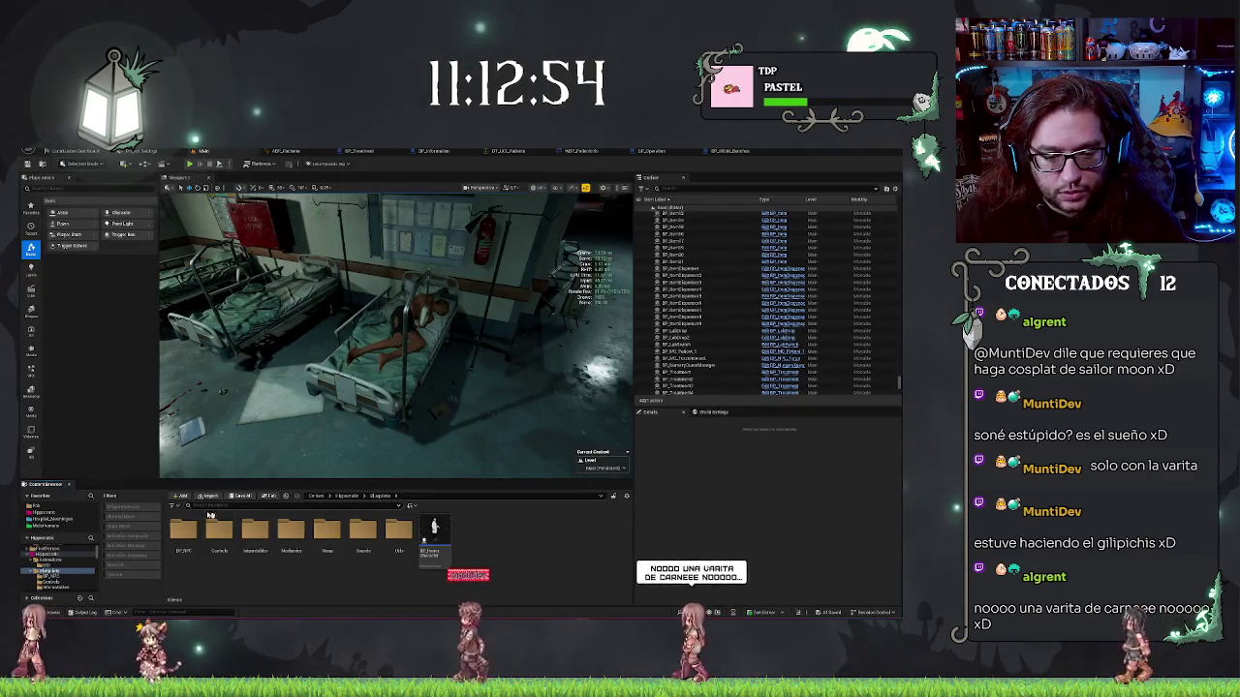
pyautogui.doubleClick(398, 529)
pyautogui.click(183, 533)
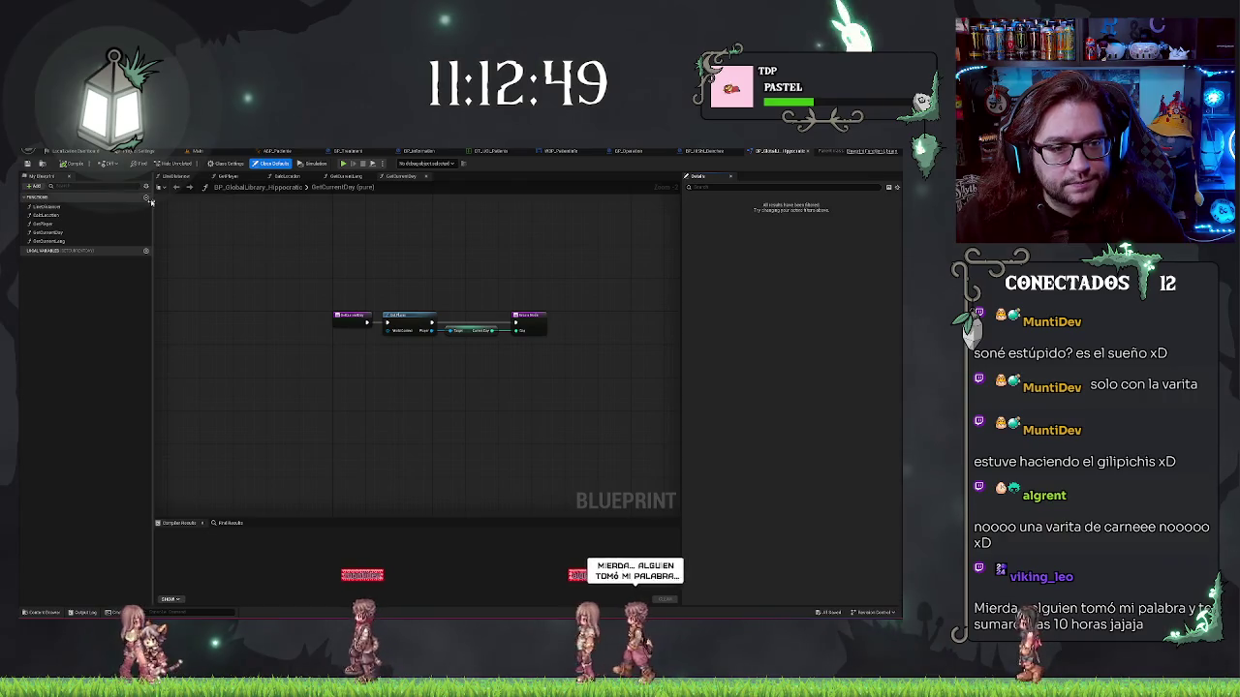
pyautogui.click(146, 198)
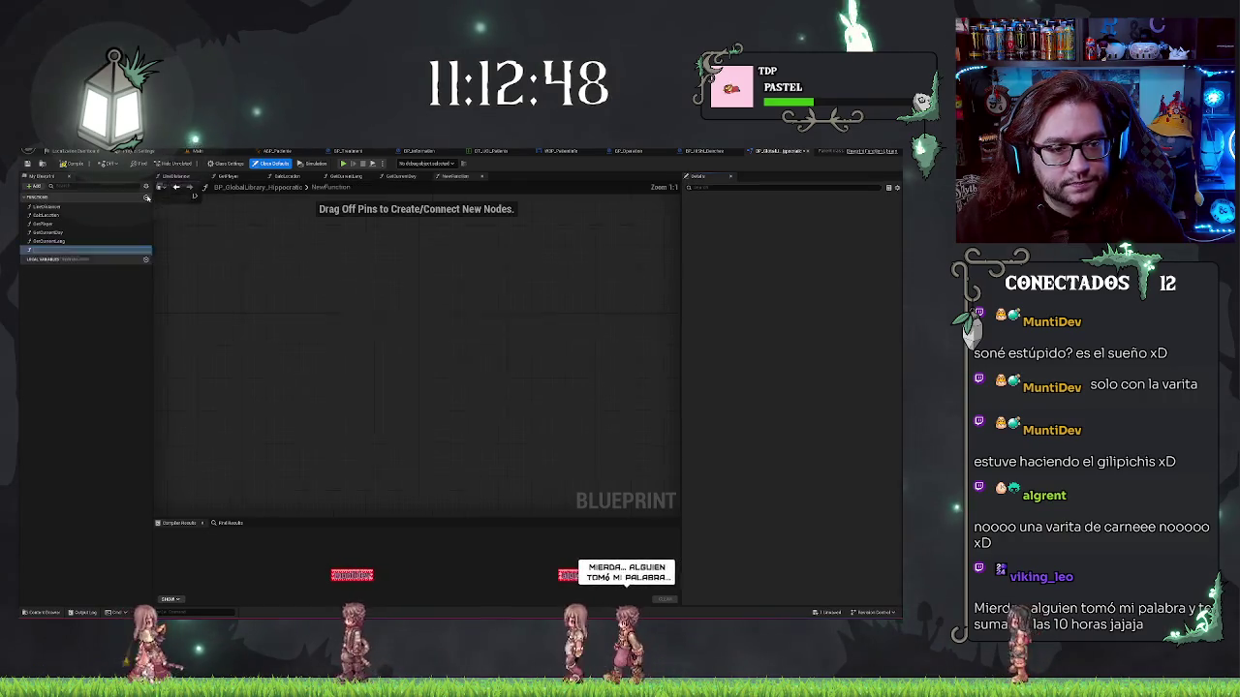
pyautogui.click(68, 251)
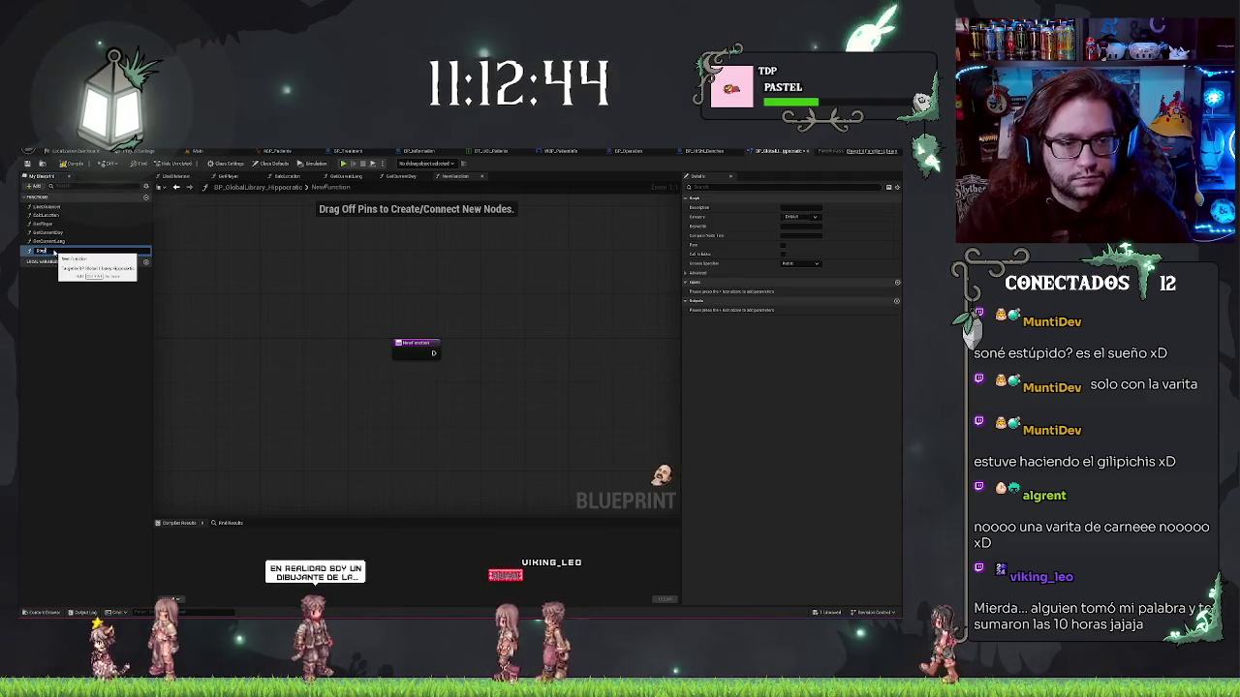
pyautogui.press('Return')
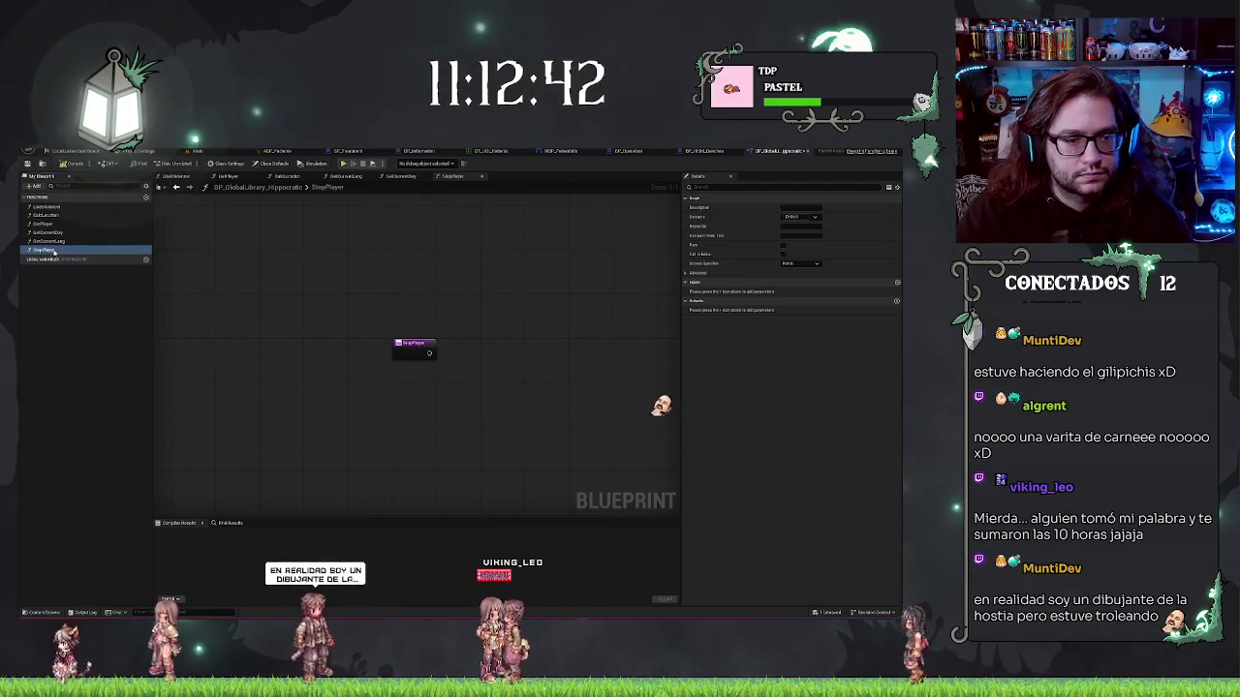
# Add a temporary Resume function, delete it, and return to the StopPlayer graph
pyautogui.click(145, 198)
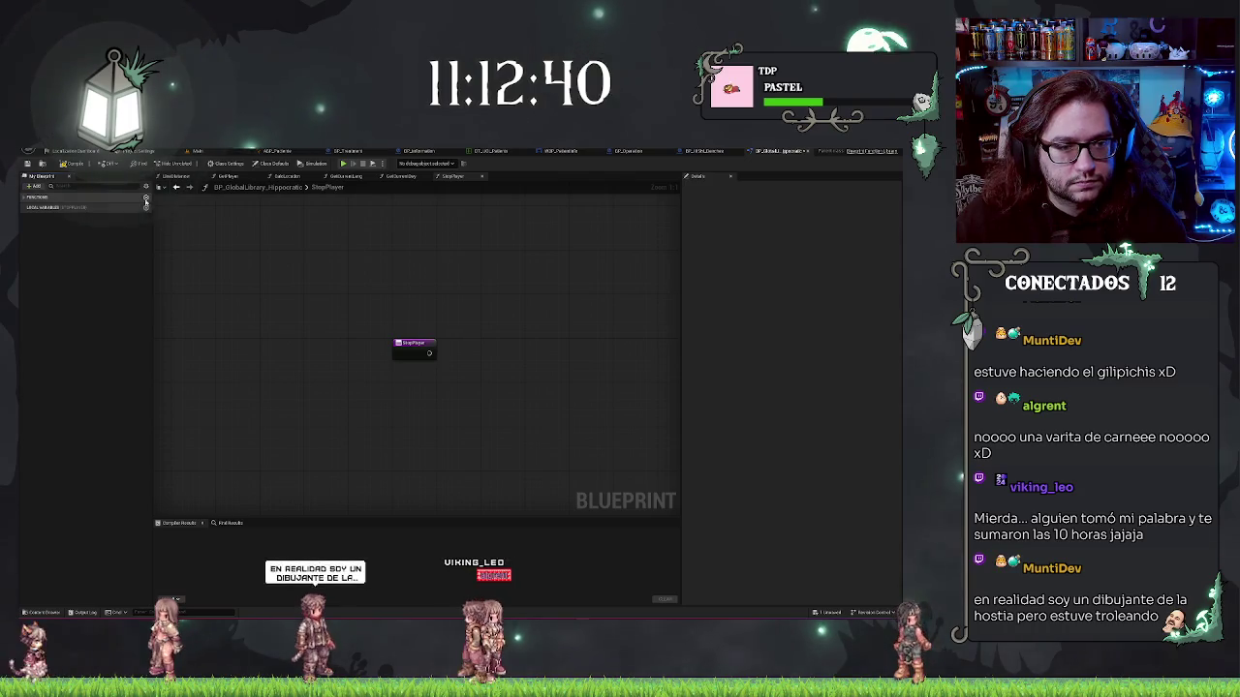
pyautogui.click(115, 201)
pyautogui.click(145, 197)
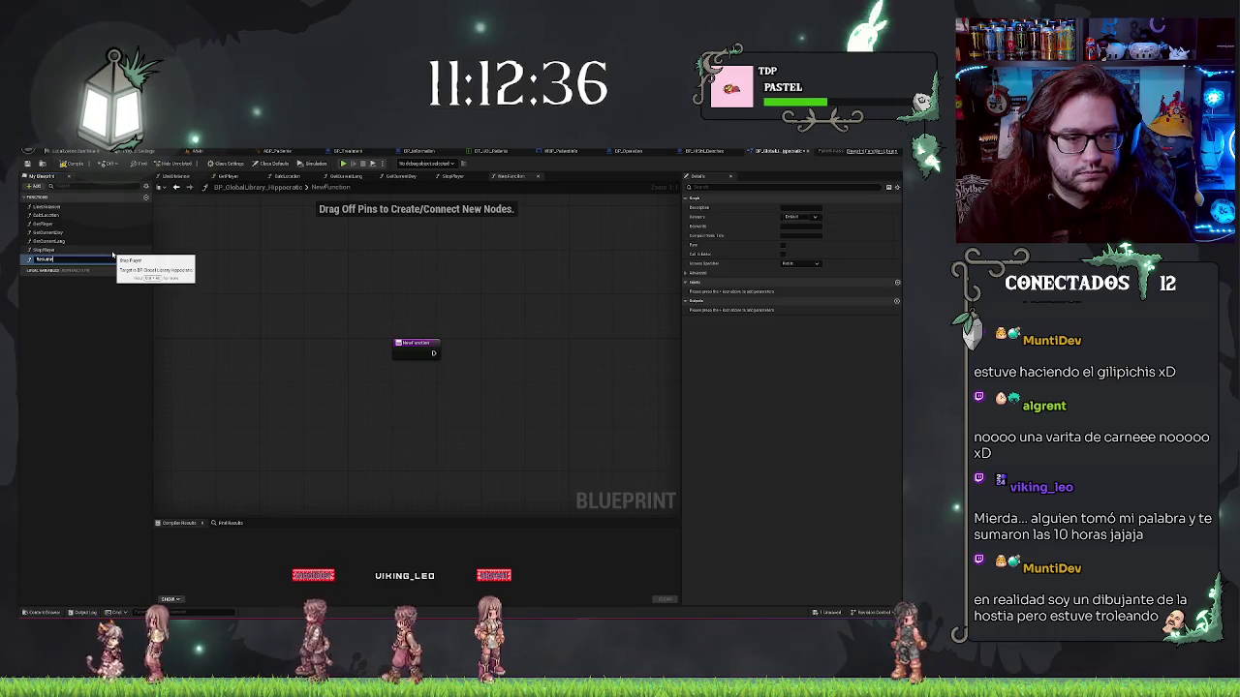
pyautogui.press('Return')
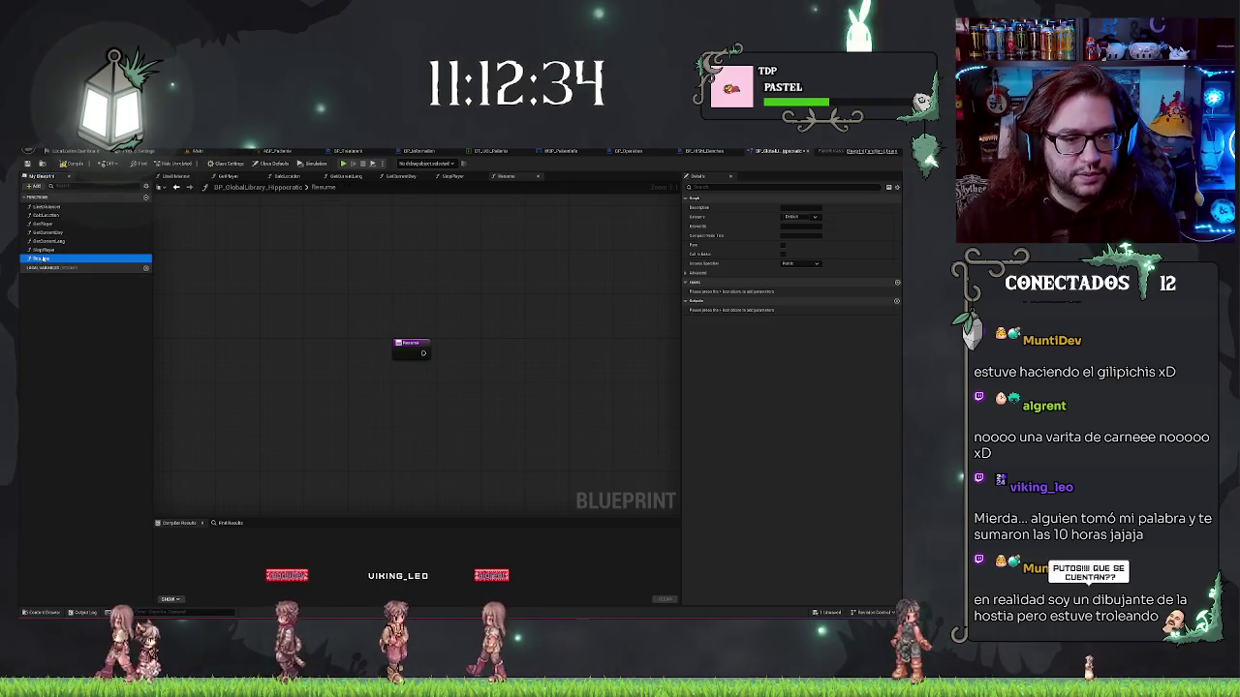
pyautogui.press('Delete')
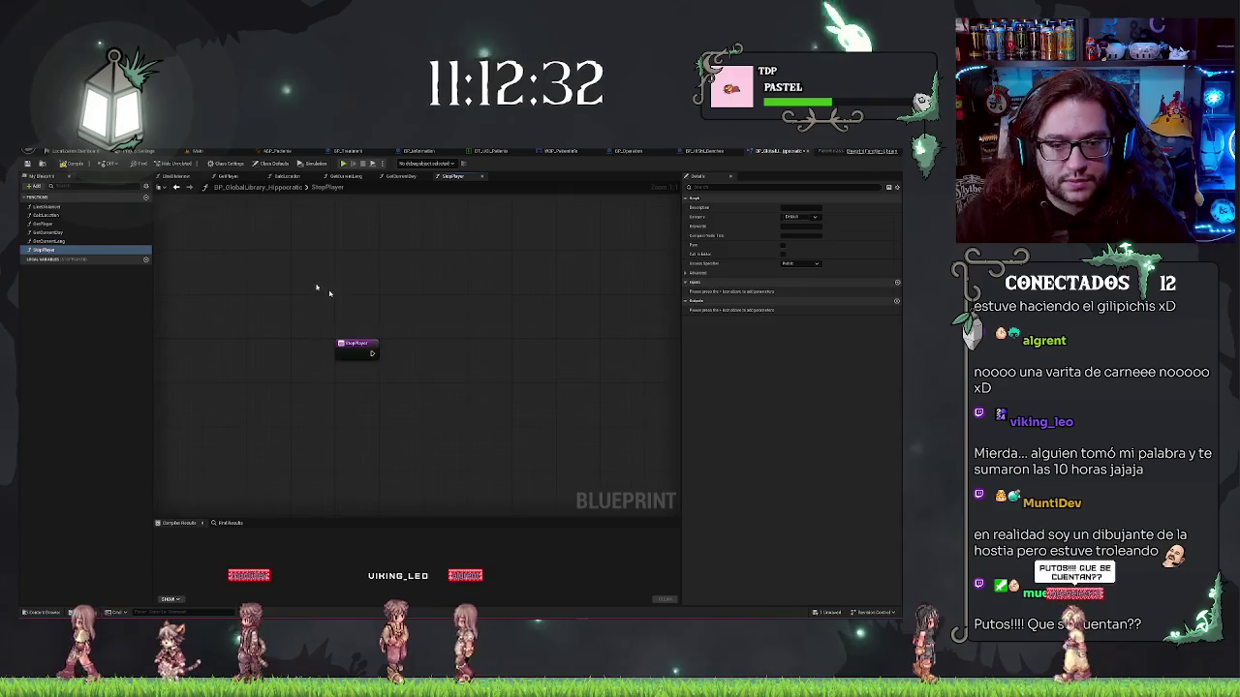
pyautogui.click(341, 178)
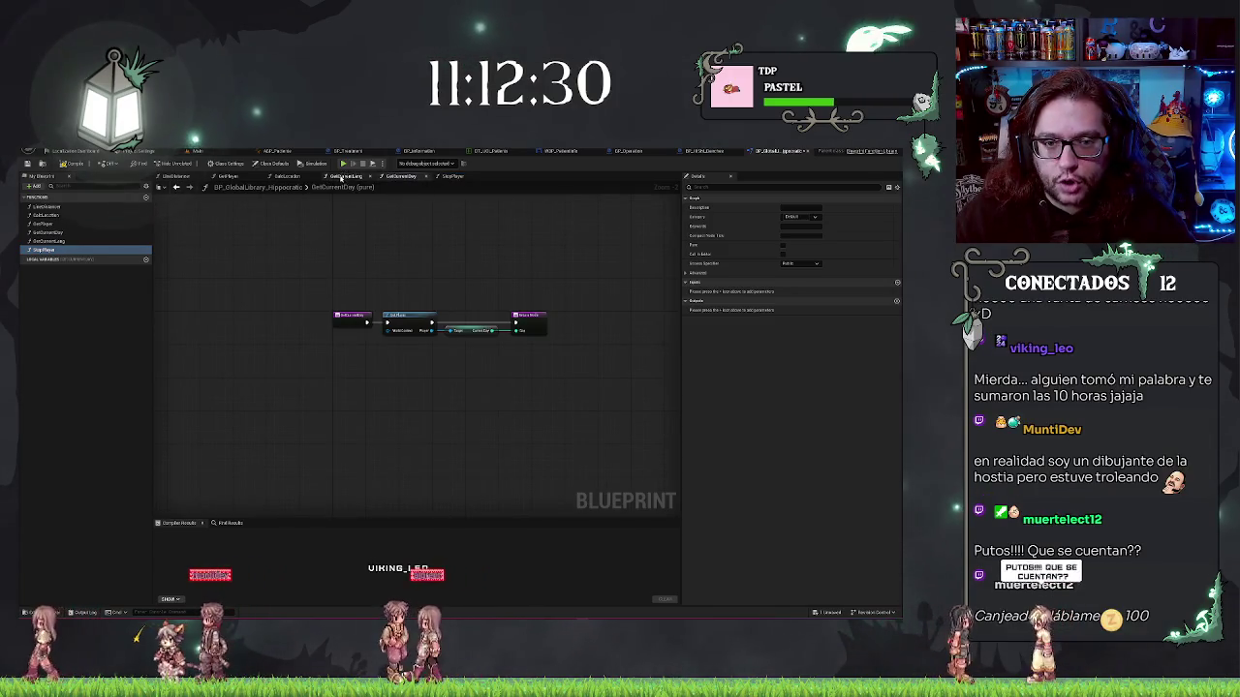
pyautogui.click(452, 176)
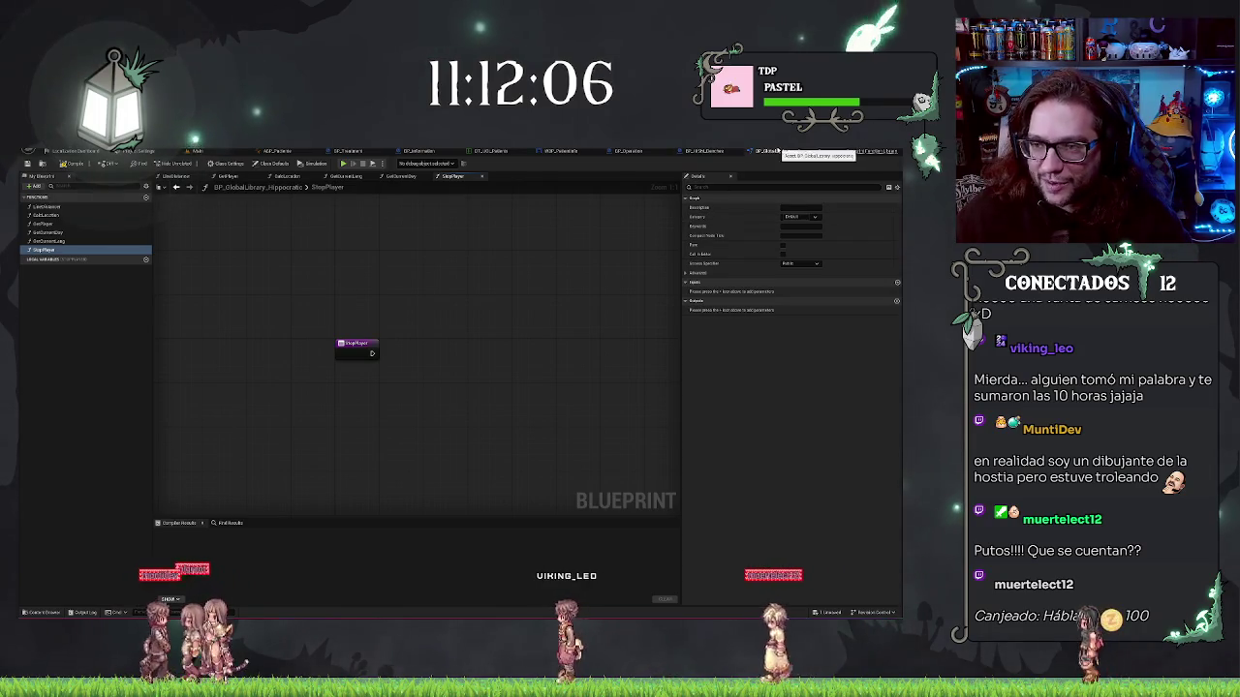
# Cut Set Movement Mode, Set Ignore Look Input and Get Player Controller out of BP_Information's graph
pyautogui.click(705, 151)
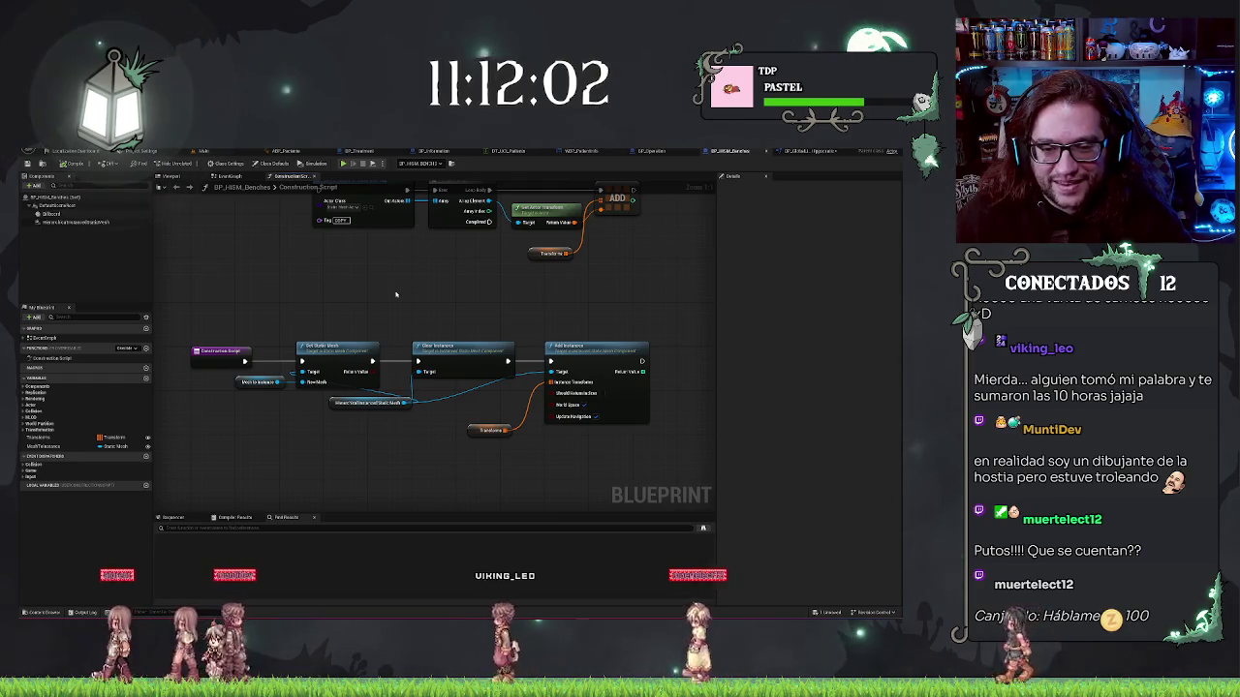
pyautogui.click(645, 153)
pyautogui.click(581, 151)
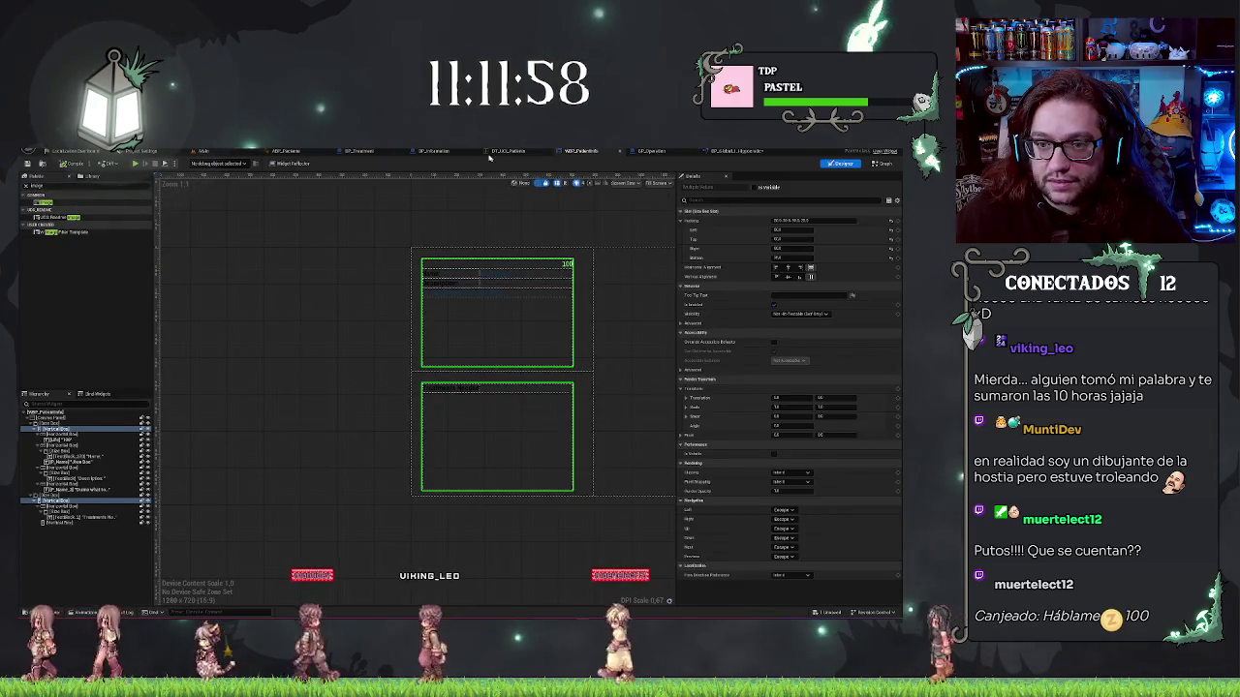
pyautogui.click(435, 152)
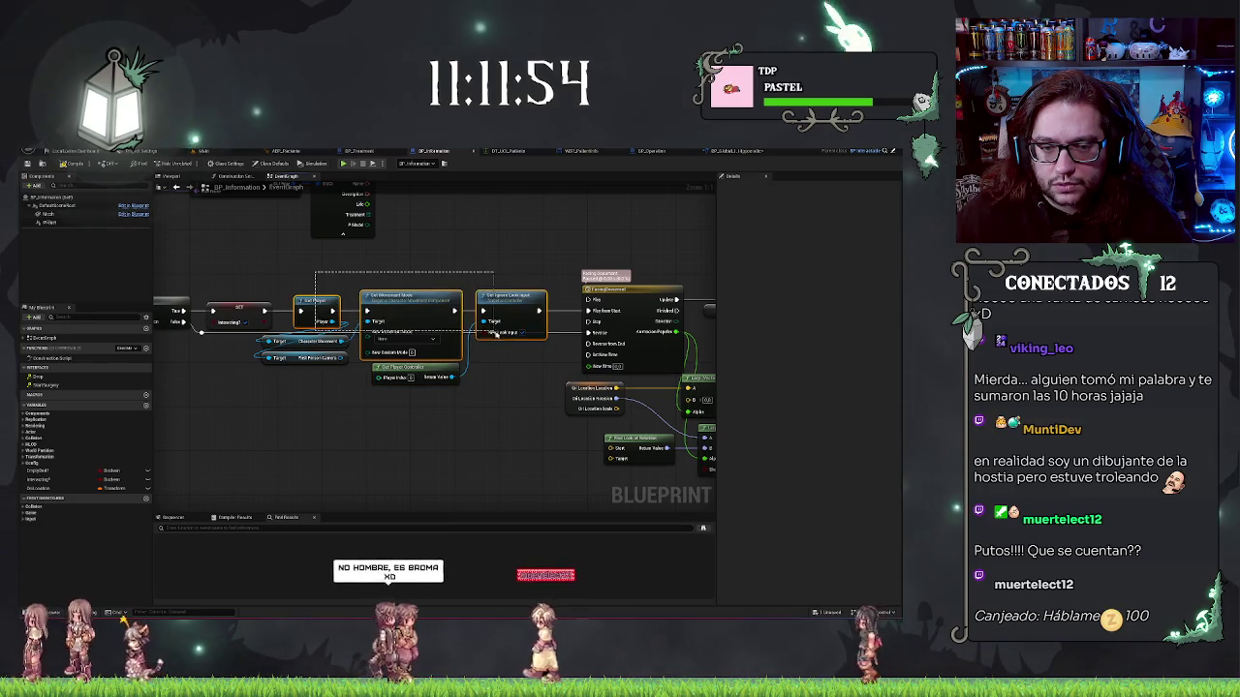
pyautogui.moveTo(519, 341); pyautogui.dragTo(520, 343)
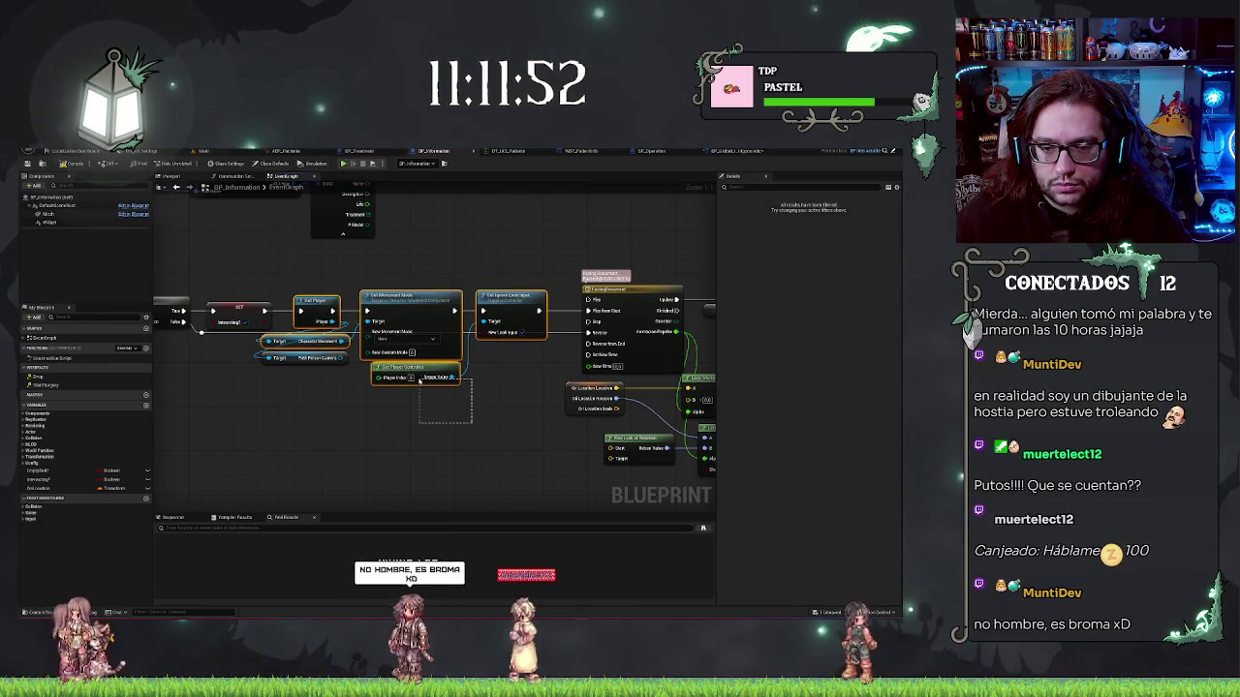
pyautogui.moveTo(419, 380); pyautogui.dragTo(417, 378)
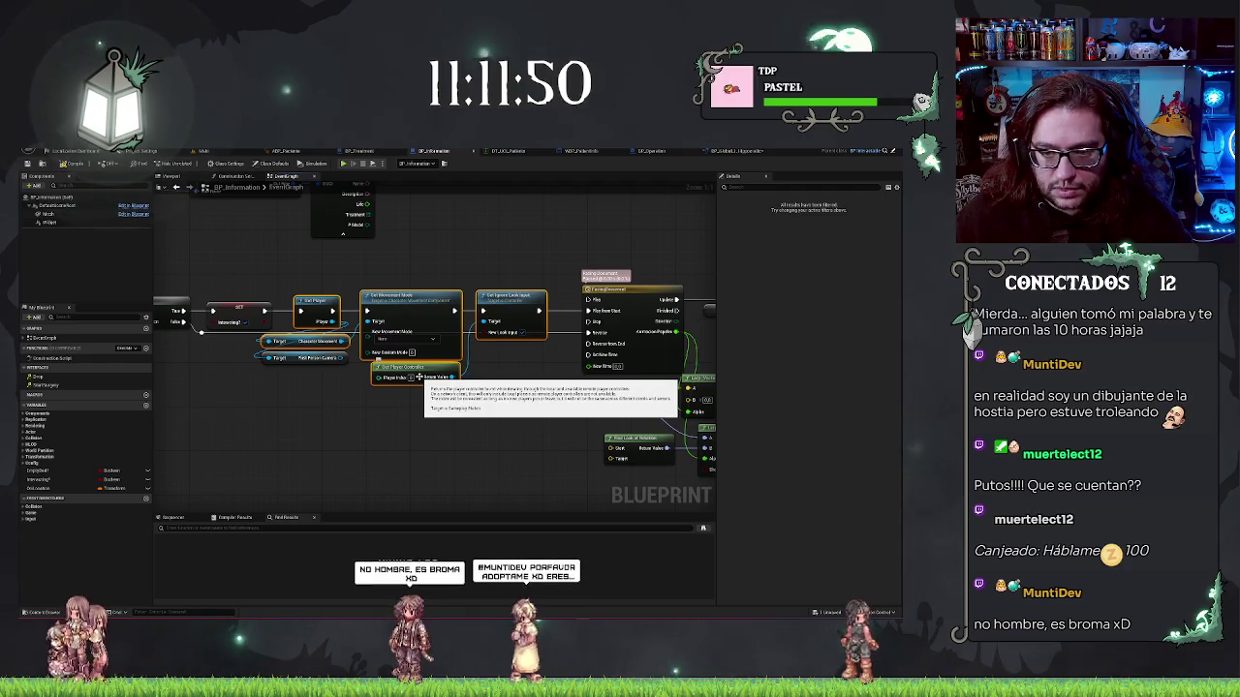
pyautogui.press('Delete')
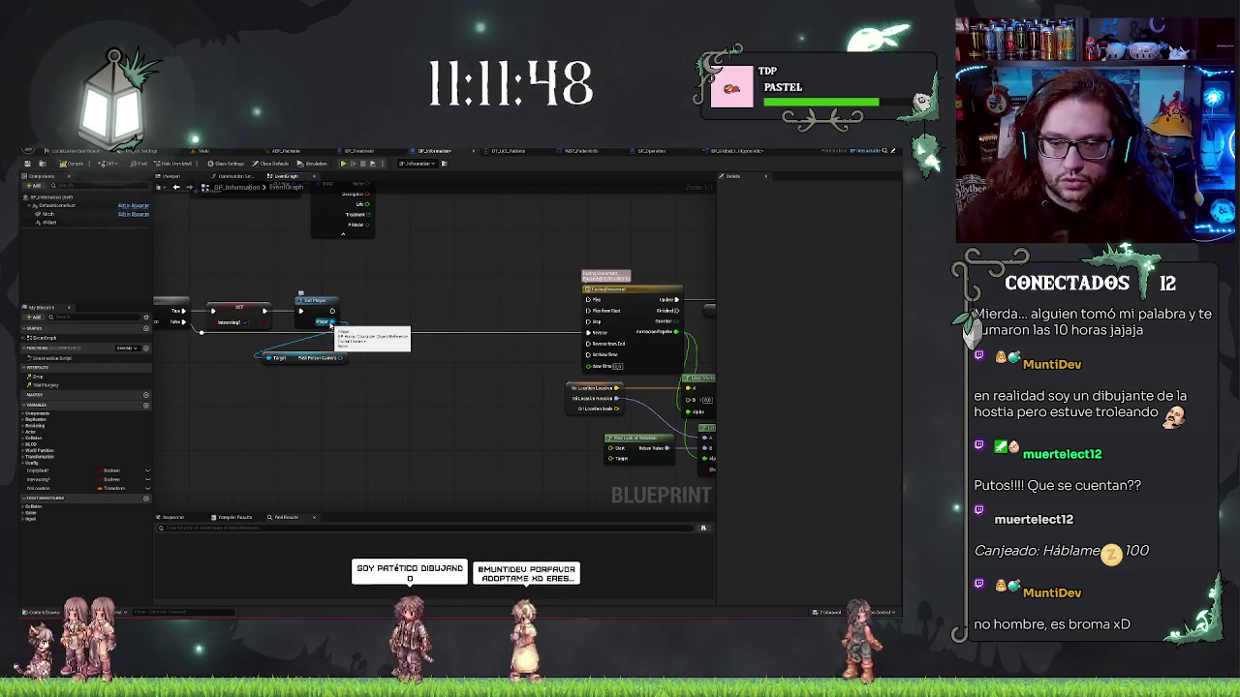
pyautogui.click(738, 152)
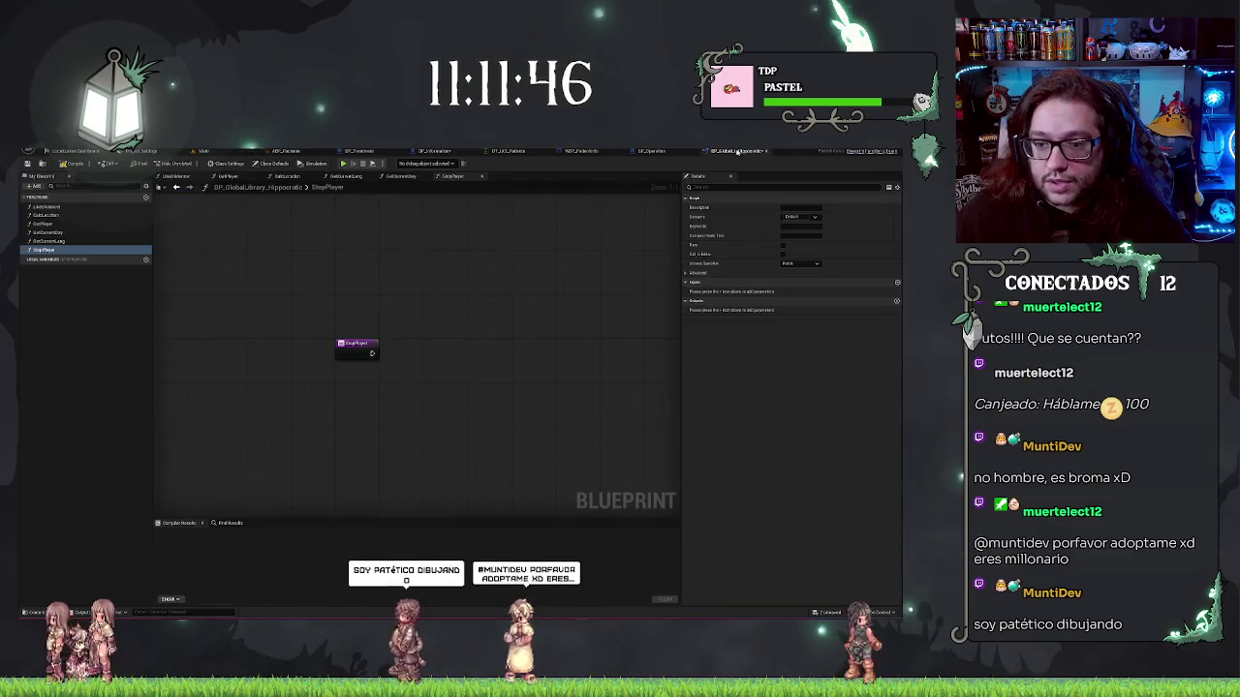
# Paste the movement and look-input nodes into StopPlayer and arrange them
pyautogui.hotkey('ctrl', 'v')
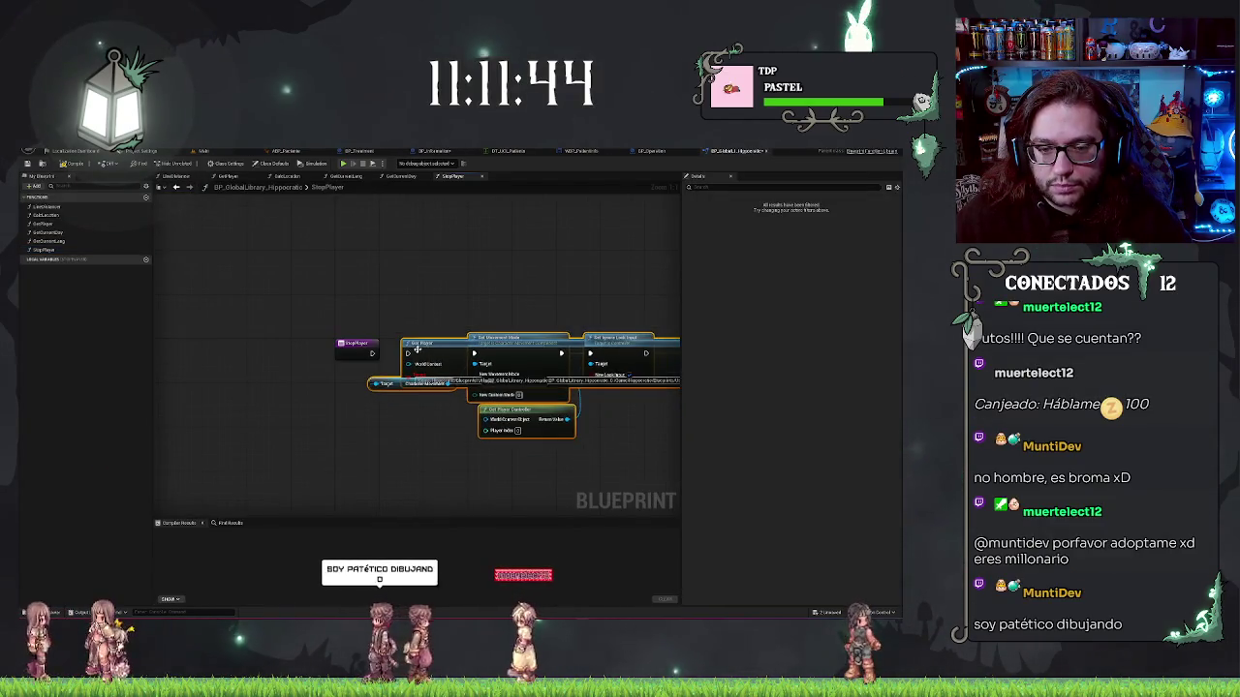
pyautogui.click(520, 320)
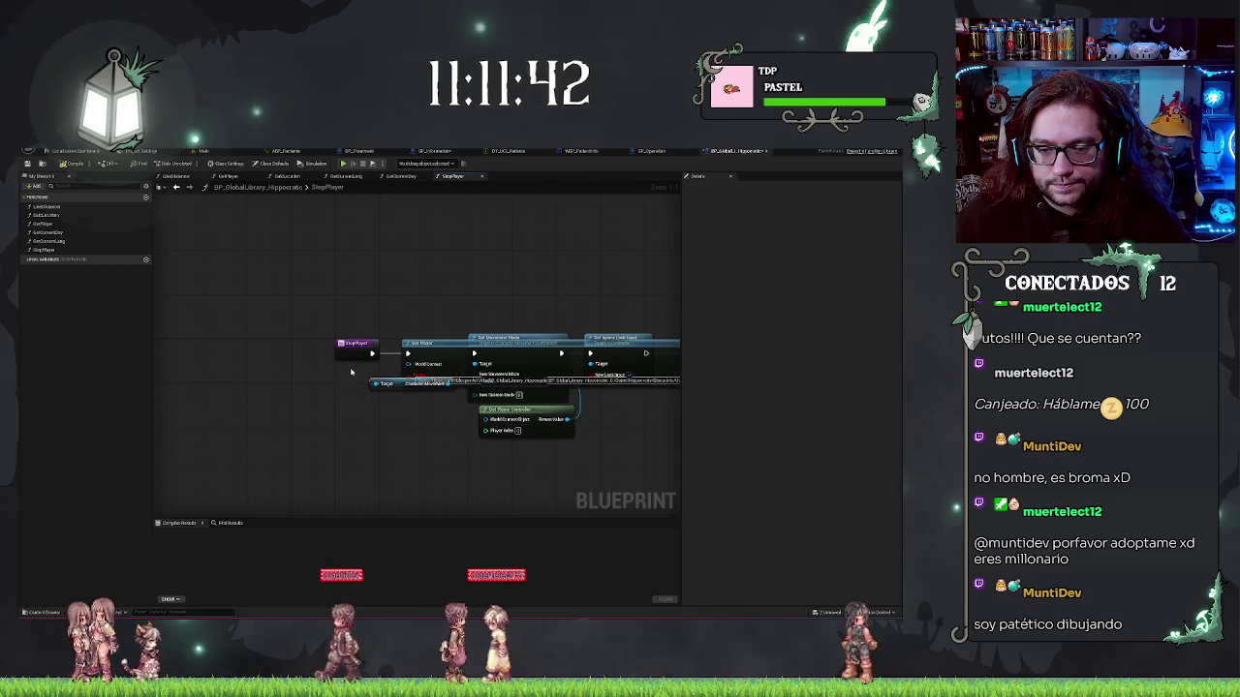
pyautogui.moveTo(395, 388); pyautogui.dragTo(407, 426)
pyautogui.moveTo(518, 301); pyautogui.dragTo(623, 443)
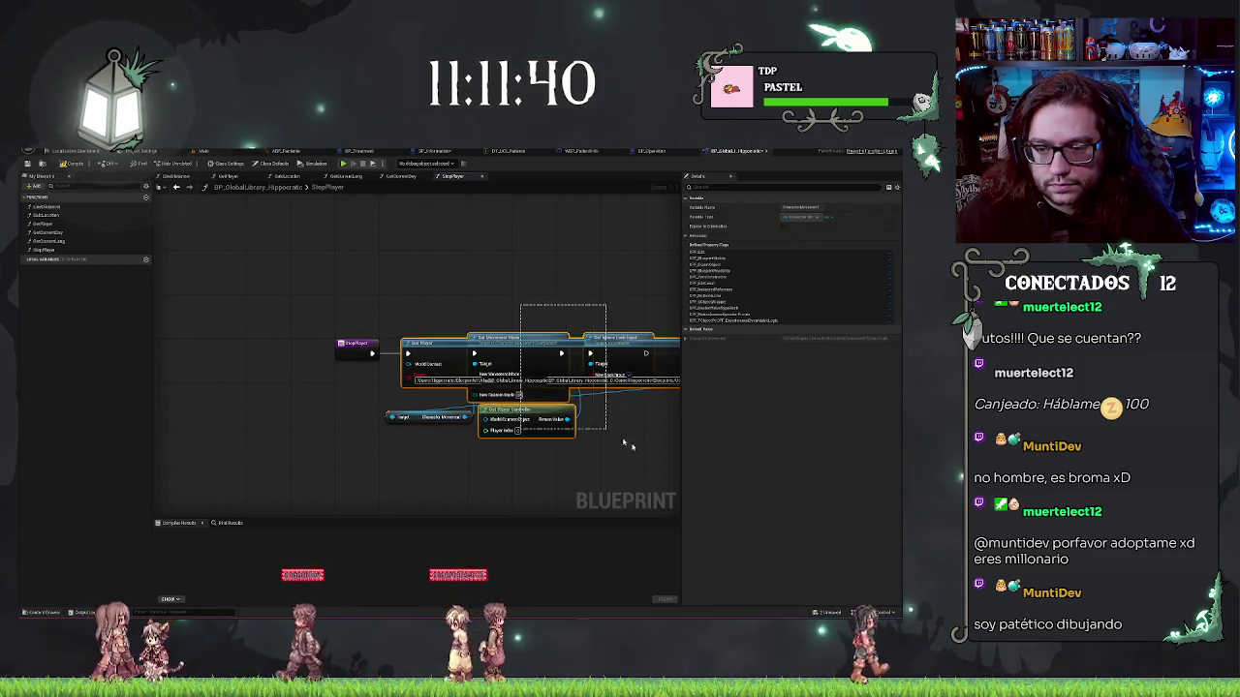
pyautogui.moveTo(432, 325)
pyautogui.mouseDown()
pyautogui.moveTo(448, 325)
pyautogui.moveTo(420, 343)
pyautogui.mouseUp()
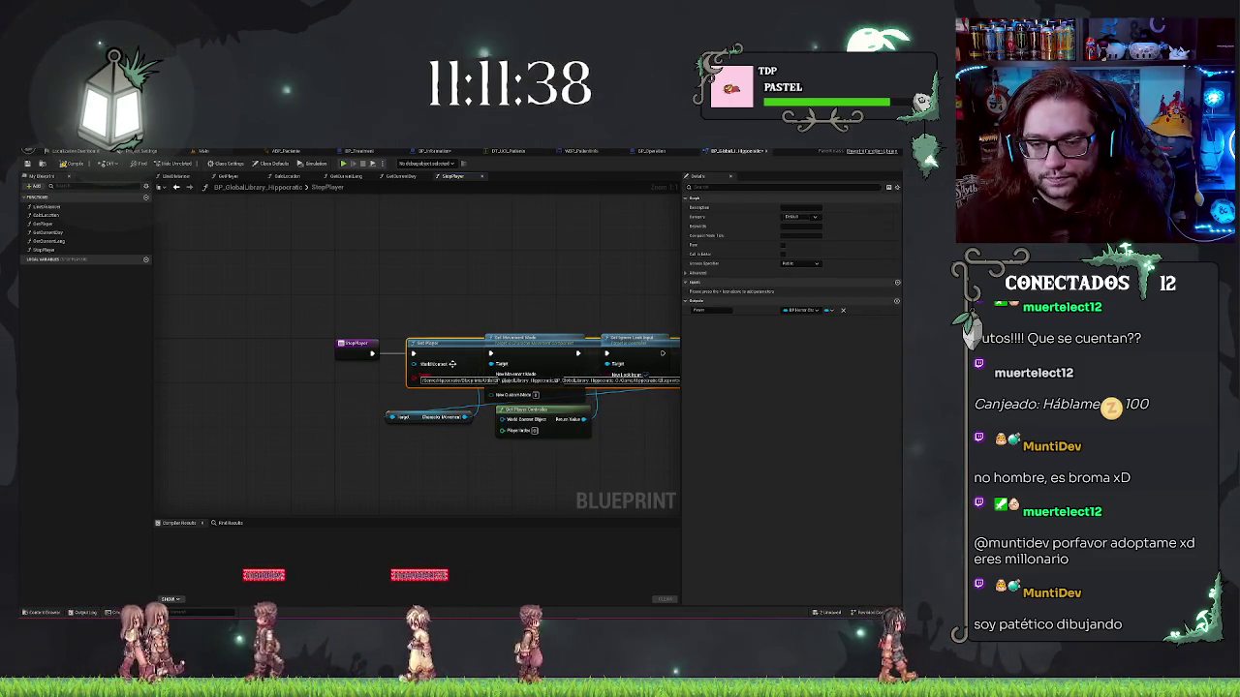
pyautogui.press('Home')
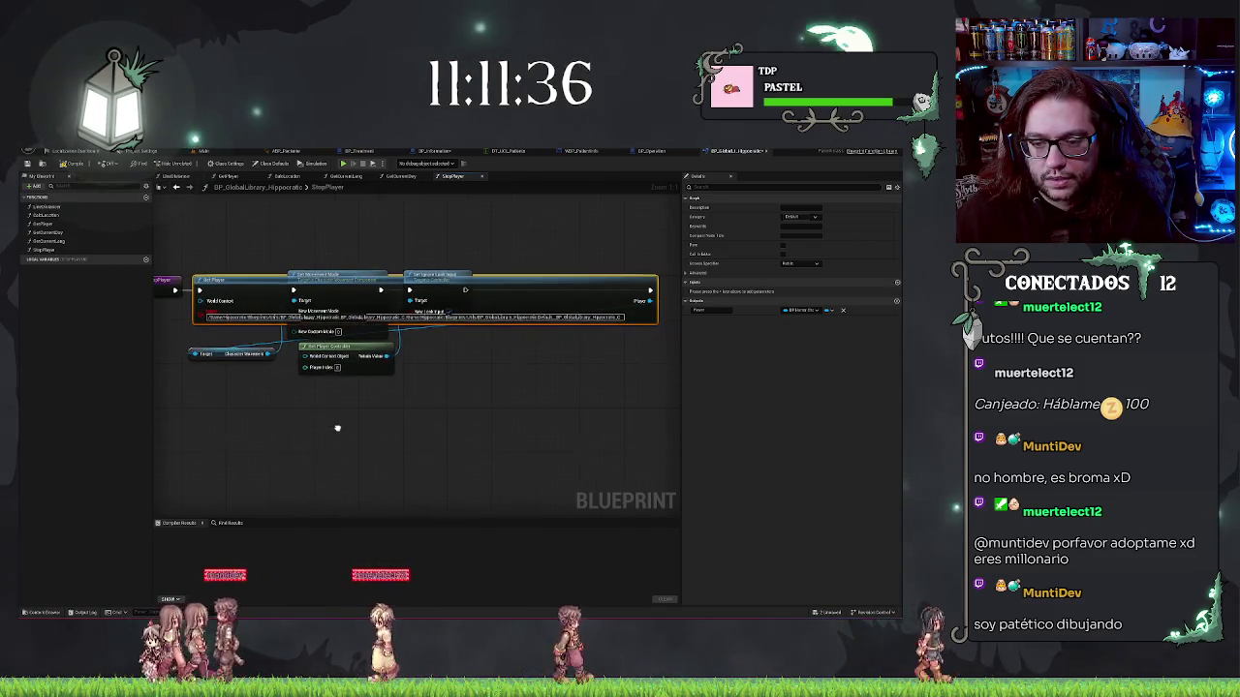
pyautogui.moveTo(338, 426); pyautogui.dragTo(415, 449)
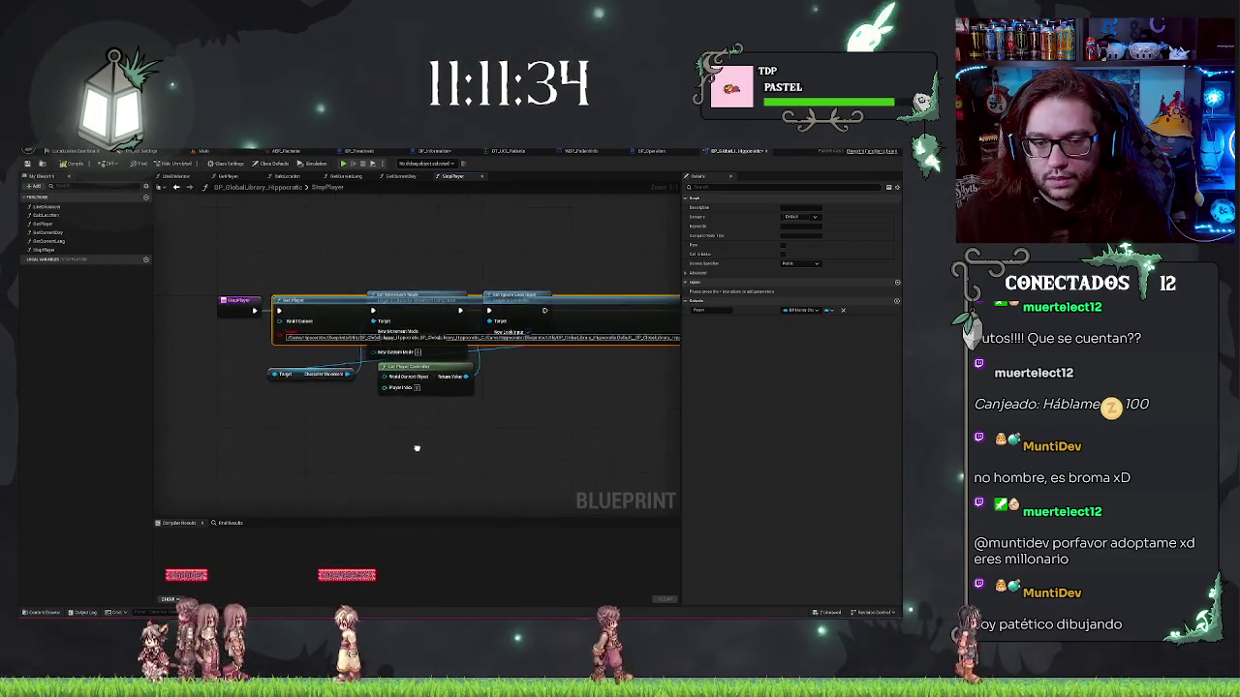
# Replace the old Get Player with a new one after the StopPlayer entry and compile
pyautogui.press('Delete')
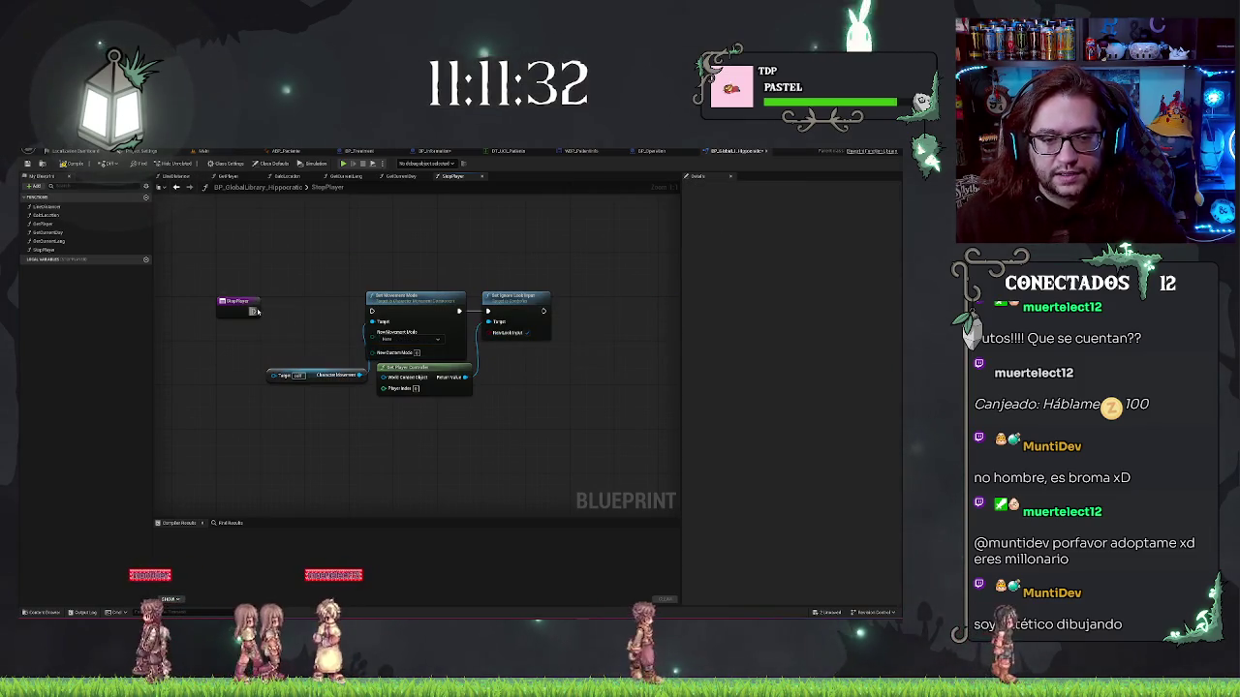
pyautogui.moveTo(253, 311); pyautogui.dragTo(286, 315)
pyautogui.write('getplay')
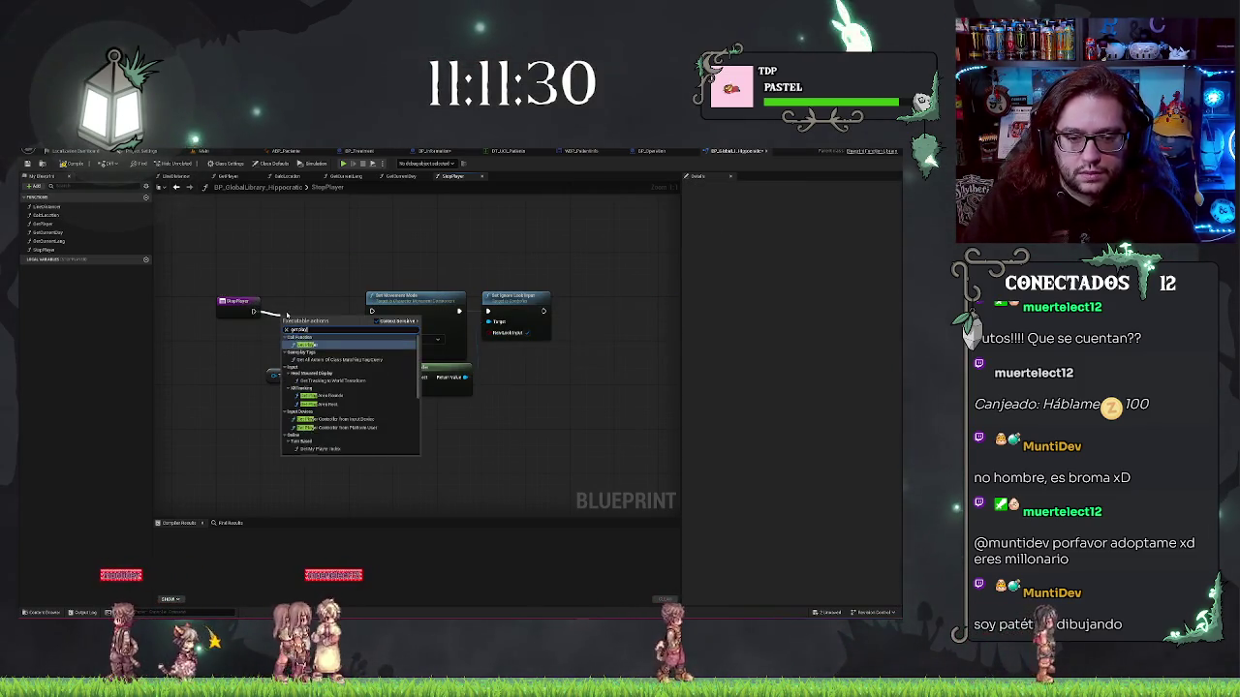
pyautogui.press('Return')
pyautogui.press('q')
pyautogui.click(276, 281)
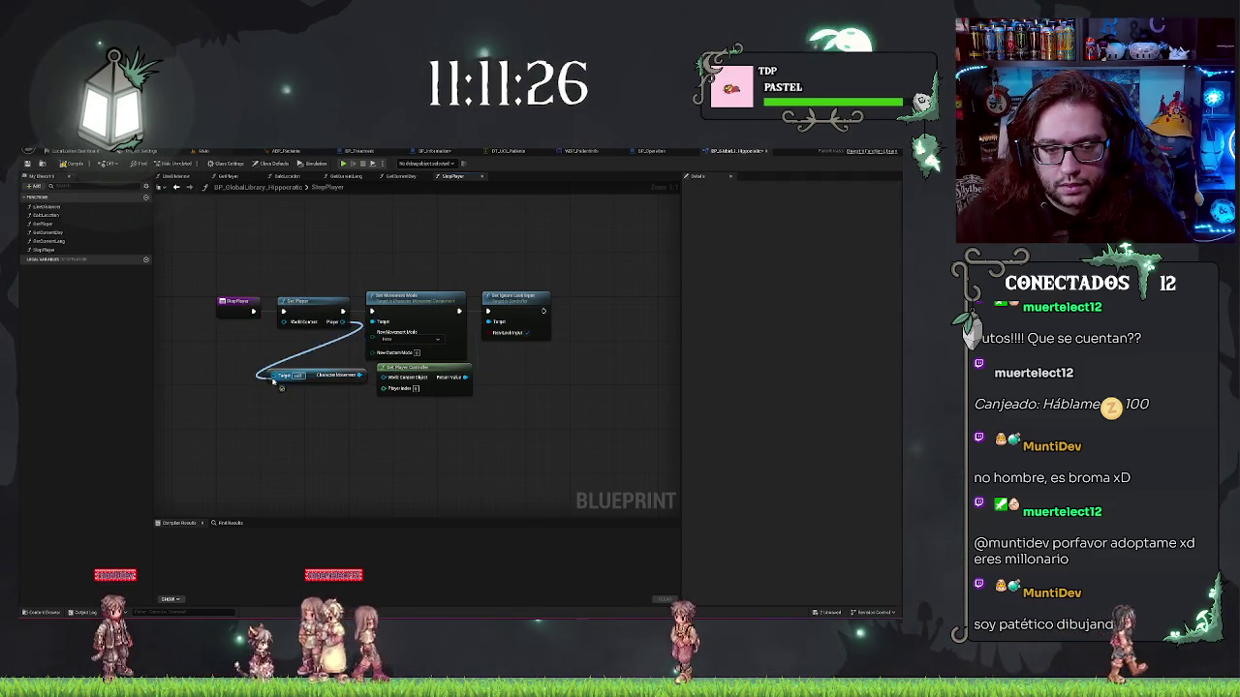
pyautogui.moveTo(300, 374); pyautogui.dragTo(302, 342)
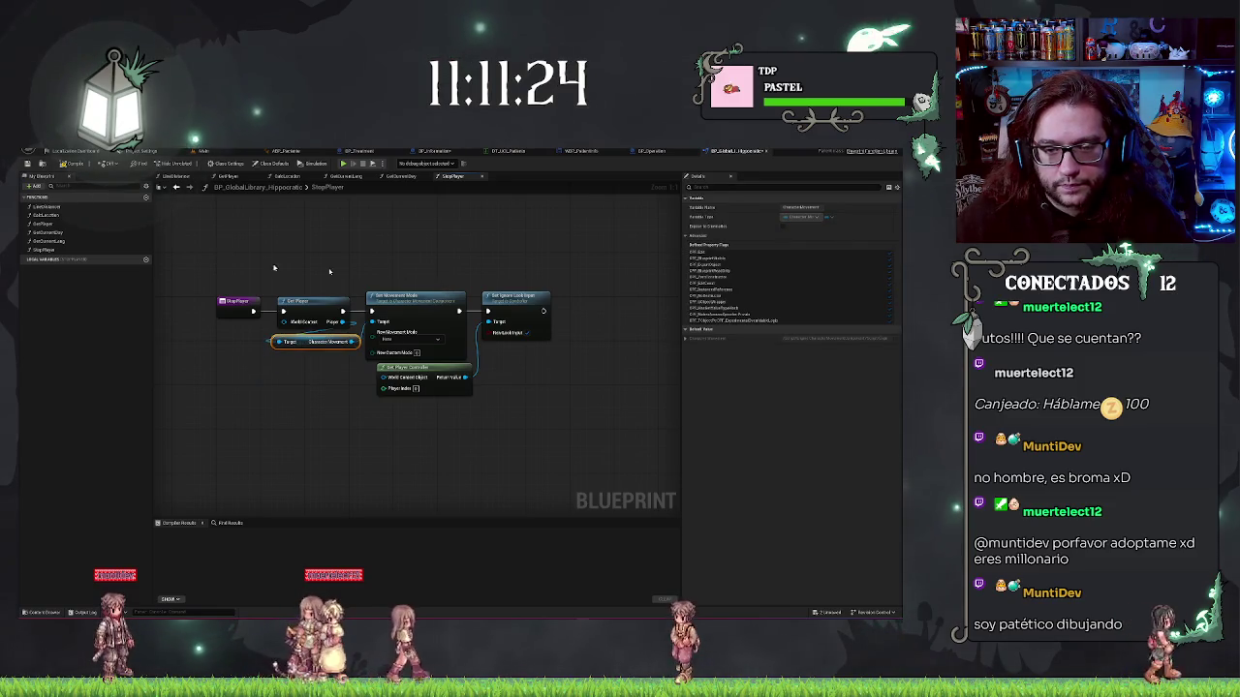
pyautogui.press('F7')
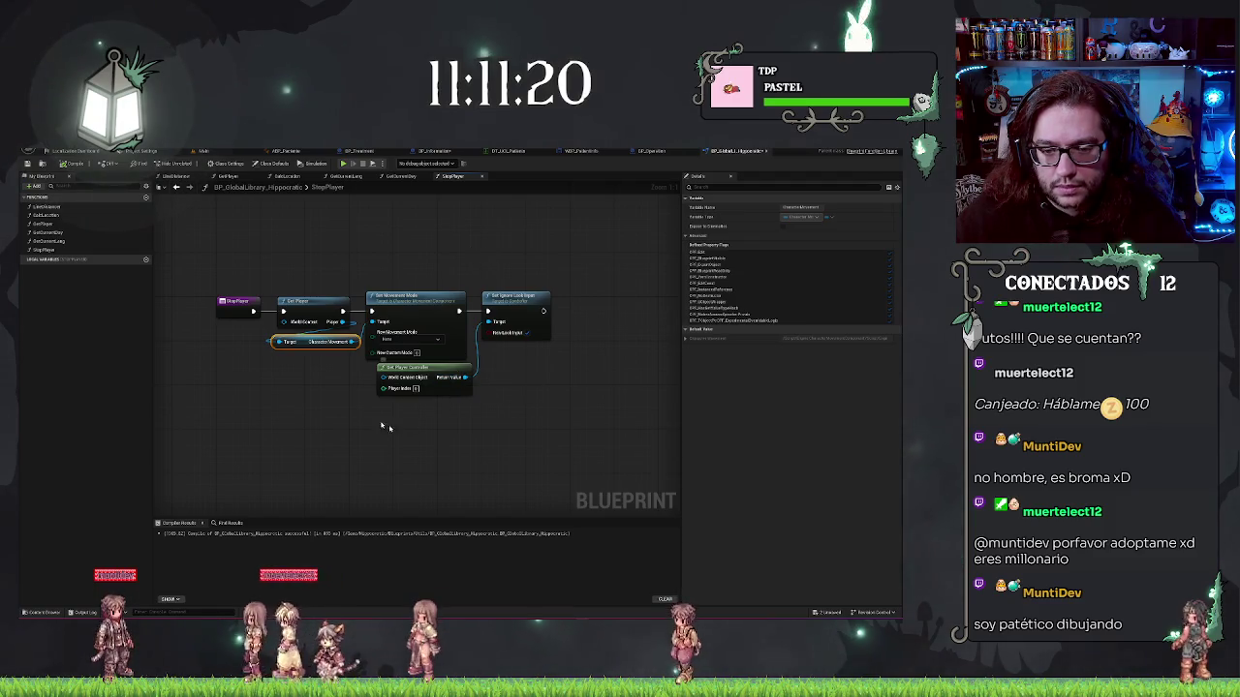
# Wire Get Player's Return Value into Character Movement's Target and duplicate the StopPlayer function
pyautogui.moveTo(402, 462)
pyautogui.mouseDown()
pyautogui.moveTo(429, 462)
pyautogui.moveTo(370, 256)
pyautogui.mouseUp()
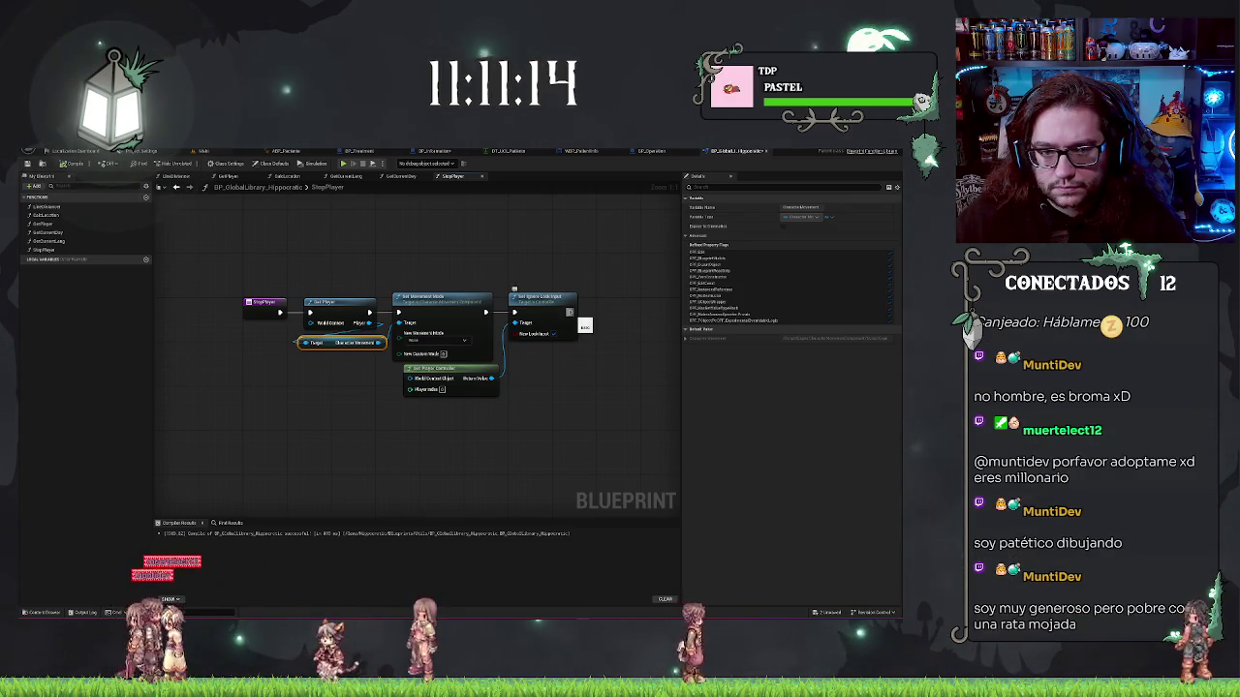
pyautogui.doubleClick(64, 223)
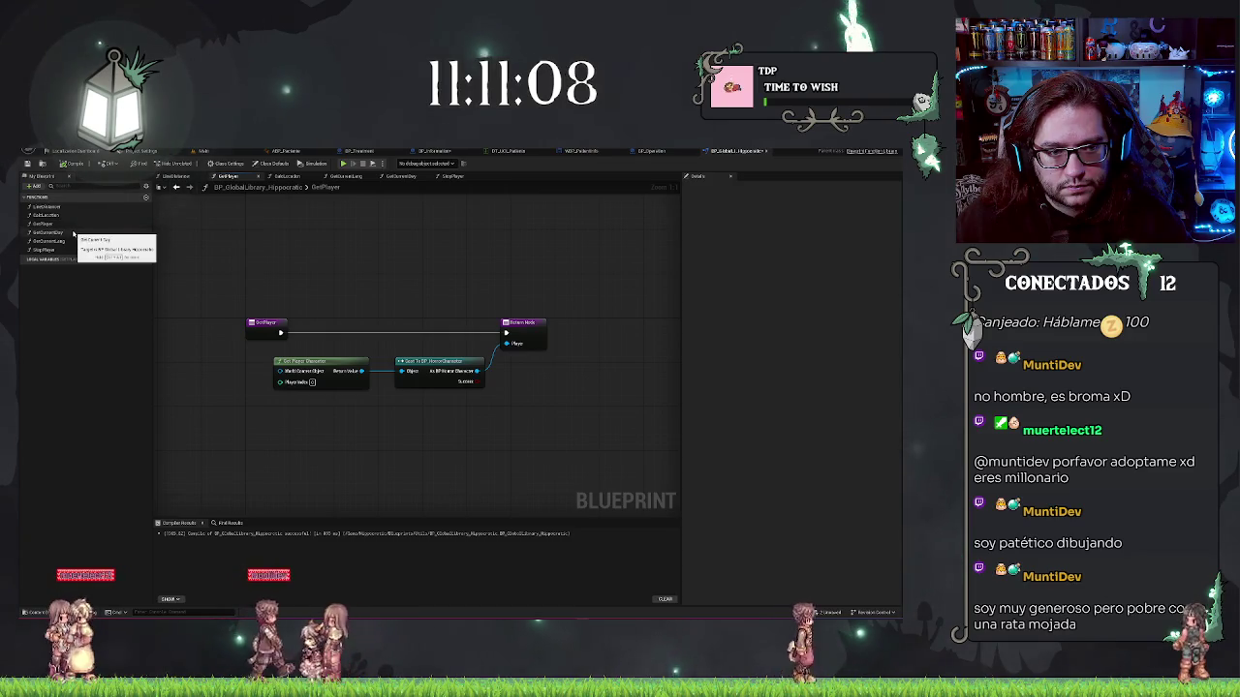
pyautogui.doubleClick(60, 251)
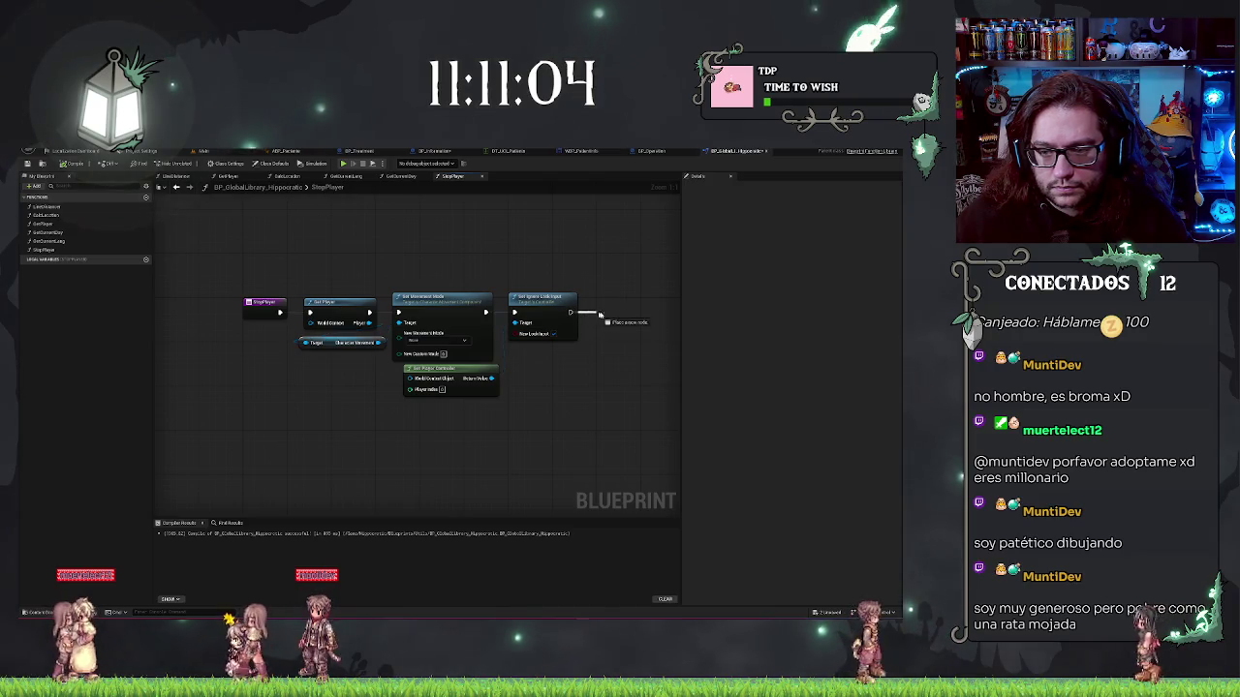
pyautogui.moveTo(602, 316); pyautogui.dragTo(605, 318)
pyautogui.moveTo(492, 378); pyautogui.dragTo(513, 323)
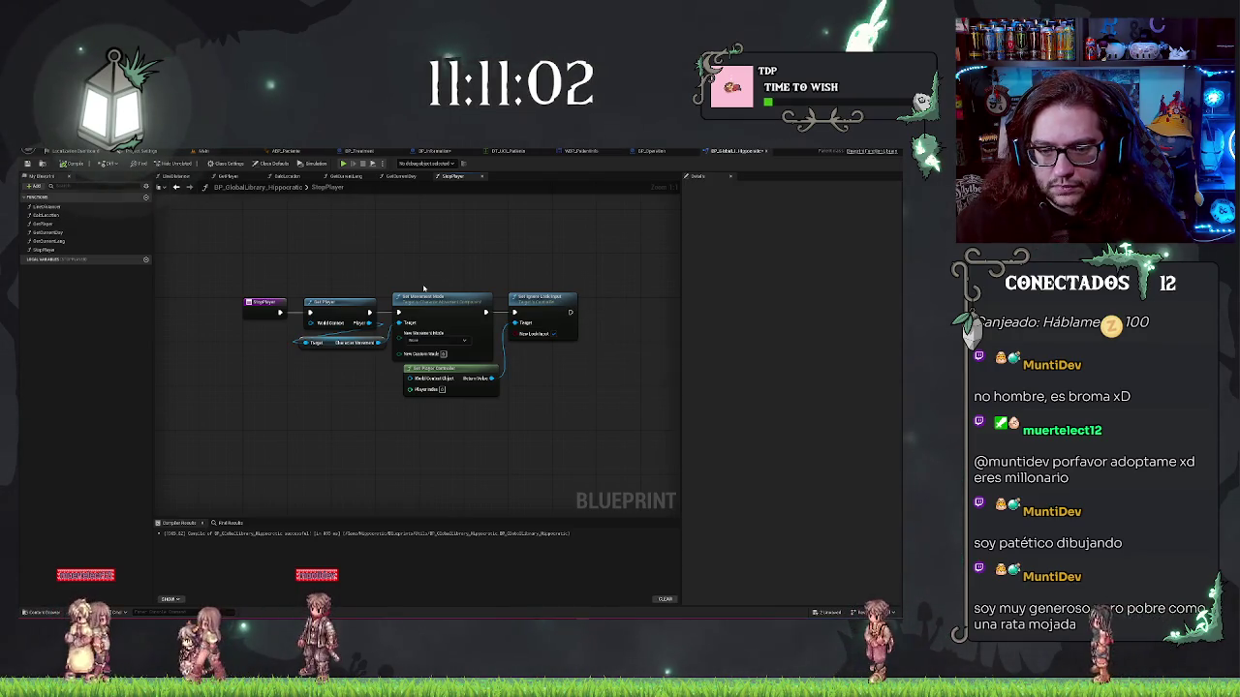
pyautogui.click(46, 250)
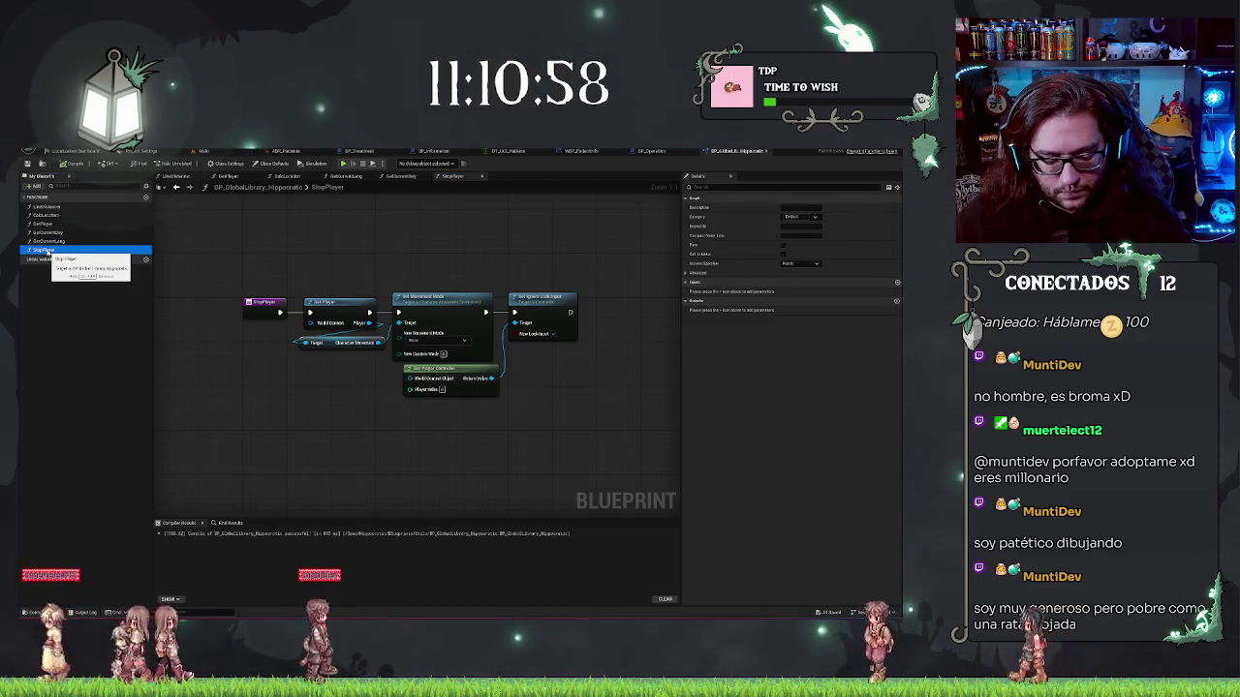
pyautogui.hotkey('ctrl', 'w')
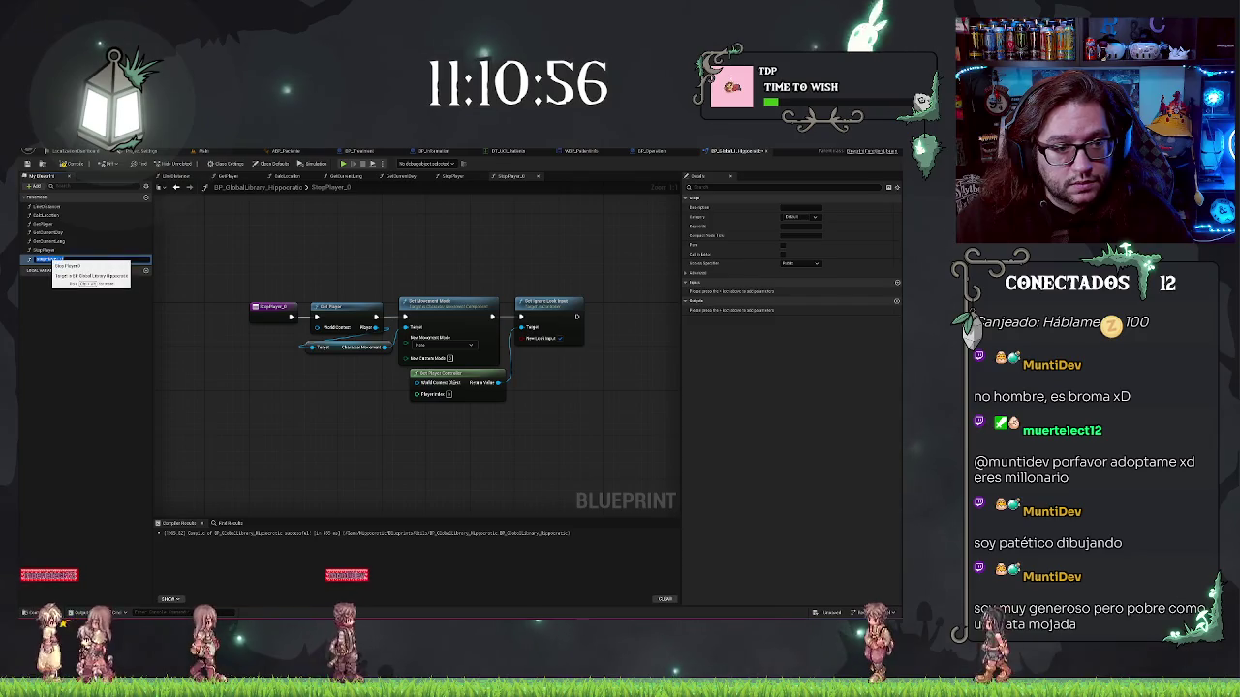
# Rename the copy ResumePlayer, set its New Movement Mode to Walking, and compile and save
pyautogui.write('Stop')
pyautogui.write('Player')
pyautogui.press('Return')
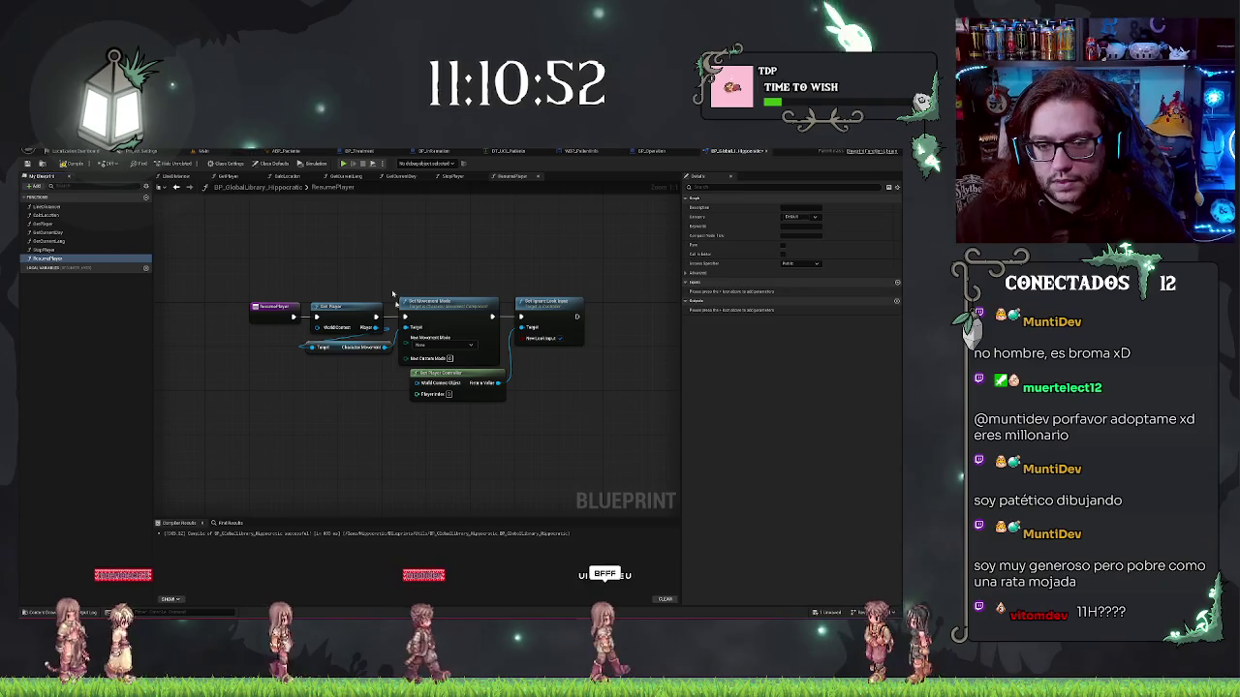
pyautogui.click(444, 345)
pyautogui.click(431, 360)
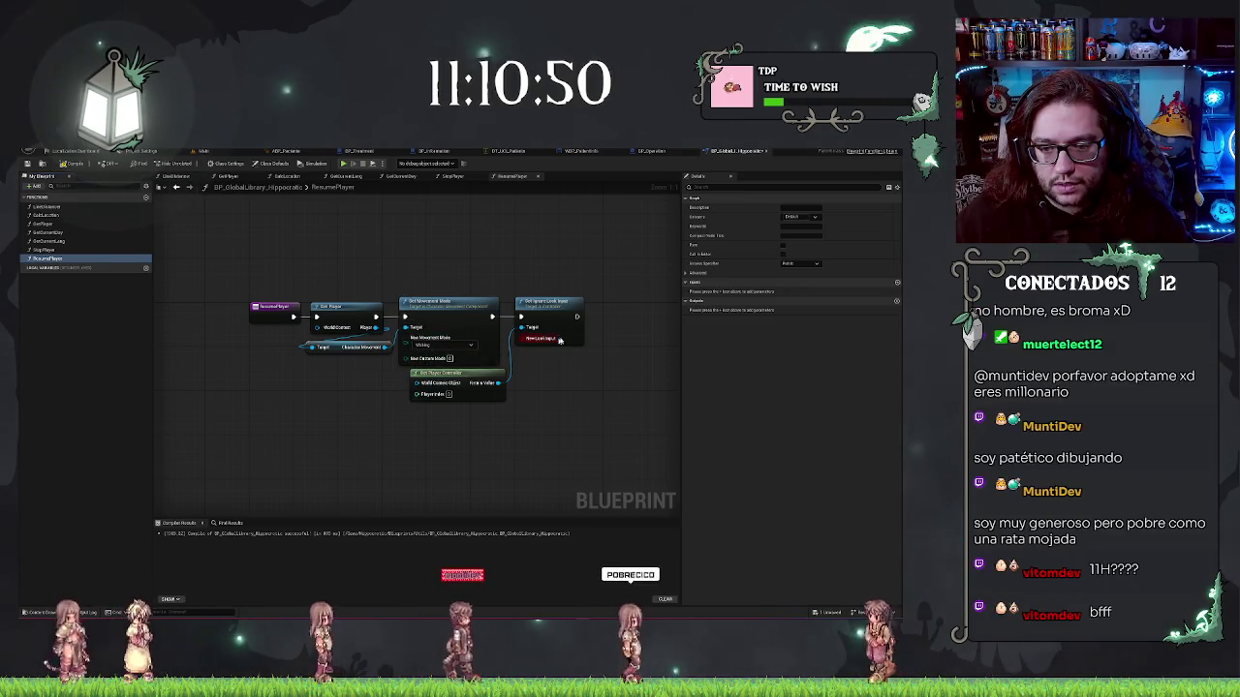
pyautogui.click(27, 162)
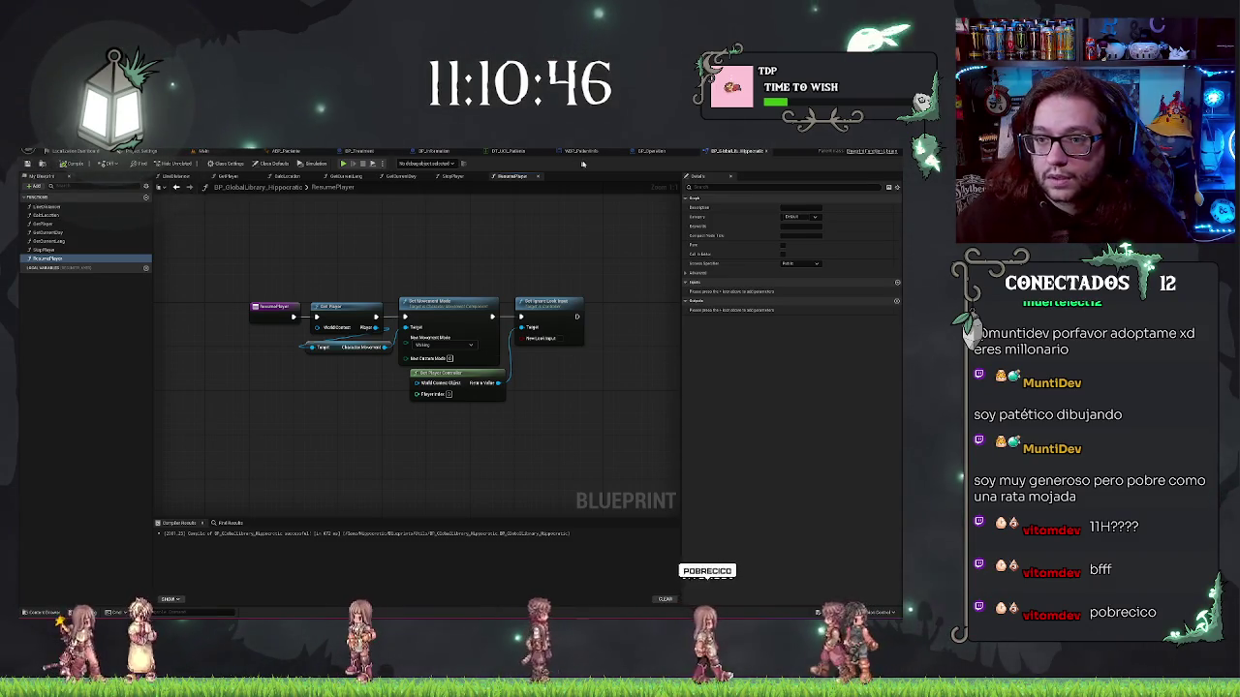
pyautogui.click(651, 151)
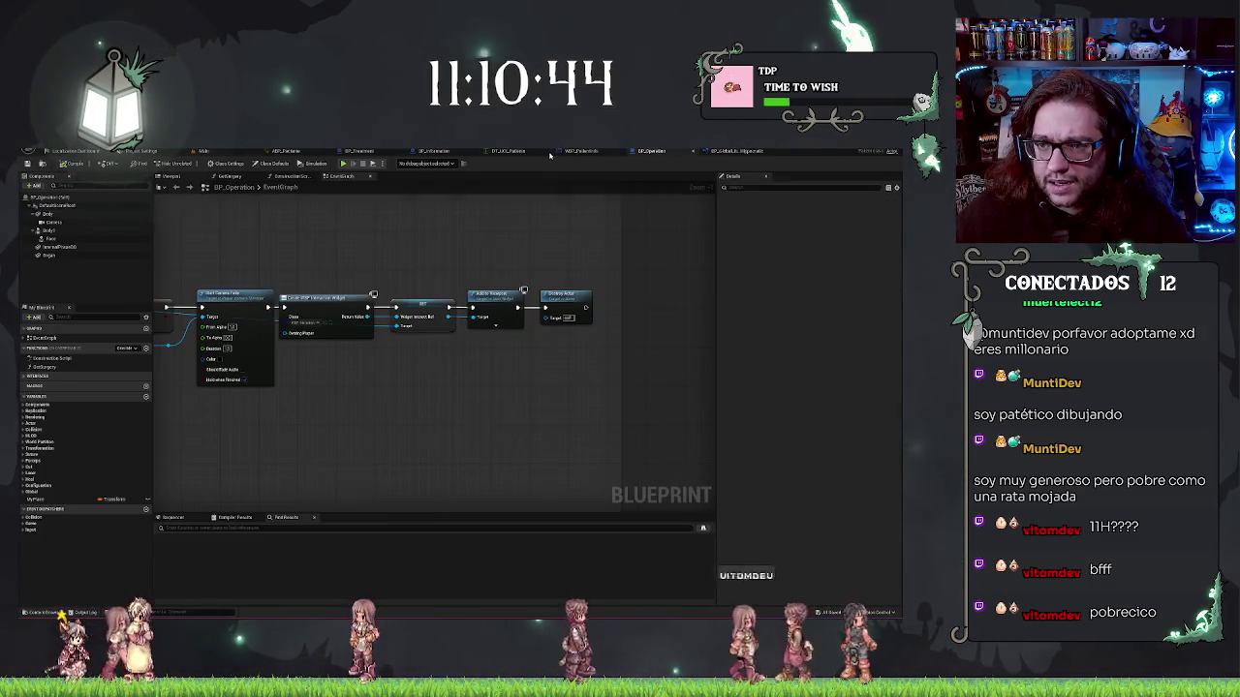
# Delete BP_Operation's Set Movement Mode, Set Ignore Look Input and Get Player Controller nodes
pyautogui.moveTo(333, 227); pyautogui.dragTo(572, 263)
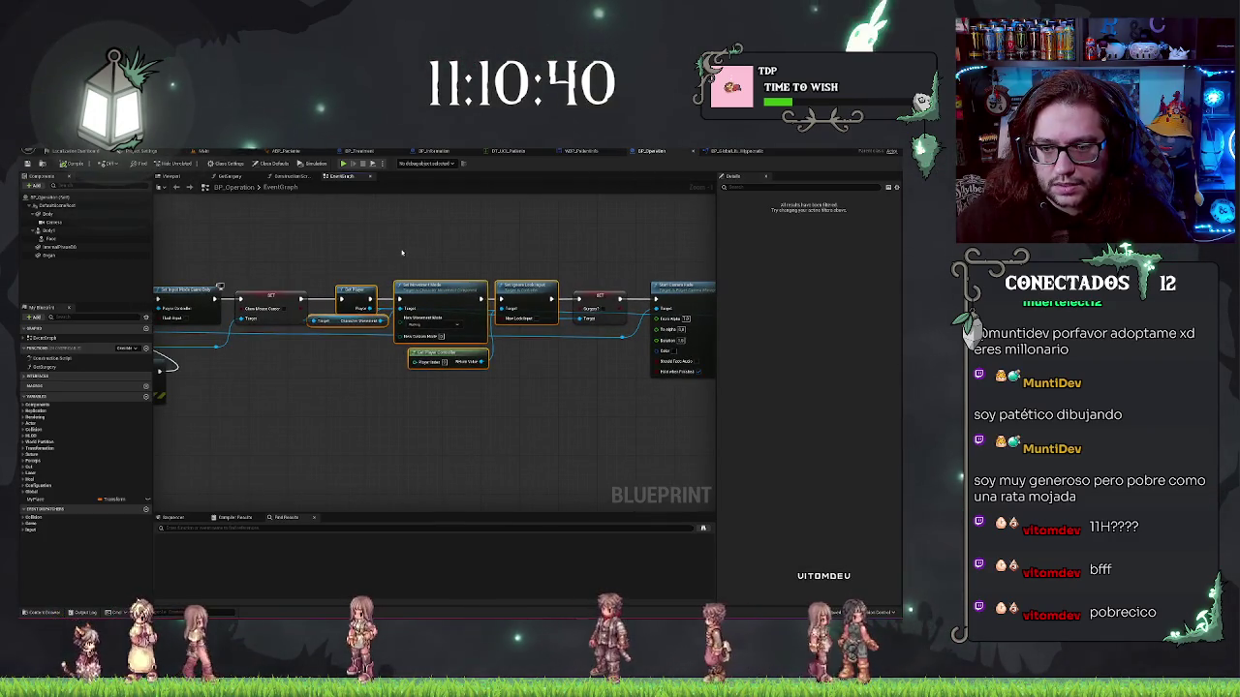
pyautogui.moveTo(359, 327)
pyautogui.mouseDown()
pyautogui.moveTo(380, 421)
pyautogui.moveTo(275, 419)
pyautogui.moveTo(510, 385)
pyautogui.mouseUp()
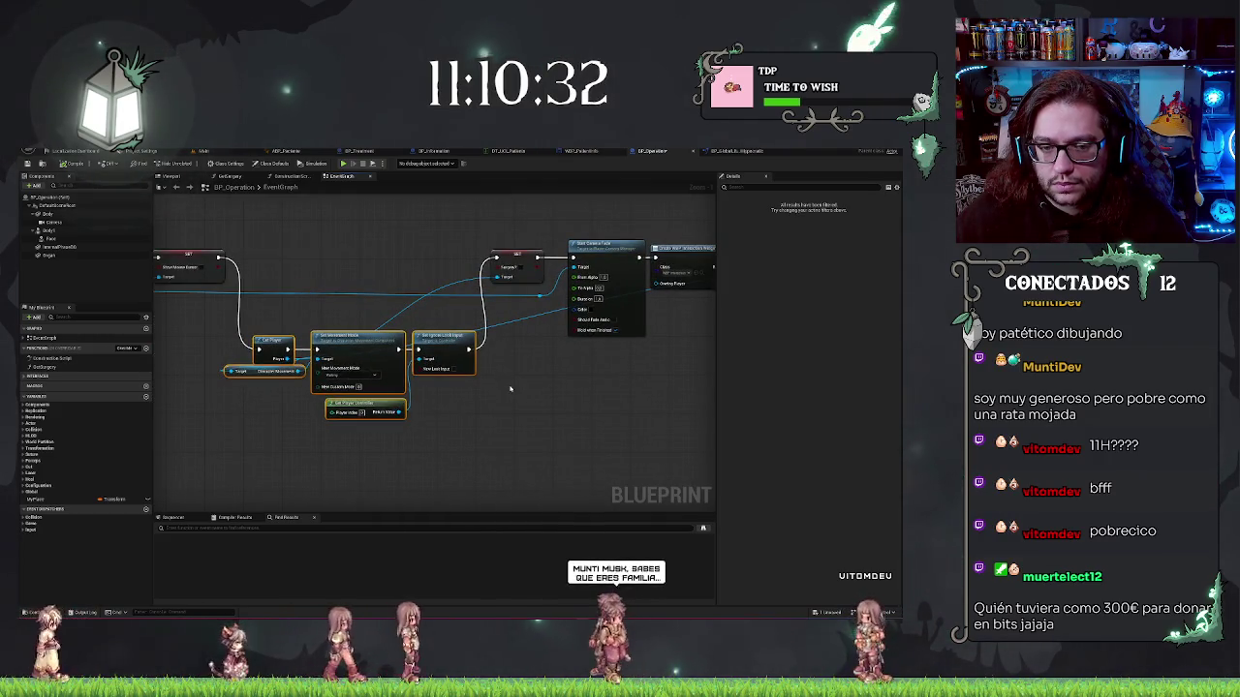
pyautogui.hotkey('ctrl', 'z')
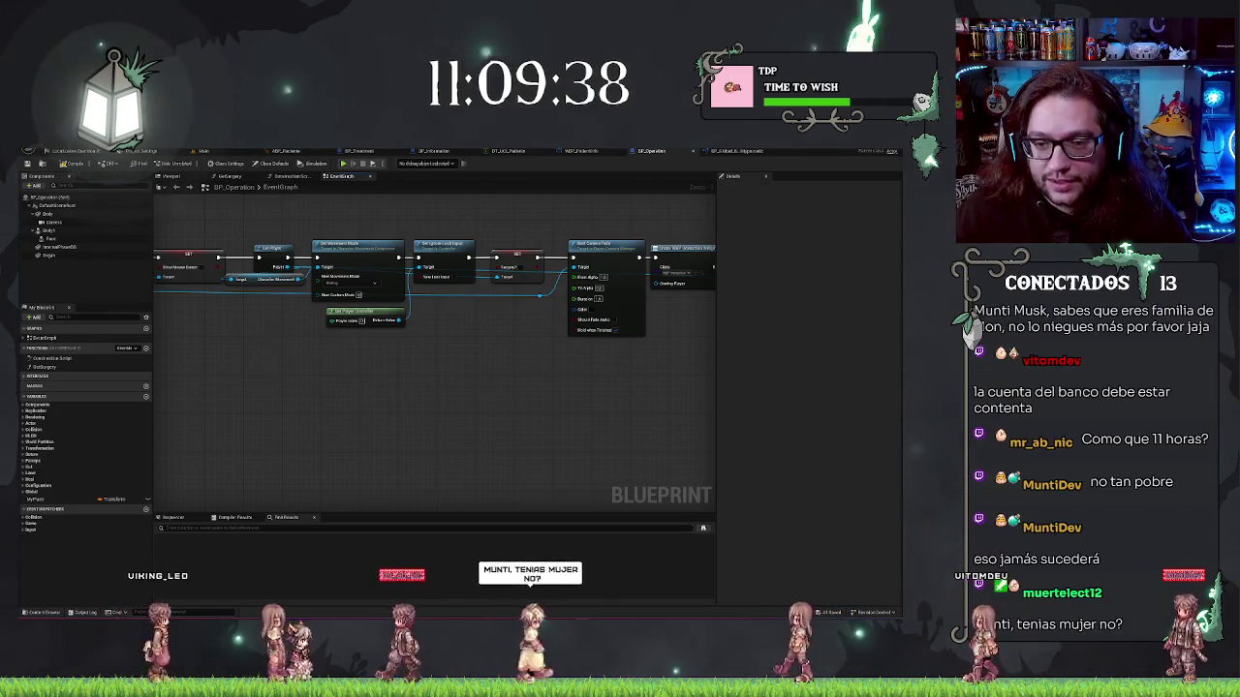
pyautogui.moveTo(390, 388); pyautogui.dragTo(485, 421)
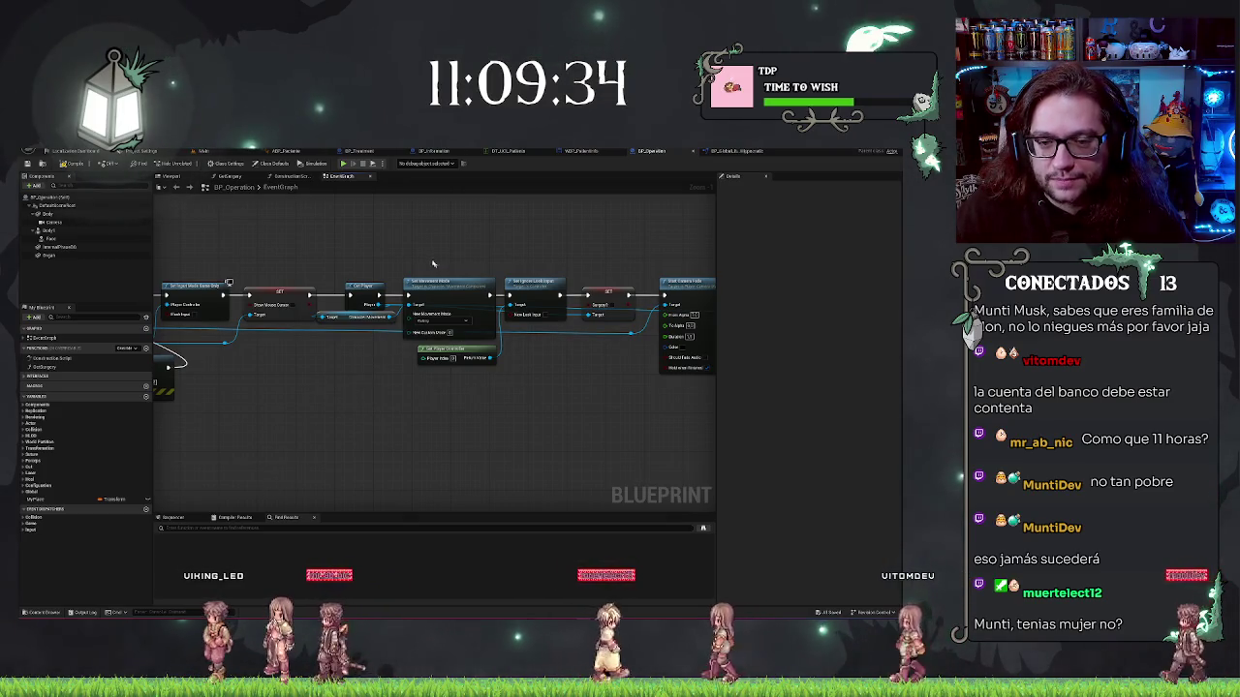
pyautogui.moveTo(391, 268)
pyautogui.mouseDown()
pyautogui.moveTo(498, 354)
pyautogui.moveTo(539, 369)
pyautogui.mouseUp()
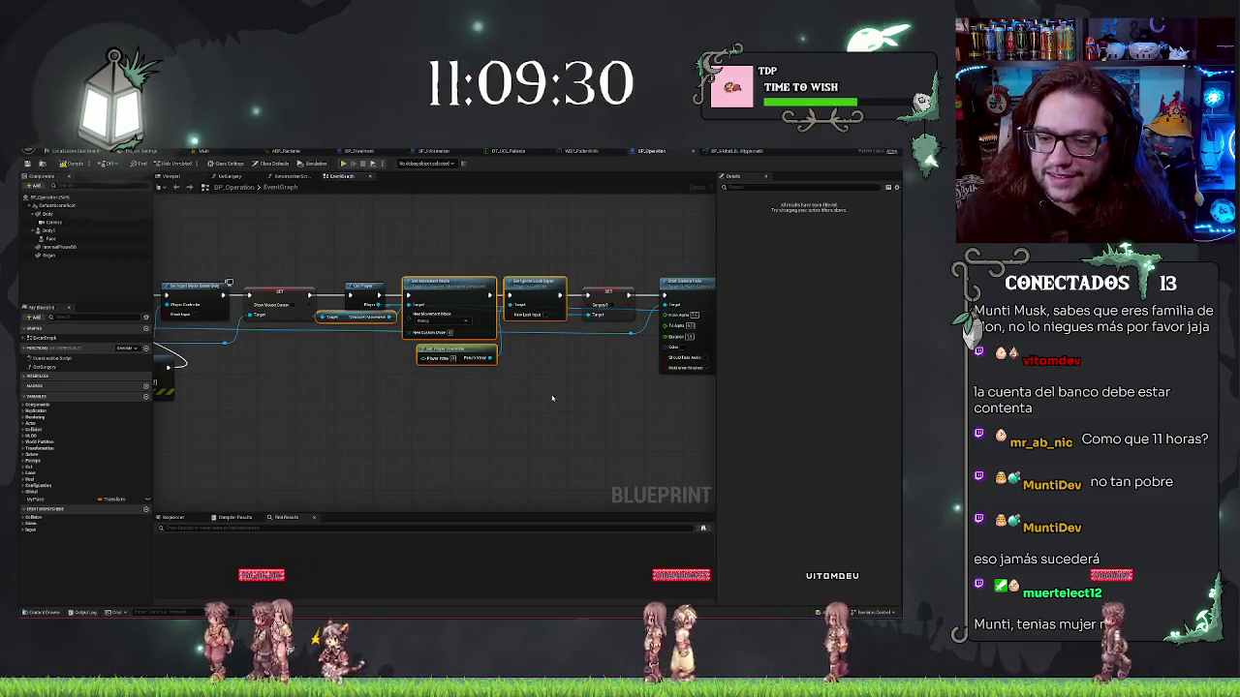
pyautogui.click(366, 320)
pyautogui.moveTo(366, 320)
pyautogui.mouseDown()
pyautogui.moveTo(383, 489)
pyautogui.moveTo(407, 436)
pyautogui.moveTo(467, 382)
pyautogui.mouseUp()
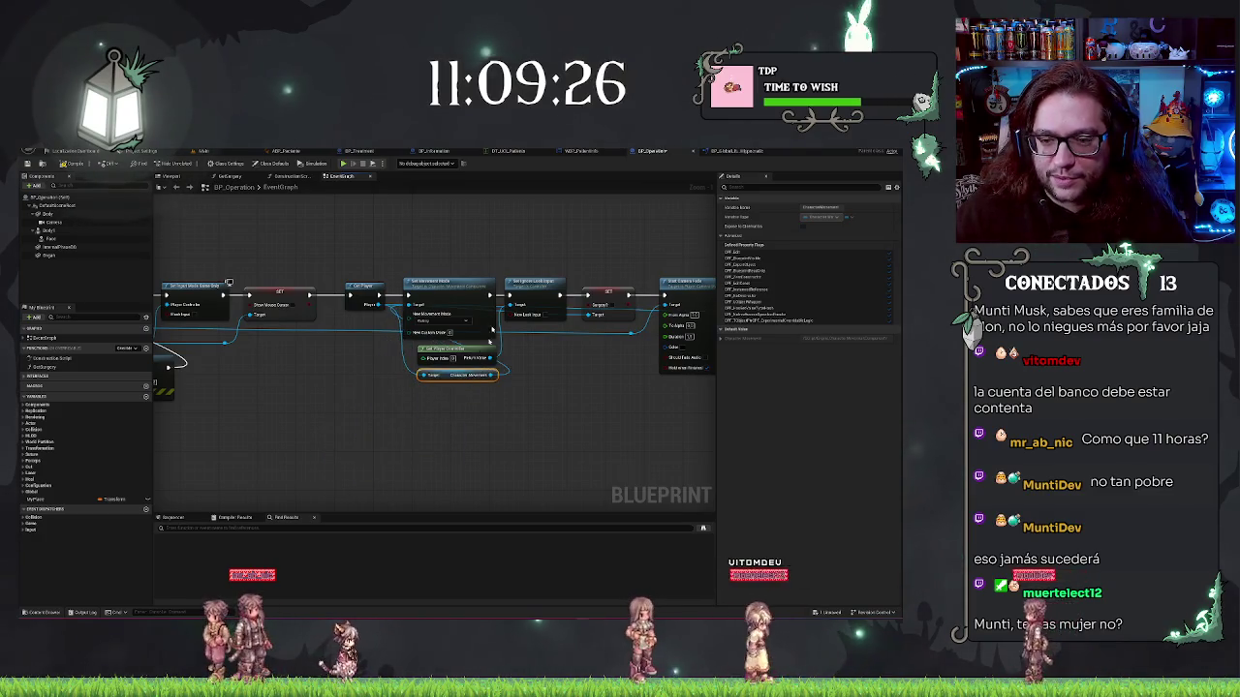
pyautogui.moveTo(442, 247); pyautogui.dragTo(554, 419)
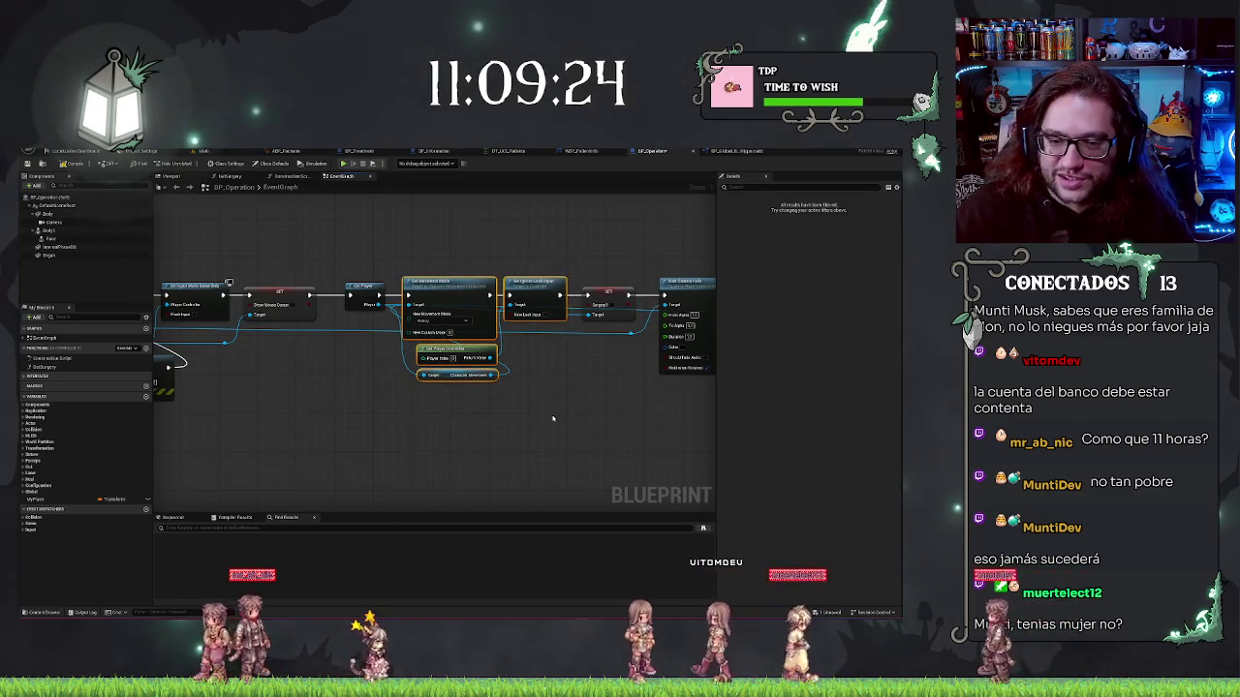
pyautogui.press('Delete')
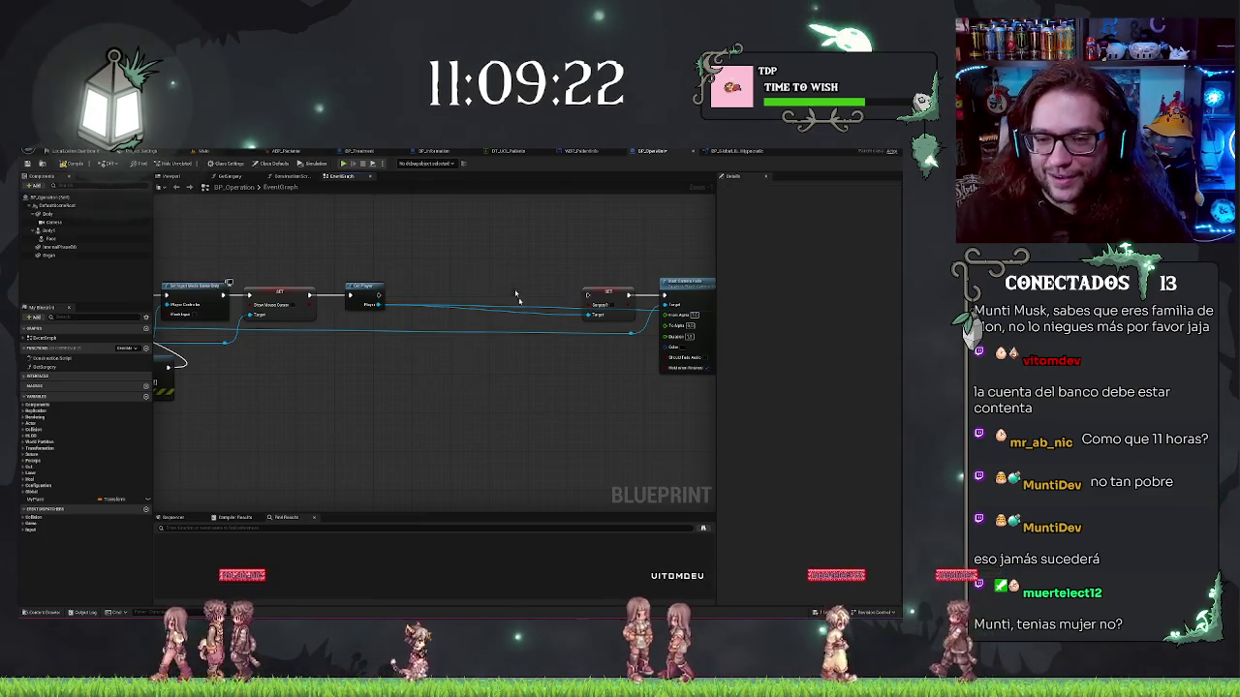
# Insert a StopPlayer call wired from Get Player into SET in their place
pyautogui.rightClick(456, 290)
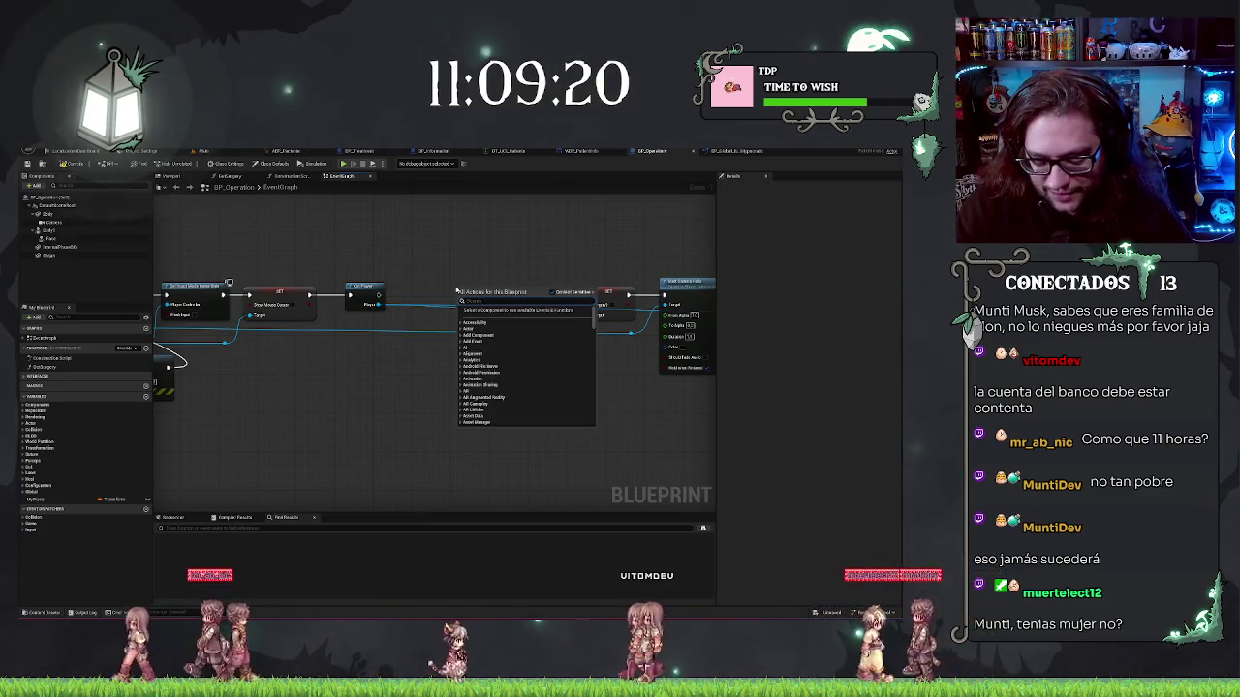
pyautogui.write('sto')
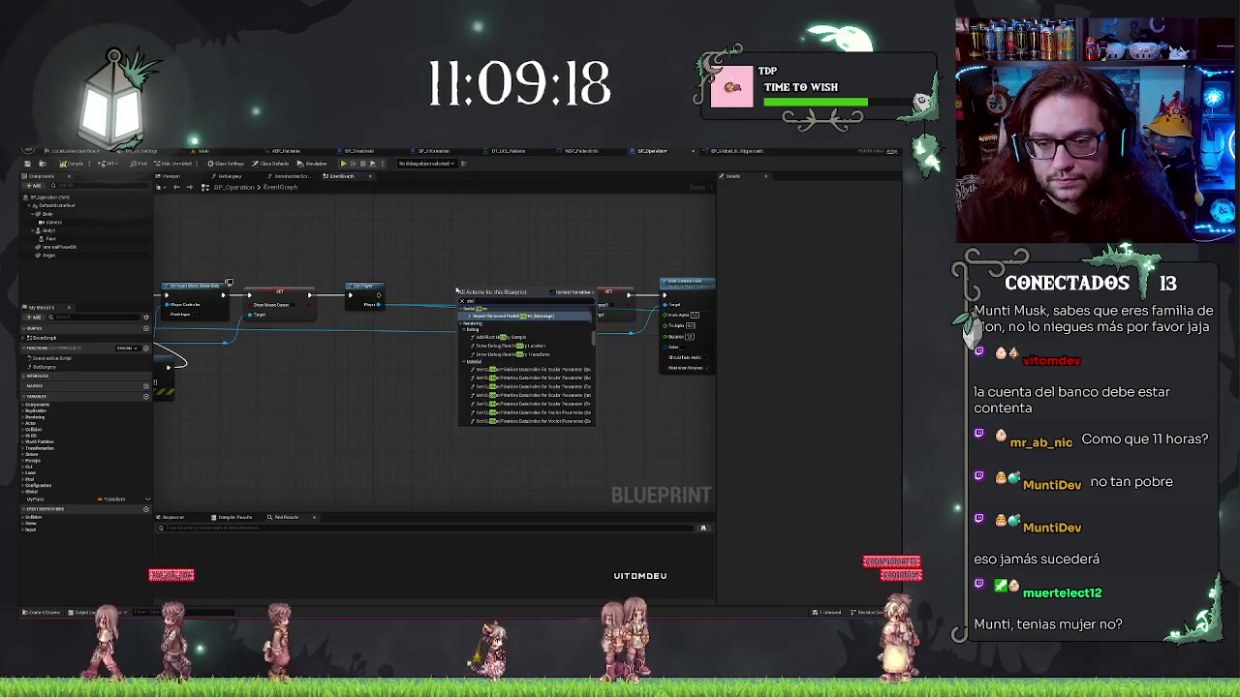
pyautogui.press('Escape')
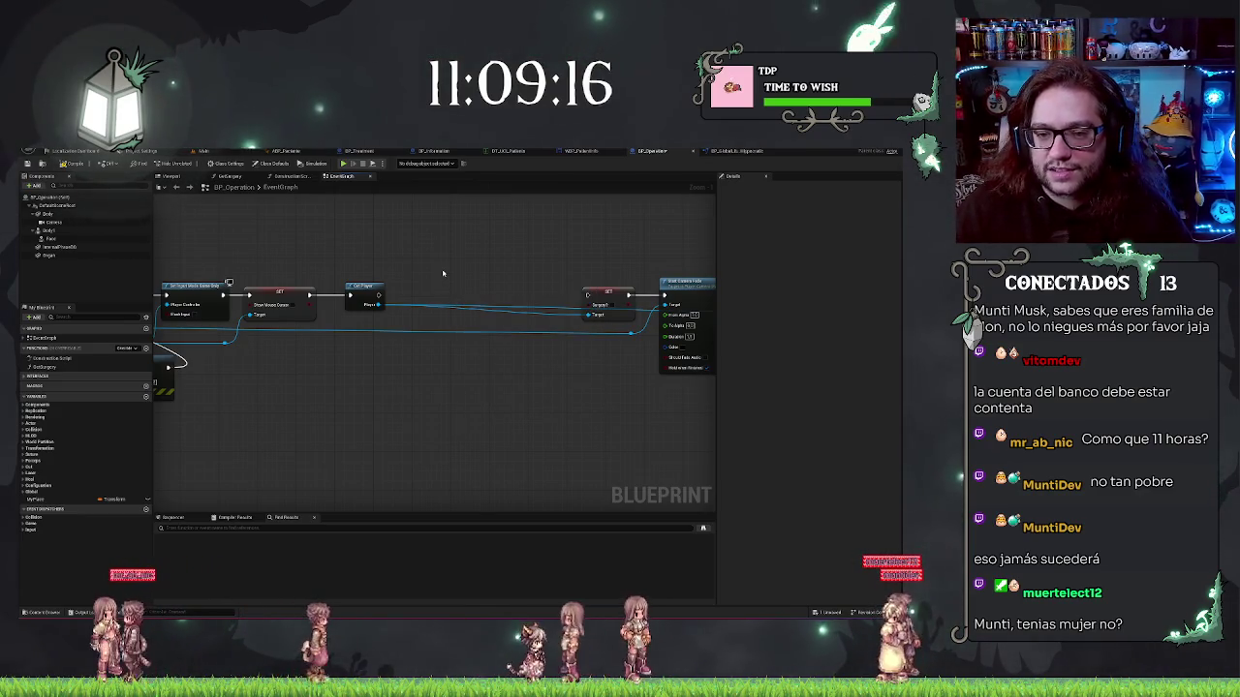
pyautogui.hotkey('ctrl', 'z')
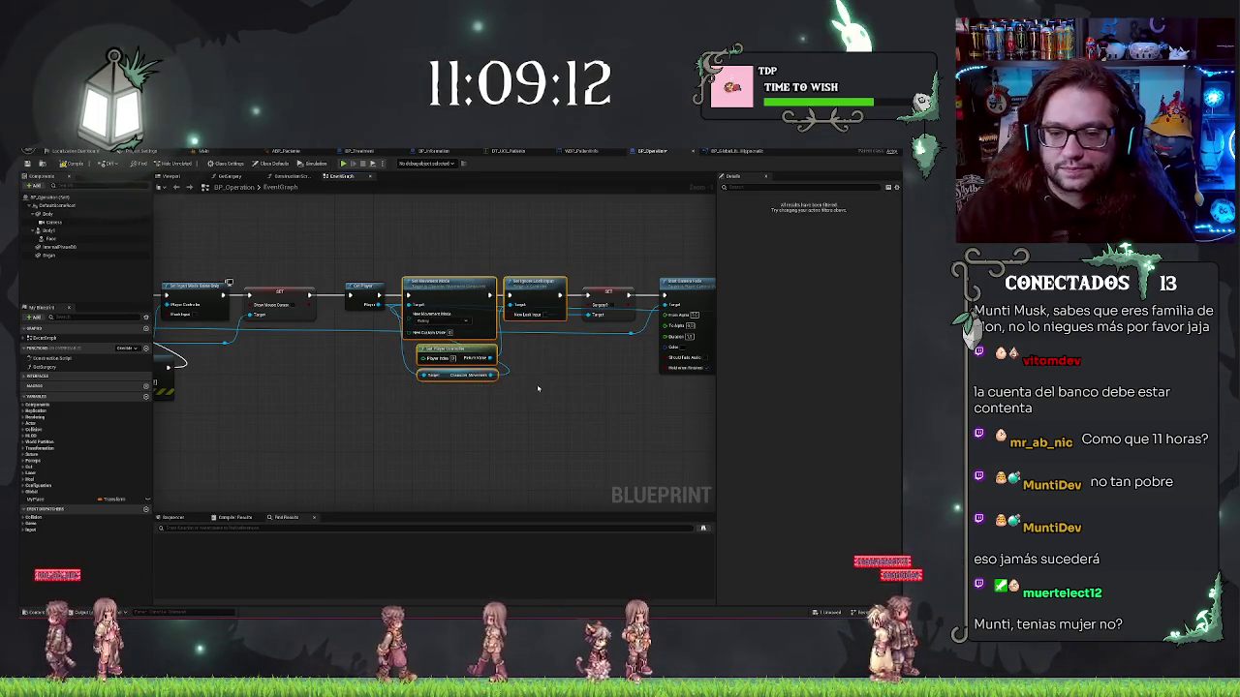
pyautogui.press('Delete')
pyautogui.moveTo(379, 294); pyautogui.dragTo(585, 296)
pyautogui.write('res')
pyautogui.press('Return')
pyautogui.moveTo(605, 251); pyautogui.dragTo(419, 237)
pyautogui.scroll(-3, 419, 238)
pyautogui.moveTo(324, 237); pyautogui.dragTo(579, 336)
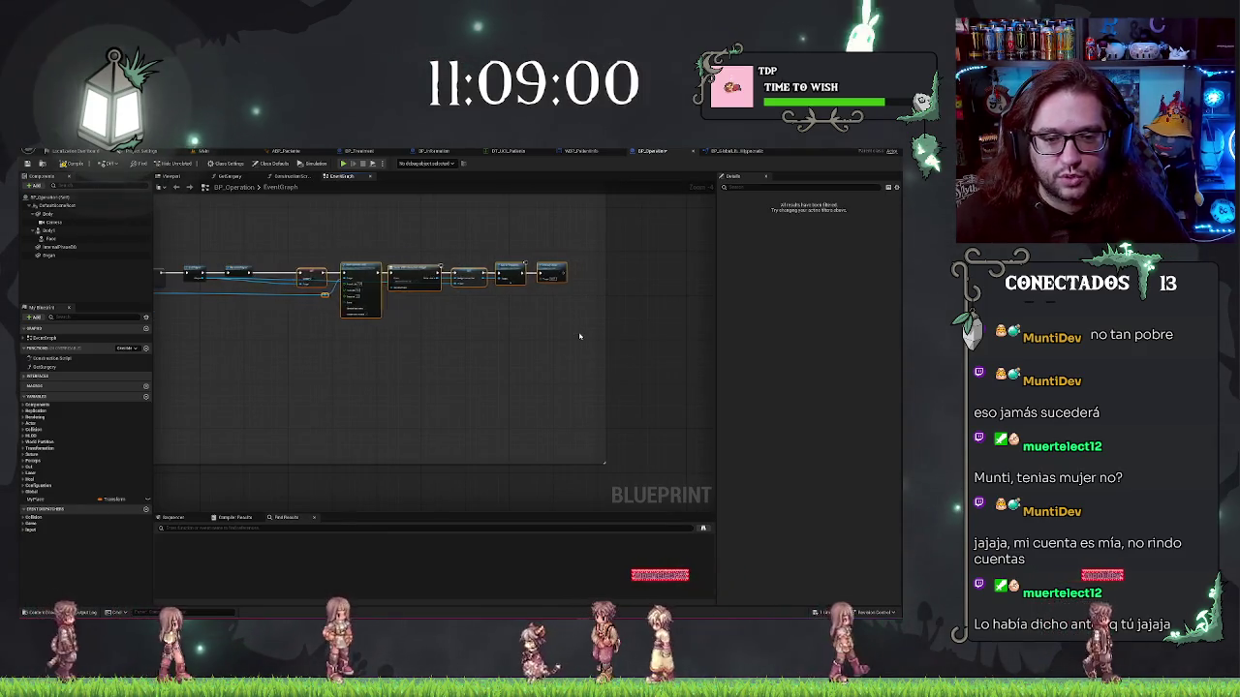
# Search the graph for 'movement' to locate the second Set Movement Mode chain
pyautogui.scroll(5, 580, 339)
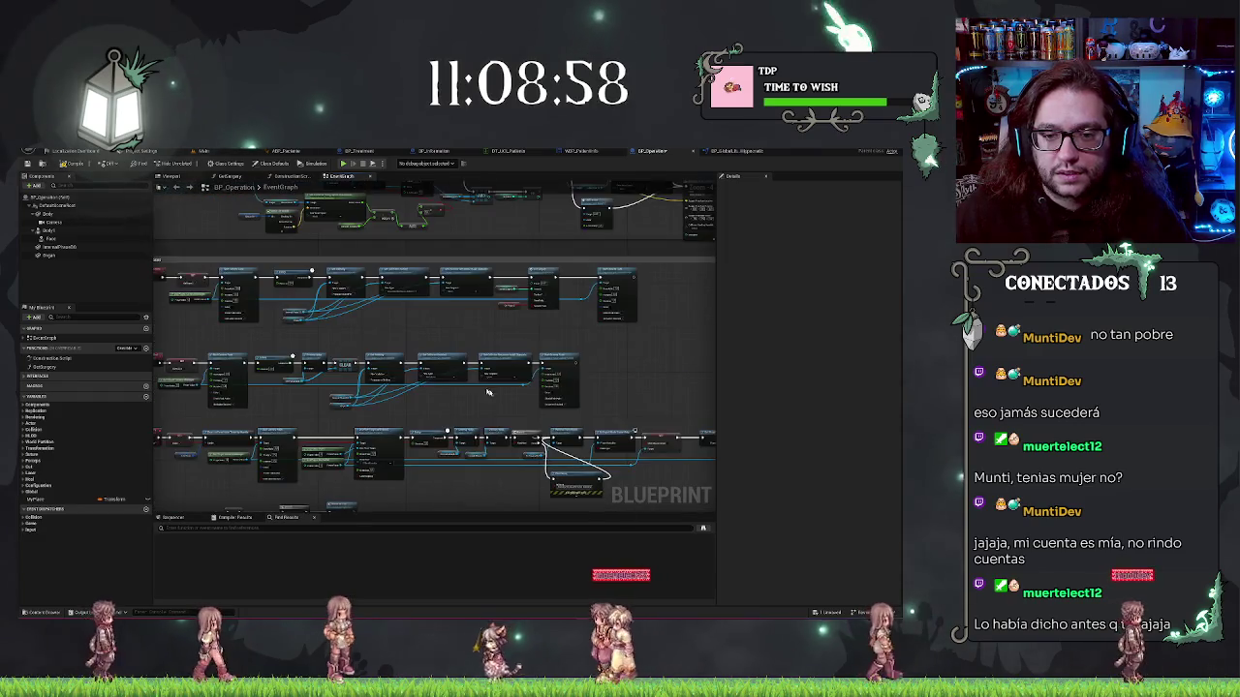
pyautogui.moveTo(249, 336); pyautogui.dragTo(376, 313)
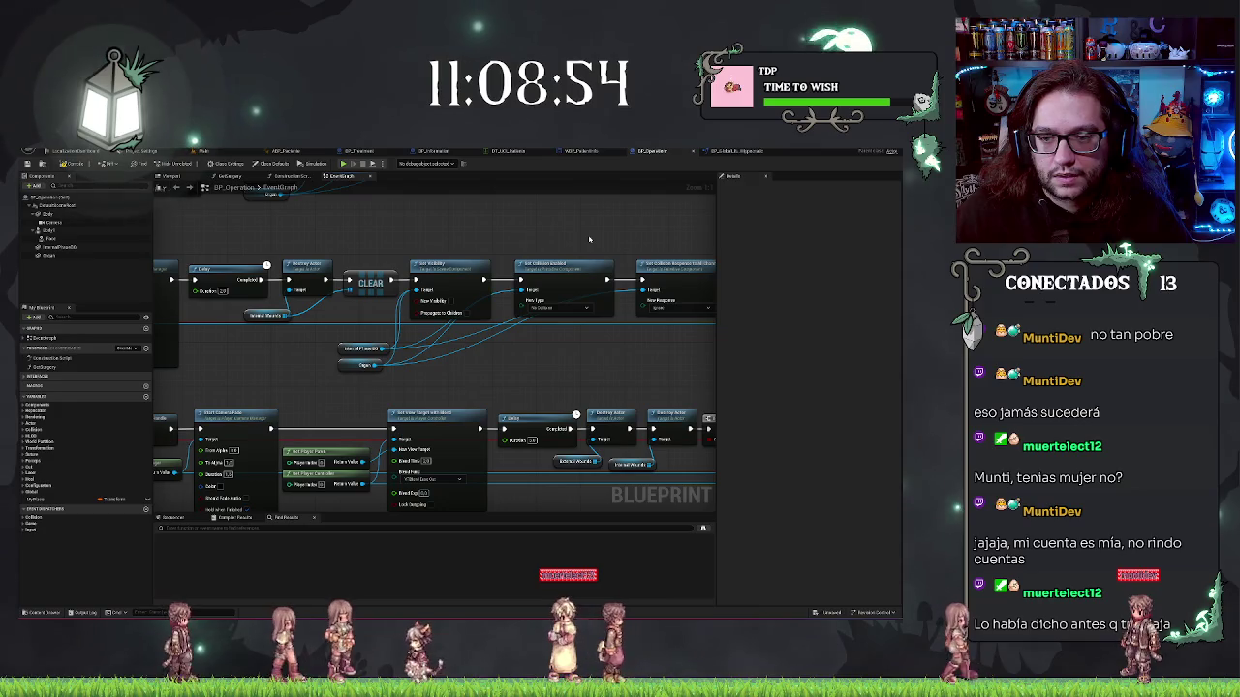
pyautogui.scroll(-3, 581, 290)
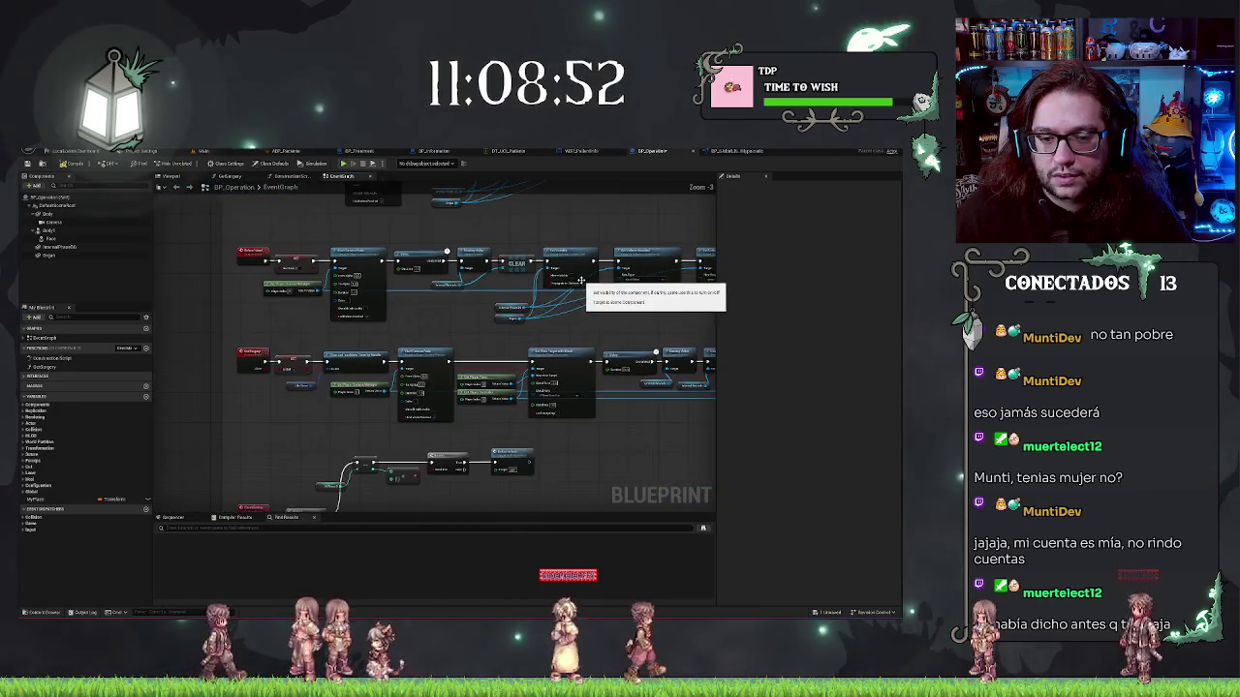
pyautogui.moveTo(590, 337); pyautogui.dragTo(500, 471)
pyautogui.scroll(1, 537, 390)
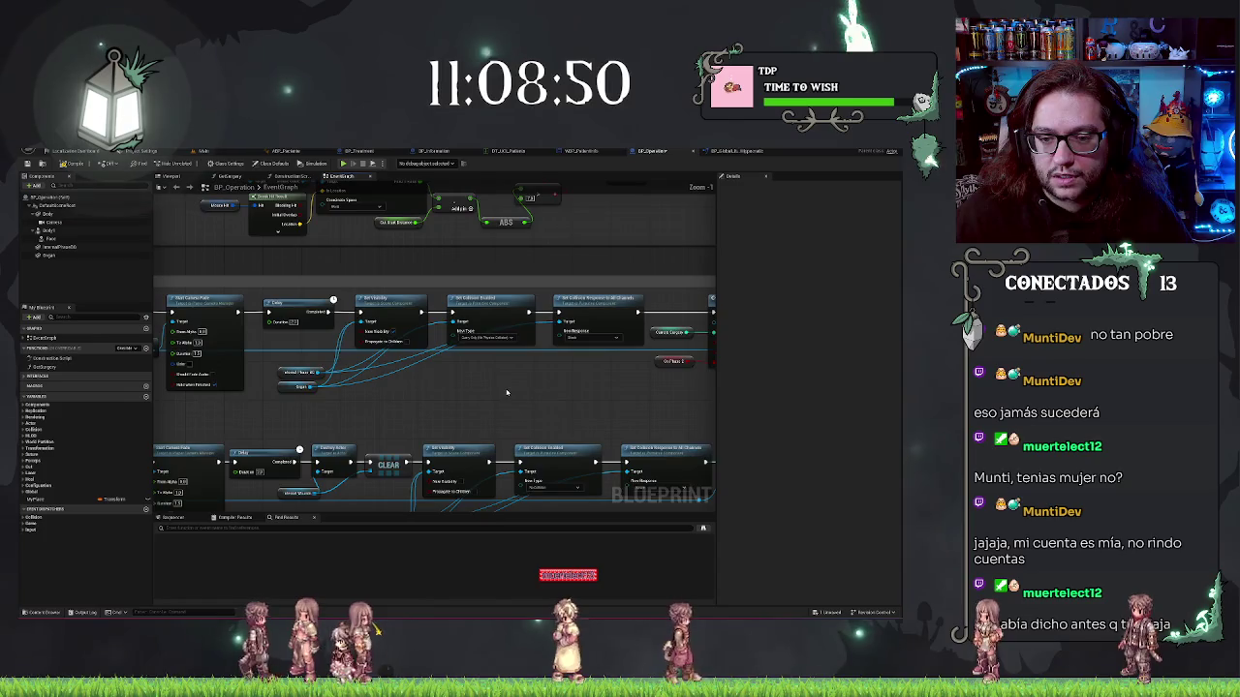
pyautogui.moveTo(506, 392); pyautogui.dragTo(615, 395)
pyautogui.scroll(-4, 615, 396)
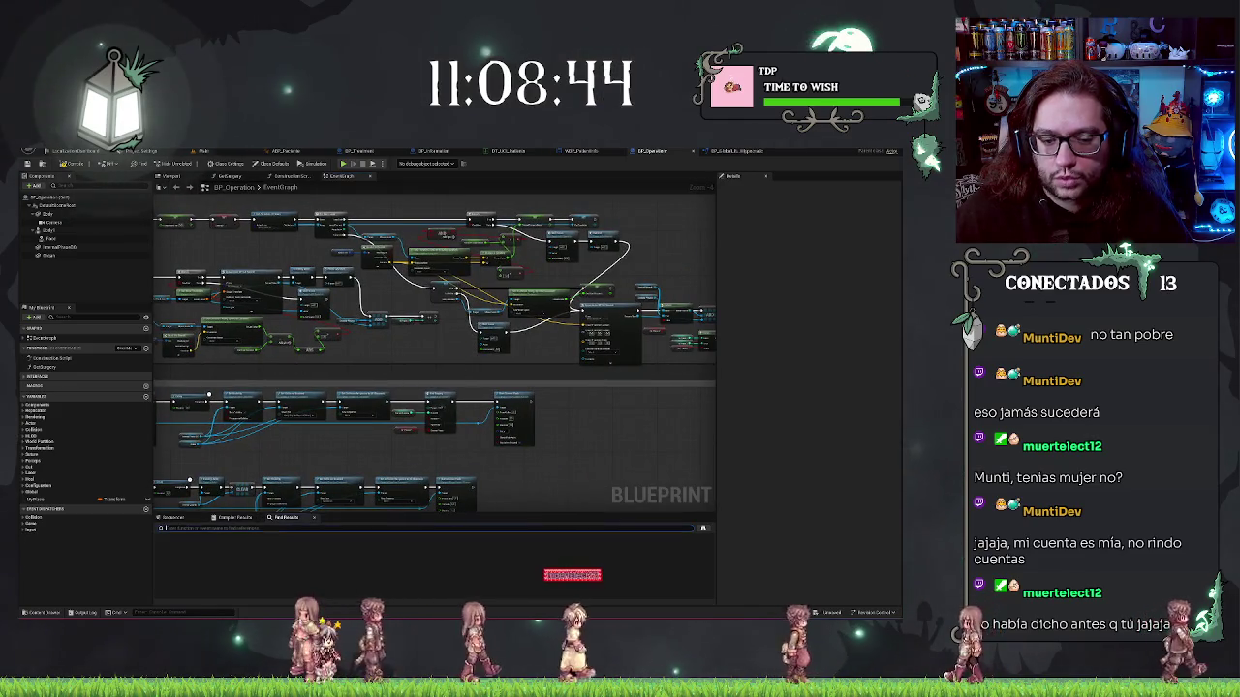
pyautogui.write('movement')
pyautogui.press('Return')
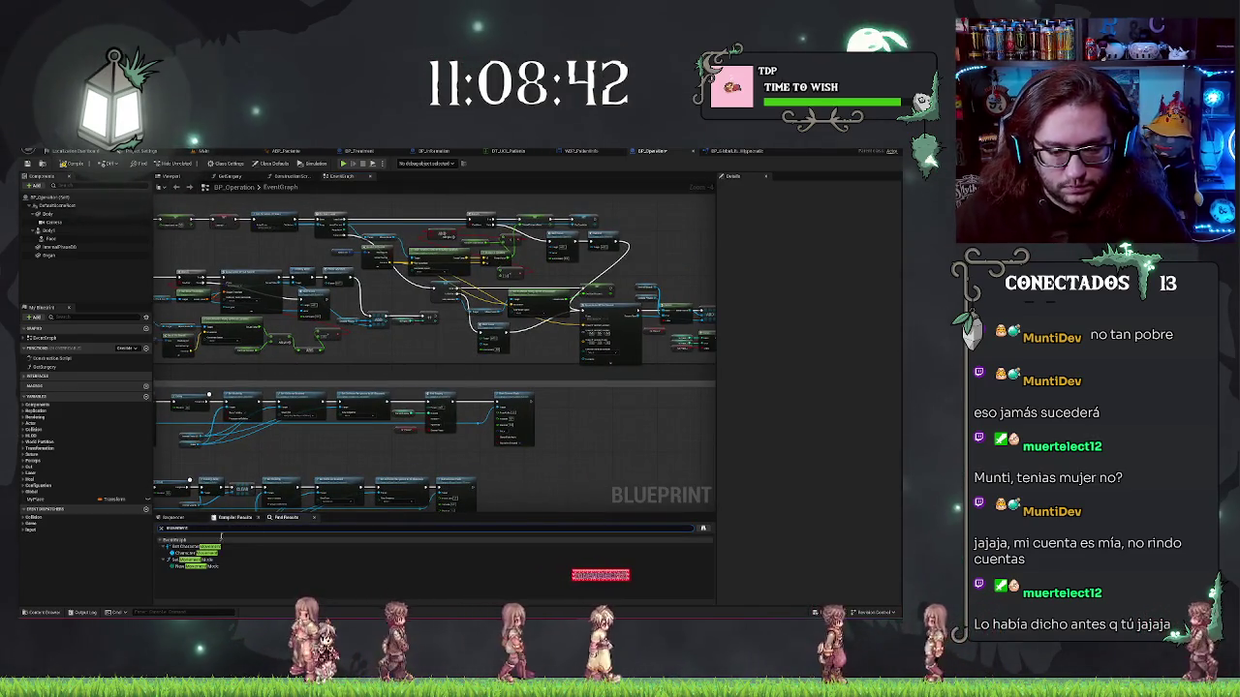
pyautogui.click(198, 566)
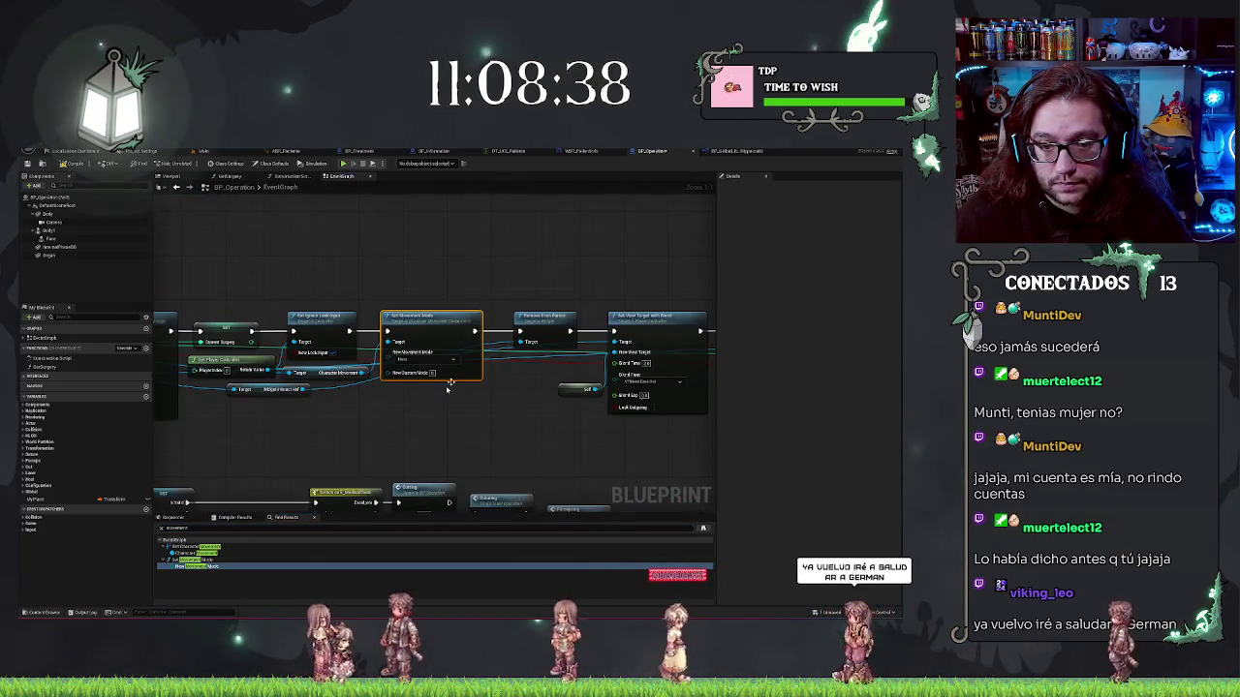
# Delete Get Player Controller, Set Ignore Look Input, Set Movement Mode and Character Movement there
pyautogui.click(462, 306)
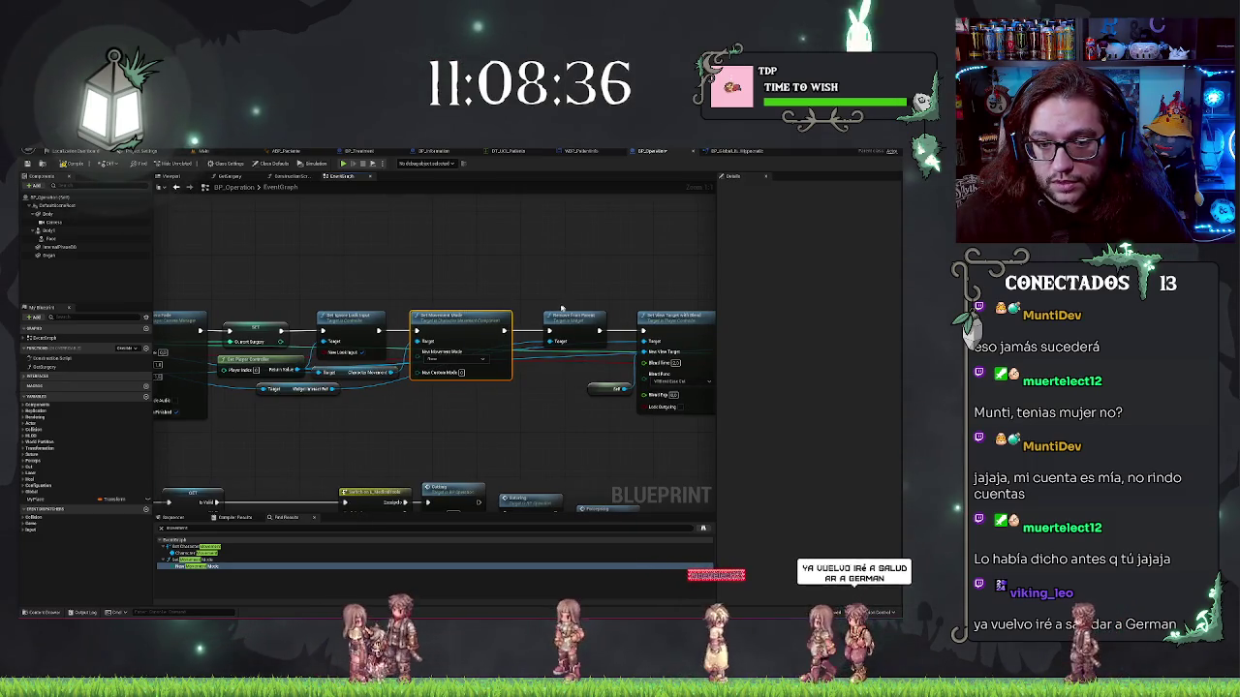
pyautogui.click(351, 294)
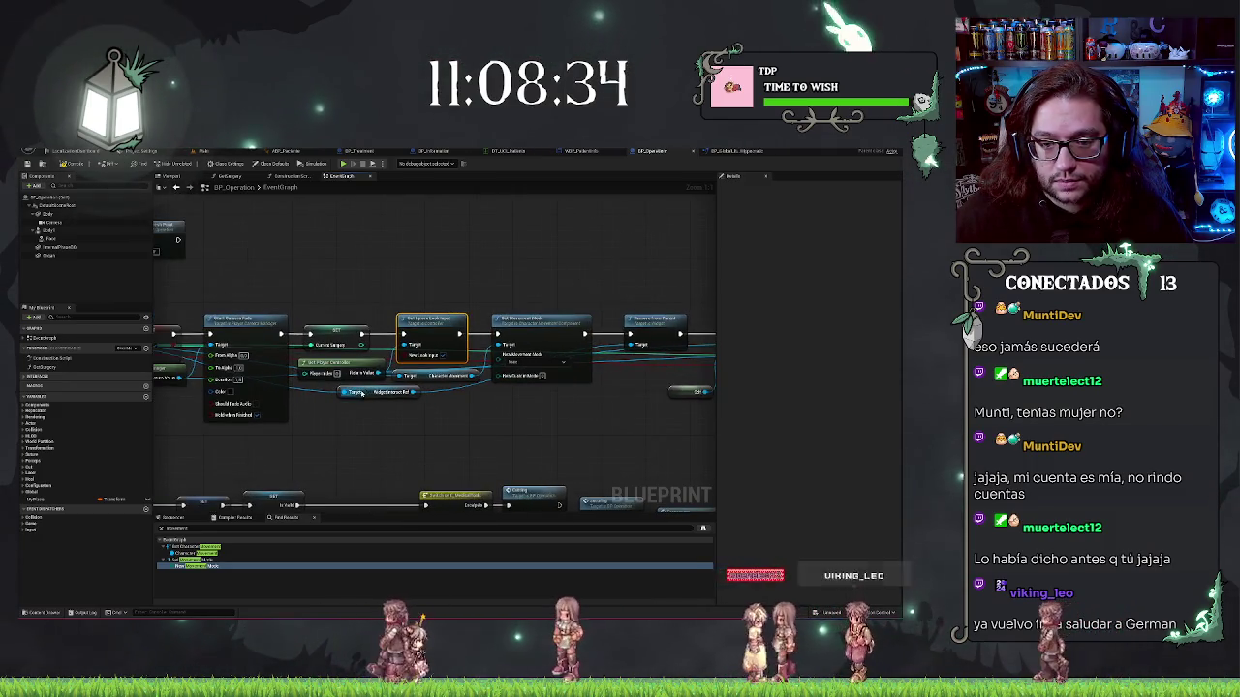
pyautogui.hotkey('ctrl', 'z')
pyautogui.keyDown('shift'); pyautogui.click(453, 317); pyautogui.keyUp('shift')
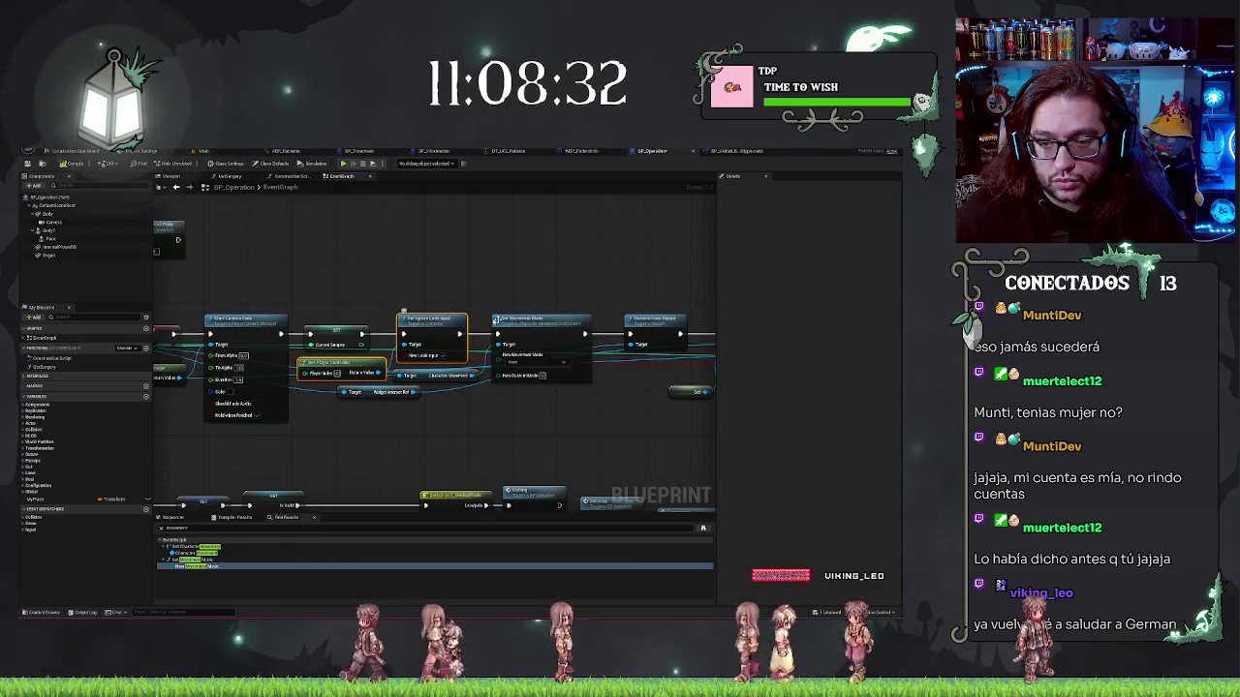
pyautogui.keyDown('shift'); pyautogui.click(518, 336); pyautogui.keyUp('shift')
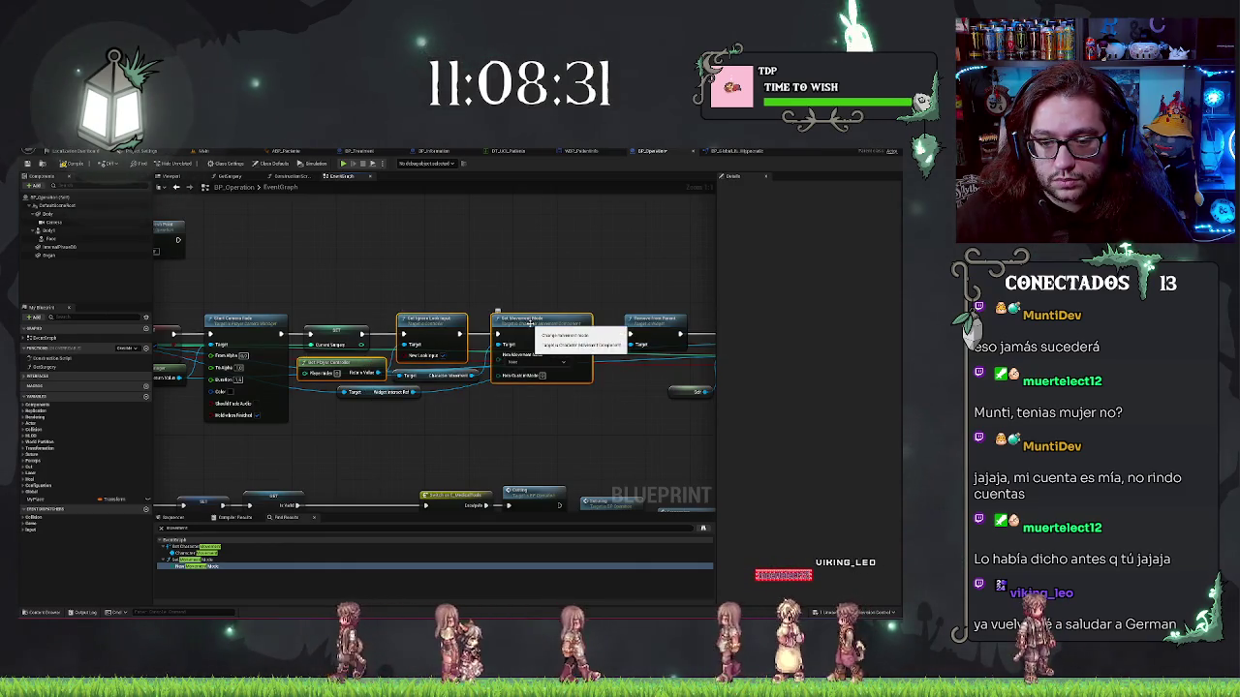
pyautogui.keyDown('shift'); pyautogui.click(451, 376); pyautogui.keyUp('shift')
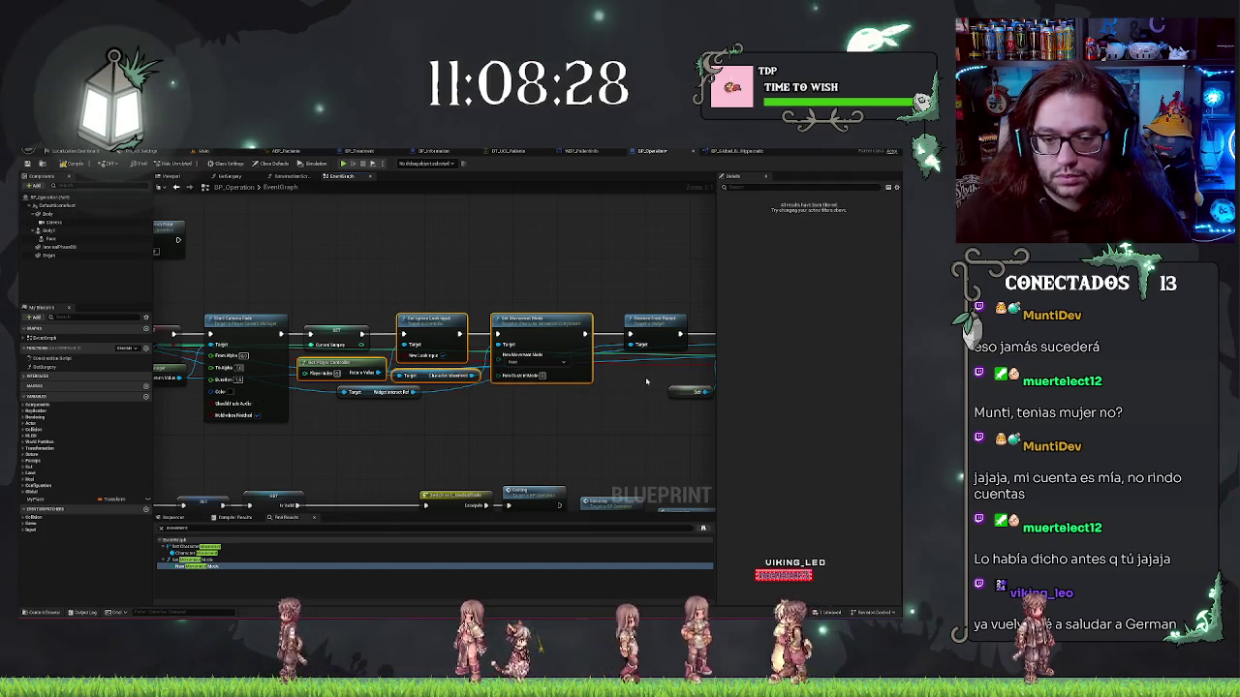
pyautogui.press('Delete')
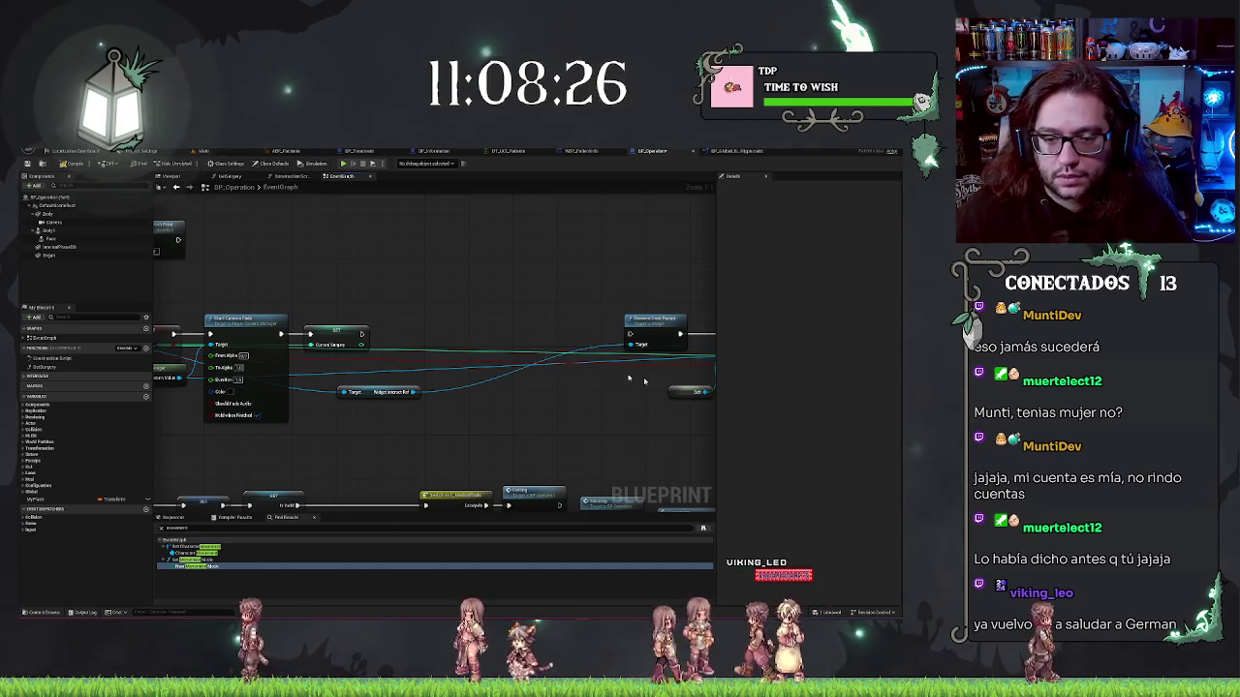
# Add a library function node (searched 'unlock') after SET and wire it to Remove From Parent
pyautogui.moveTo(362, 335); pyautogui.dragTo(395, 339)
pyautogui.write('unlock')
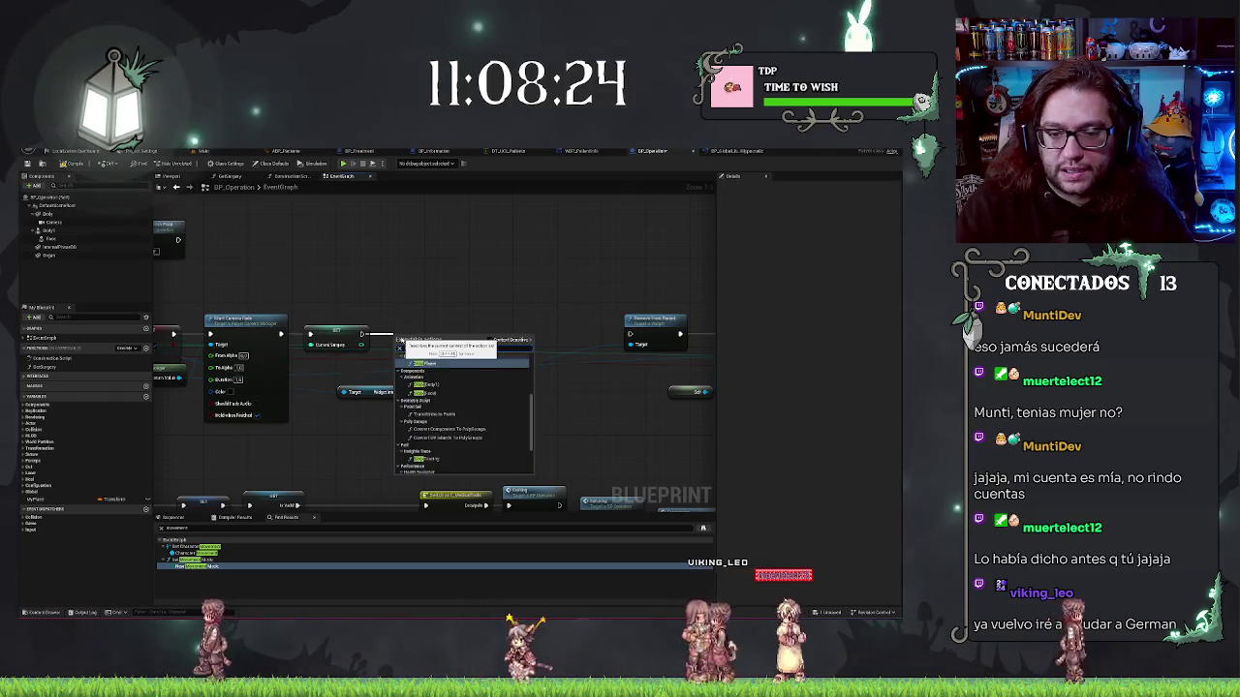
pyautogui.press('Return')
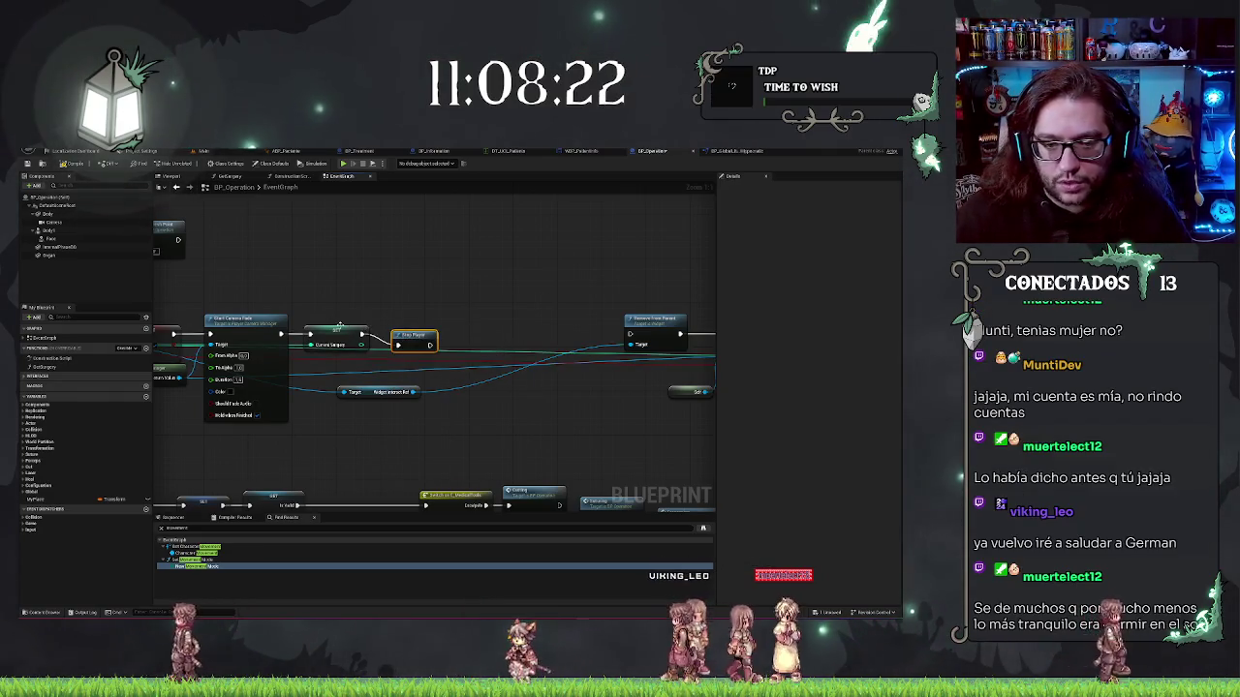
pyautogui.moveTo(431, 334); pyautogui.dragTo(629, 334)
pyautogui.scroll(-6, 581, 286)
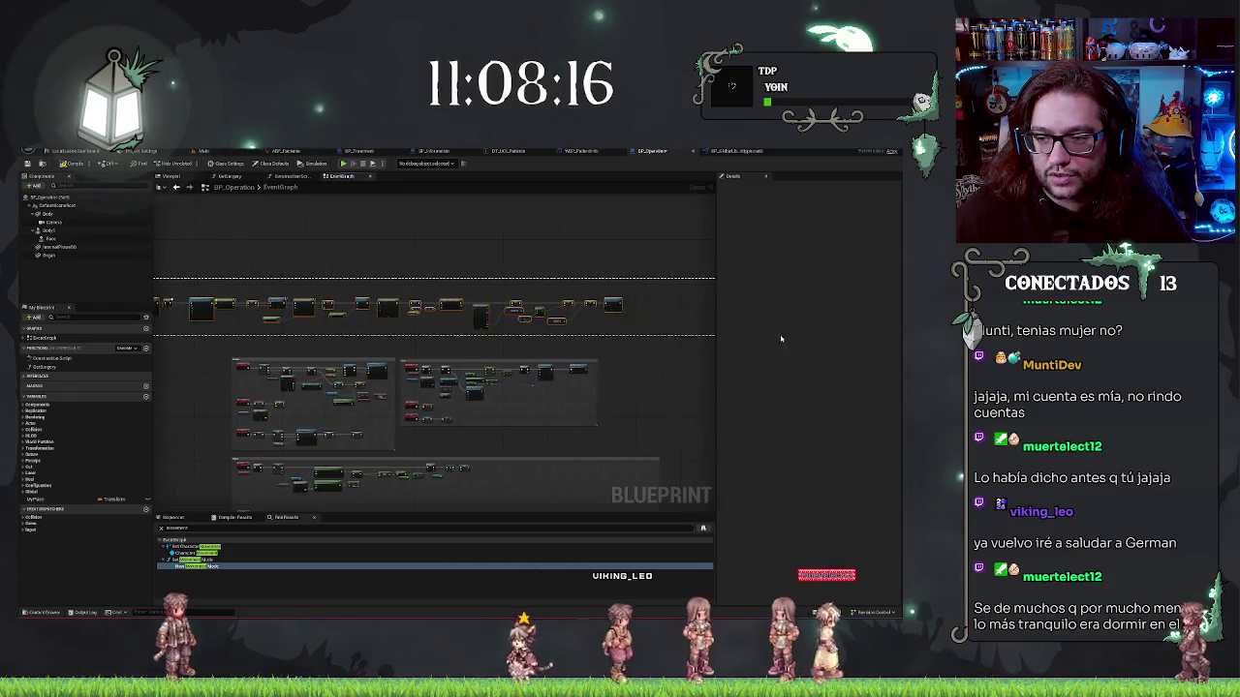
# Compile BP_Operation and inspect the failing Target pin on Get View Target with Blend
pyautogui.scroll(6, 485, 349)
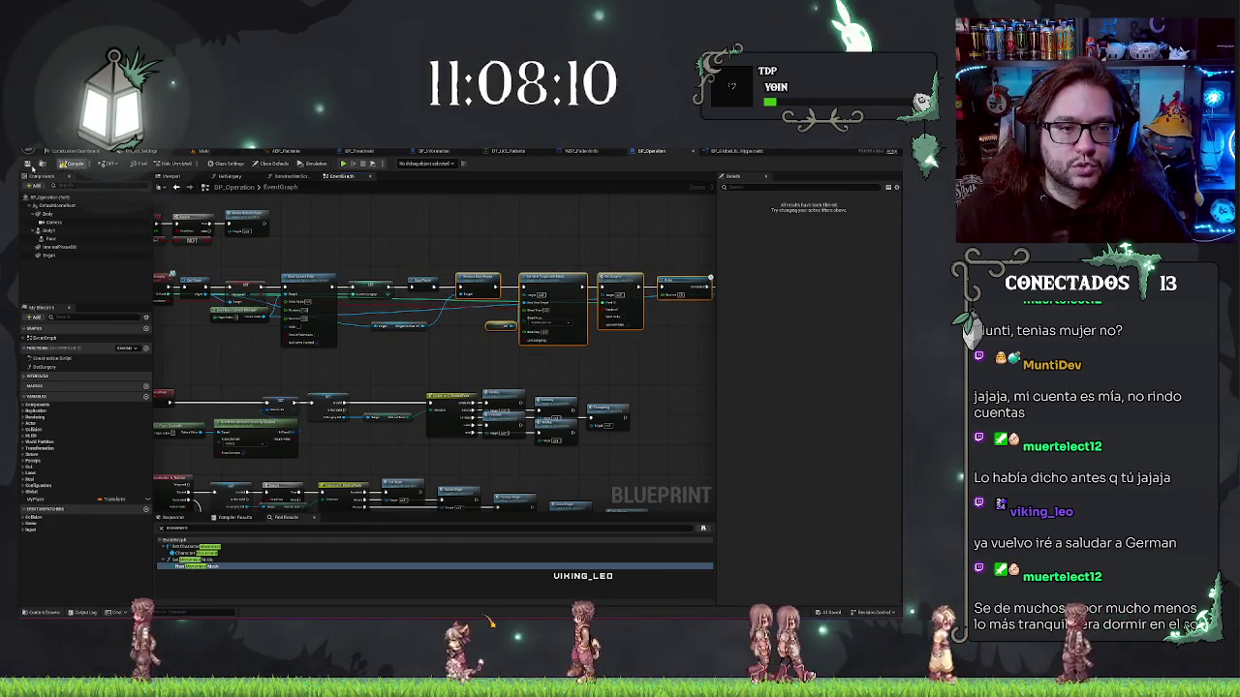
pyautogui.click(68, 165)
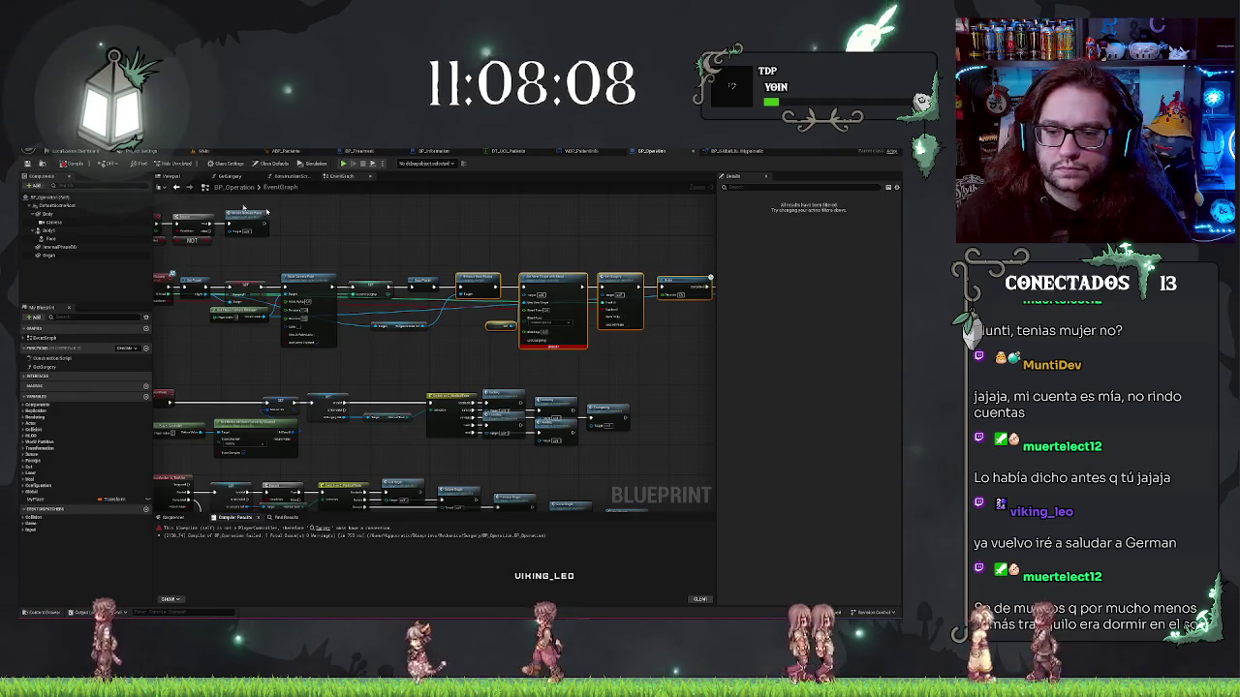
pyautogui.scroll(2, 544, 290)
pyautogui.click(531, 293)
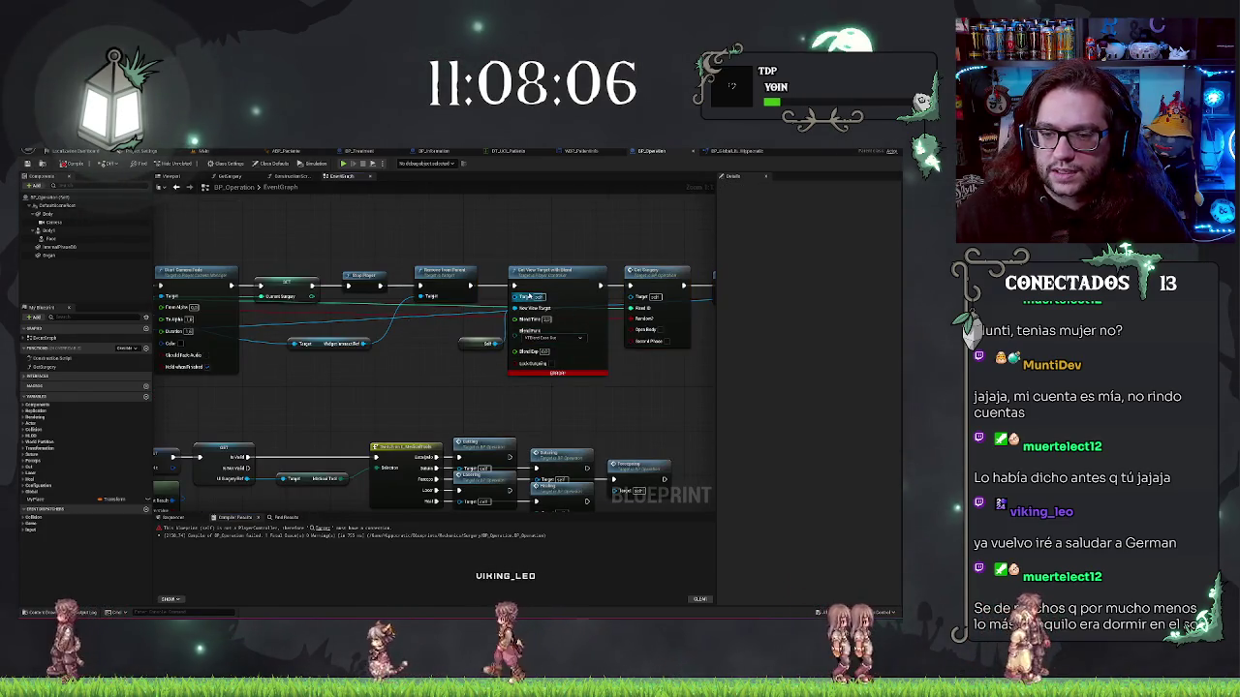
pyautogui.moveTo(523, 295)
pyautogui.mouseDown()
pyautogui.moveTo(572, 302)
pyautogui.moveTo(548, 294)
pyautogui.mouseUp()
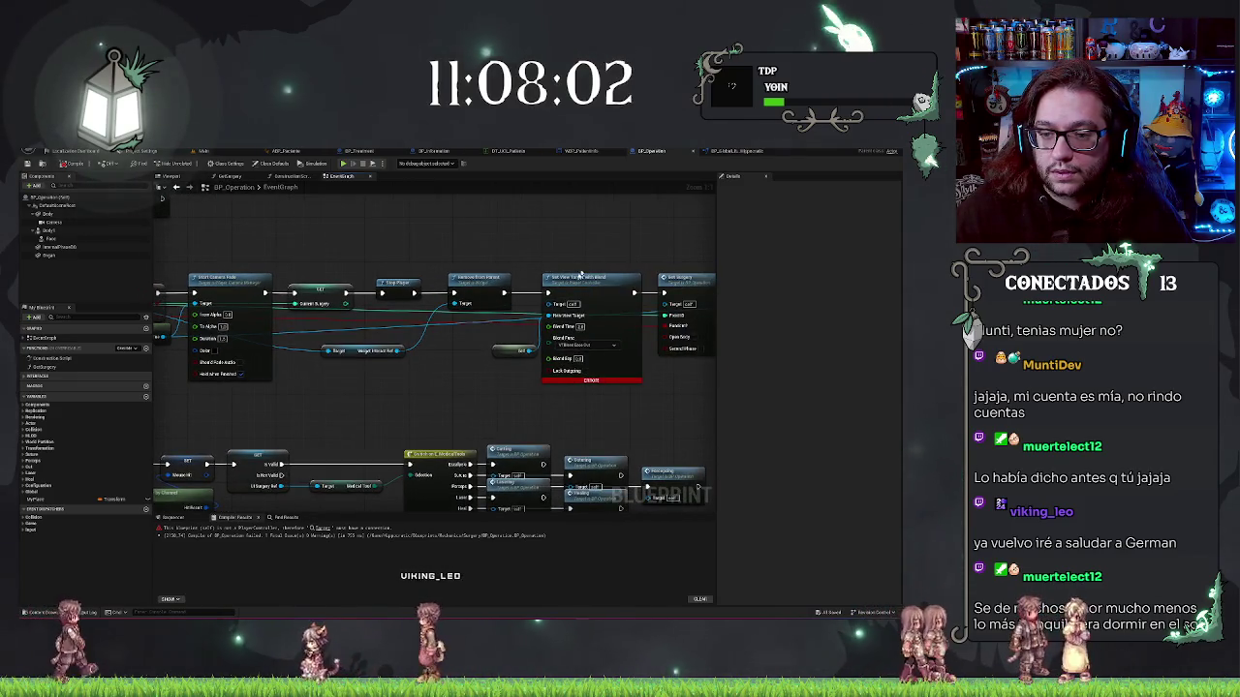
pyautogui.moveTo(559, 306); pyautogui.dragTo(444, 387)
pyautogui.moveTo(287, 358)
pyautogui.mouseDown()
pyautogui.moveTo(598, 388)
pyautogui.moveTo(441, 381)
pyautogui.mouseUp()
# Feed a Get Player Controller into that Target pin and recompile without errors
pyautogui.moveTo(503, 301); pyautogui.dragTo(392, 356)
pyautogui.write('getpl')
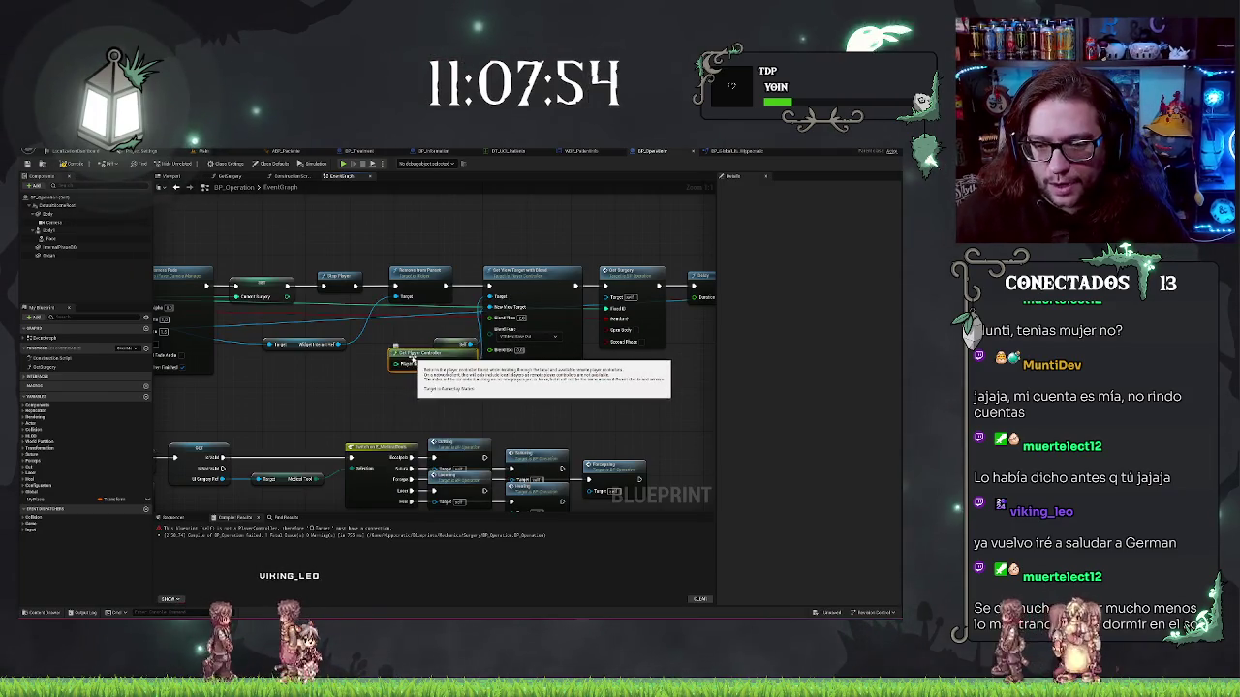
pyautogui.press('Return')
pyautogui.moveTo(409, 359); pyautogui.dragTo(414, 320)
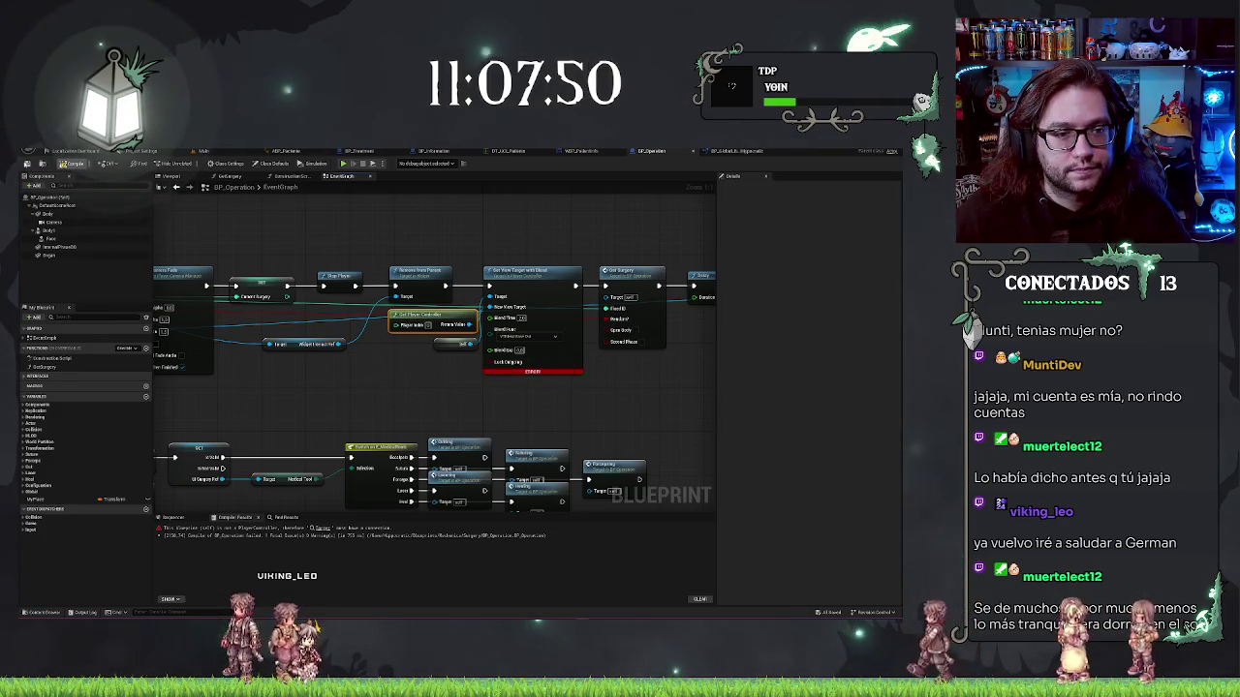
pyautogui.press('F7')
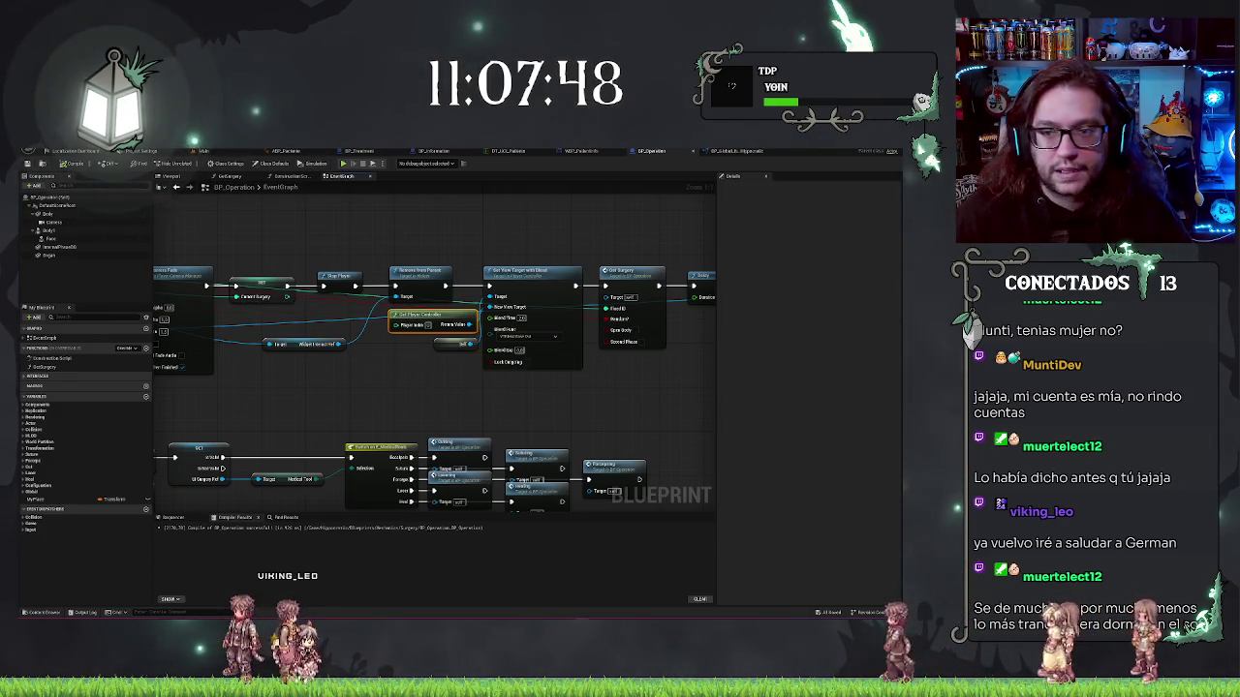
# Bring up the WBP_PatientInfo widget designer
pyautogui.click(596, 151)
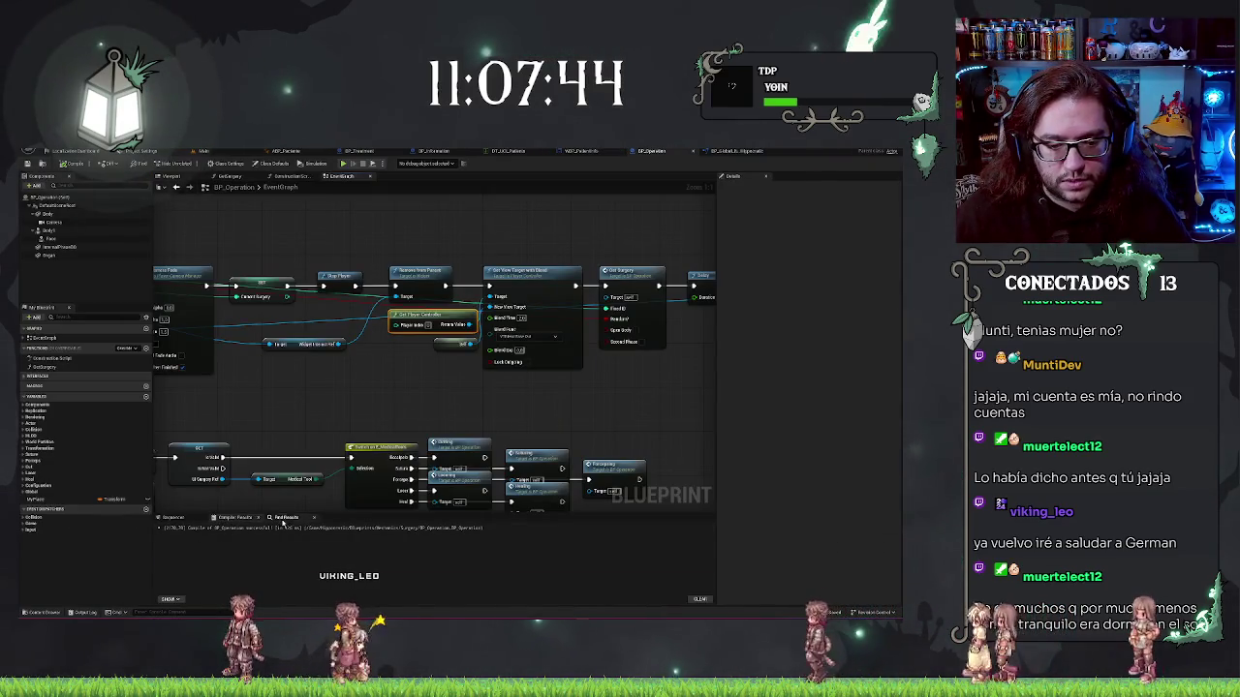
pyautogui.hotkey('ctrl', 'f')
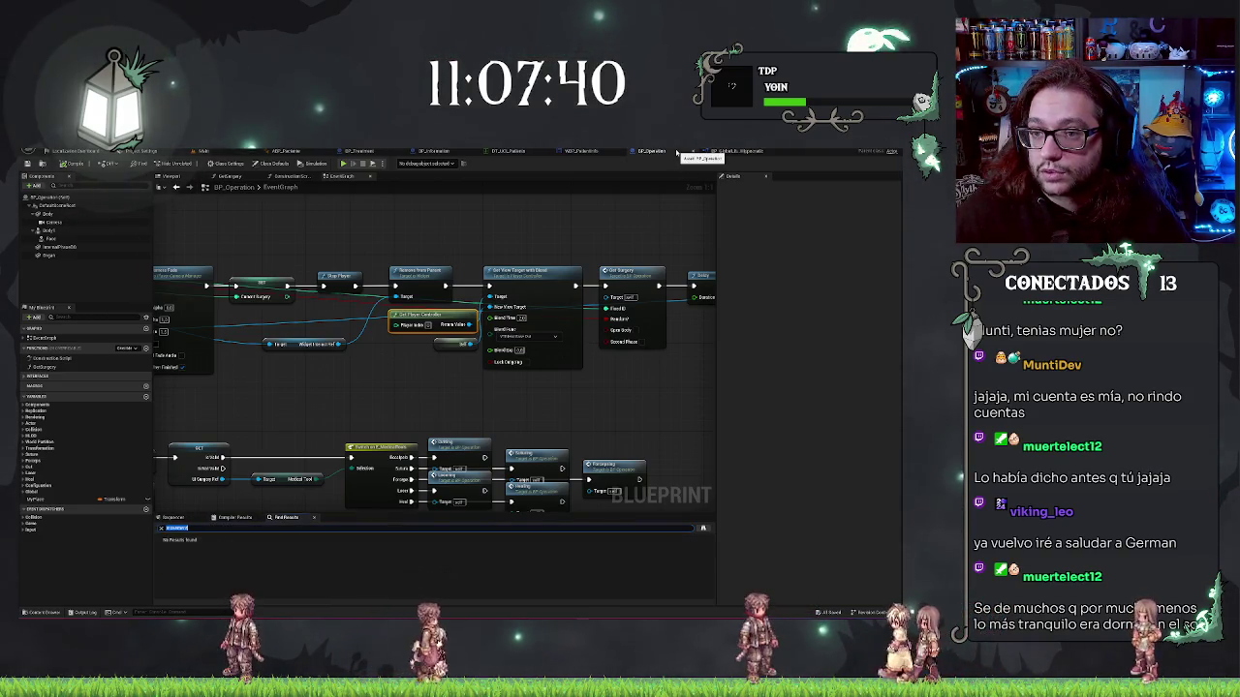
pyautogui.click(623, 152)
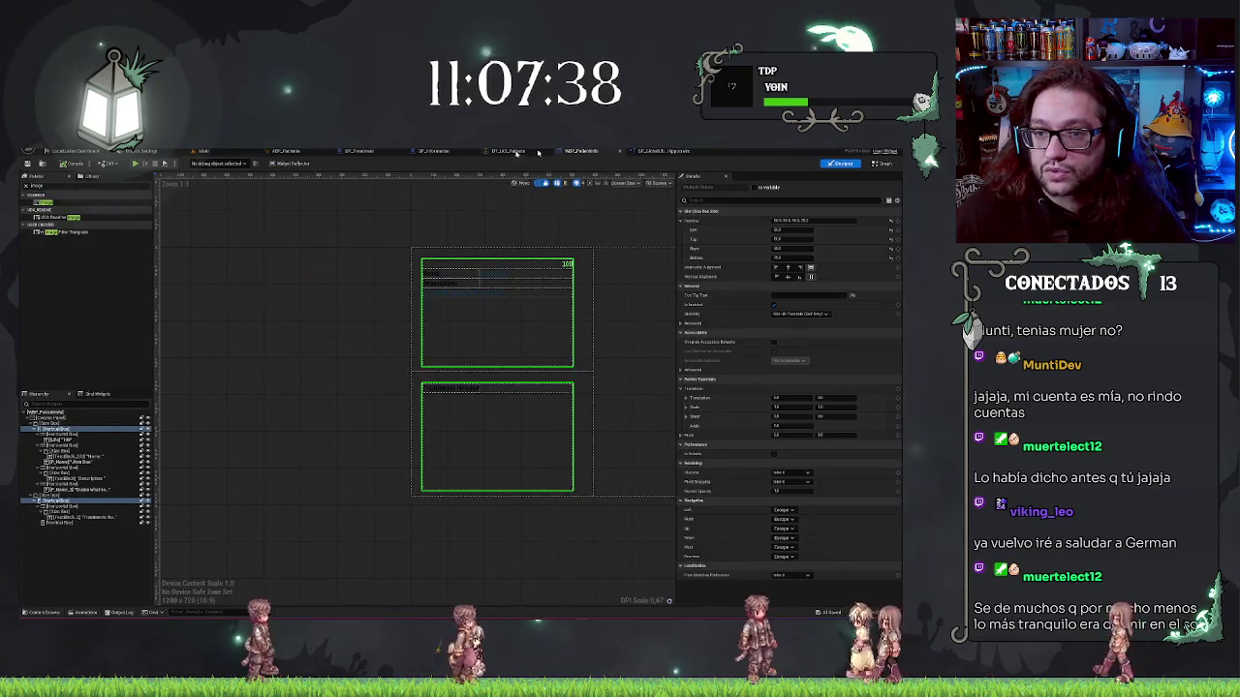
# Return to BP_Information's event graph and select the camera reference node beside the timeline location nodes
pyautogui.click(433, 151)
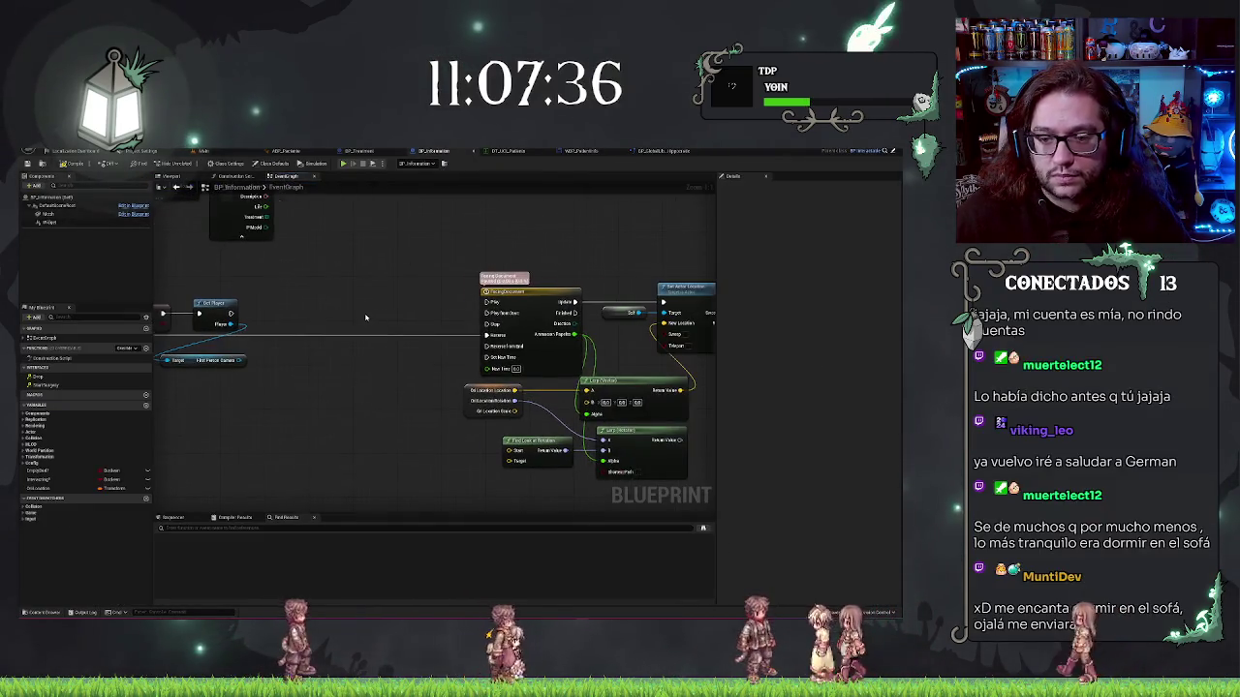
pyautogui.scroll(-1, 366, 316)
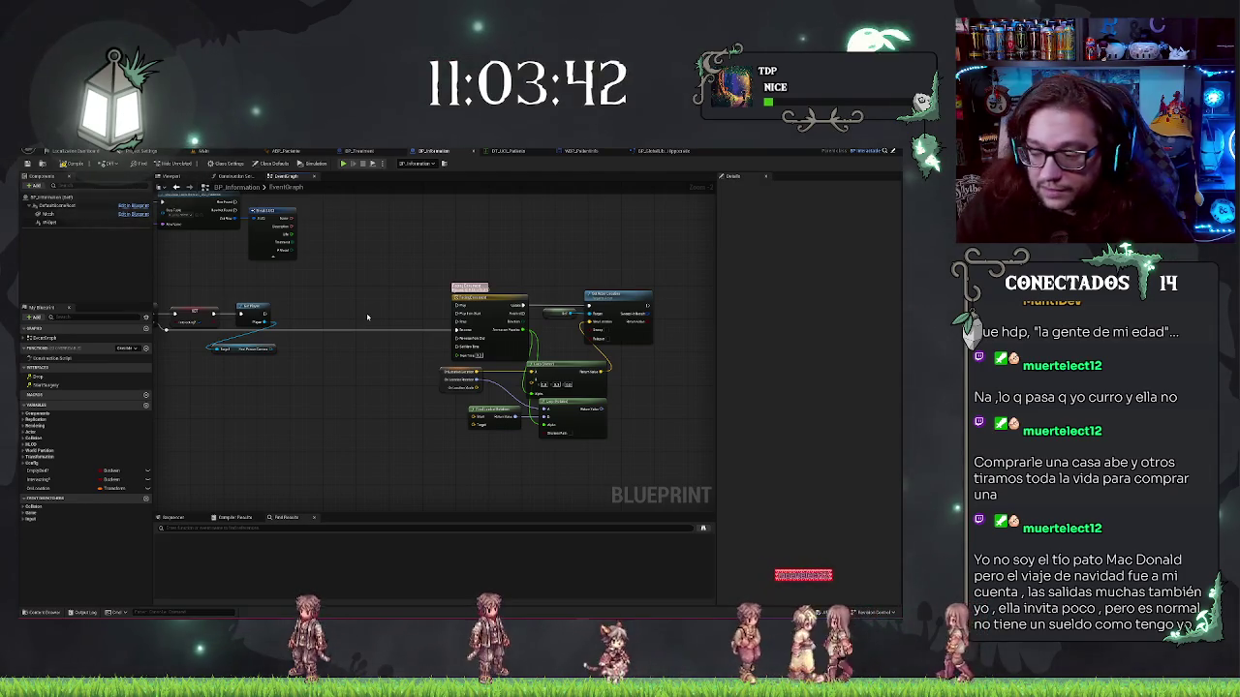
pyautogui.scroll(3, 357, 313)
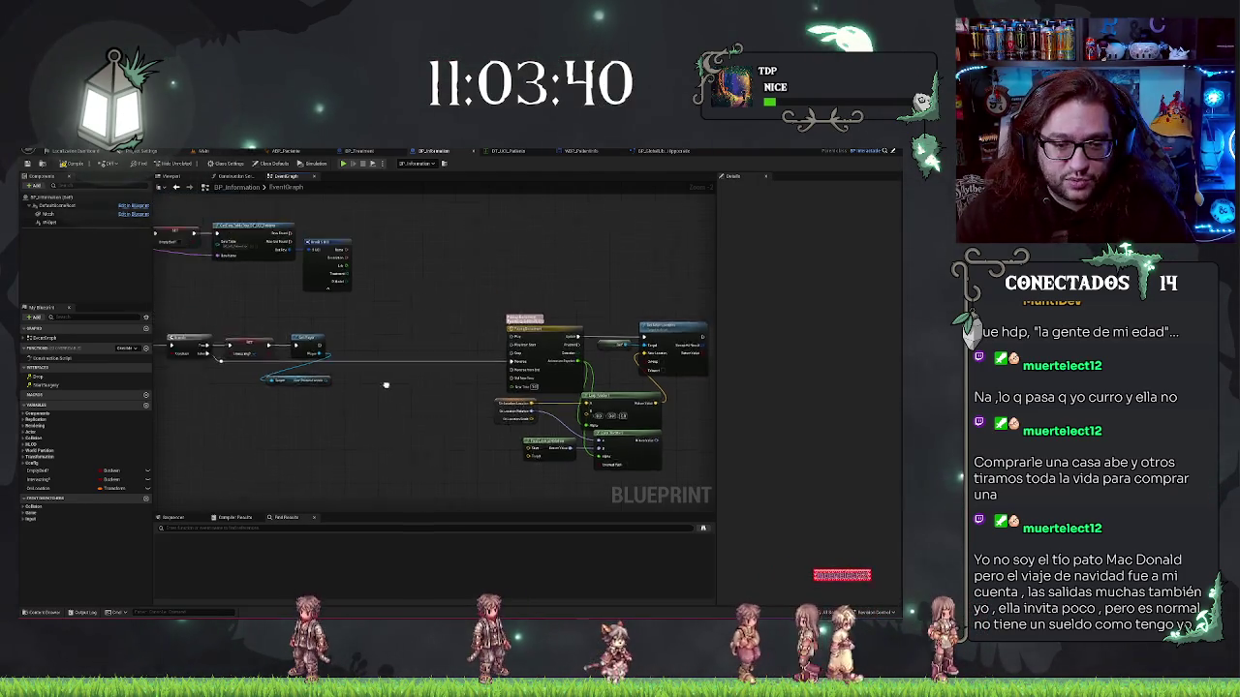
pyautogui.moveTo(414, 410); pyautogui.dragTo(446, 400)
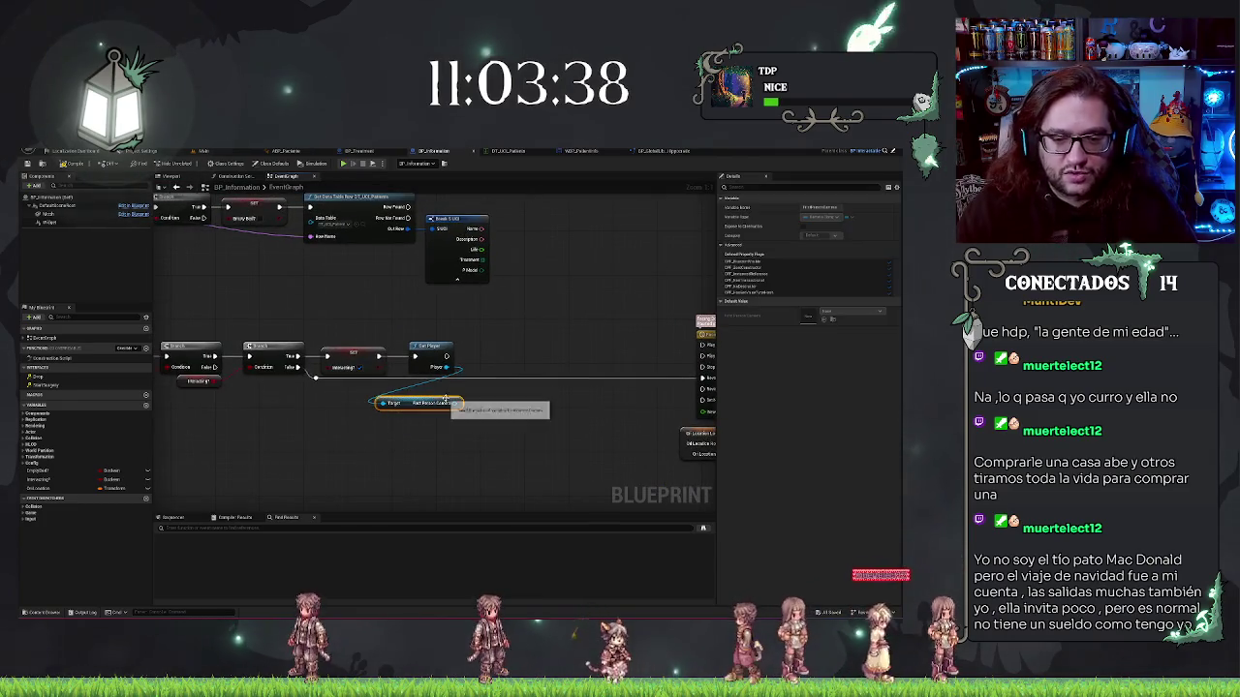
# Add a Get World Location node off the first-person camera and wire its Return Value into Find Look at Rotation's Start
pyautogui.click(341, 395)
pyautogui.moveTo(365, 400)
pyautogui.mouseDown()
pyautogui.moveTo(548, 417)
pyautogui.moveTo(368, 440)
pyautogui.moveTo(369, 407)
pyautogui.mouseUp()
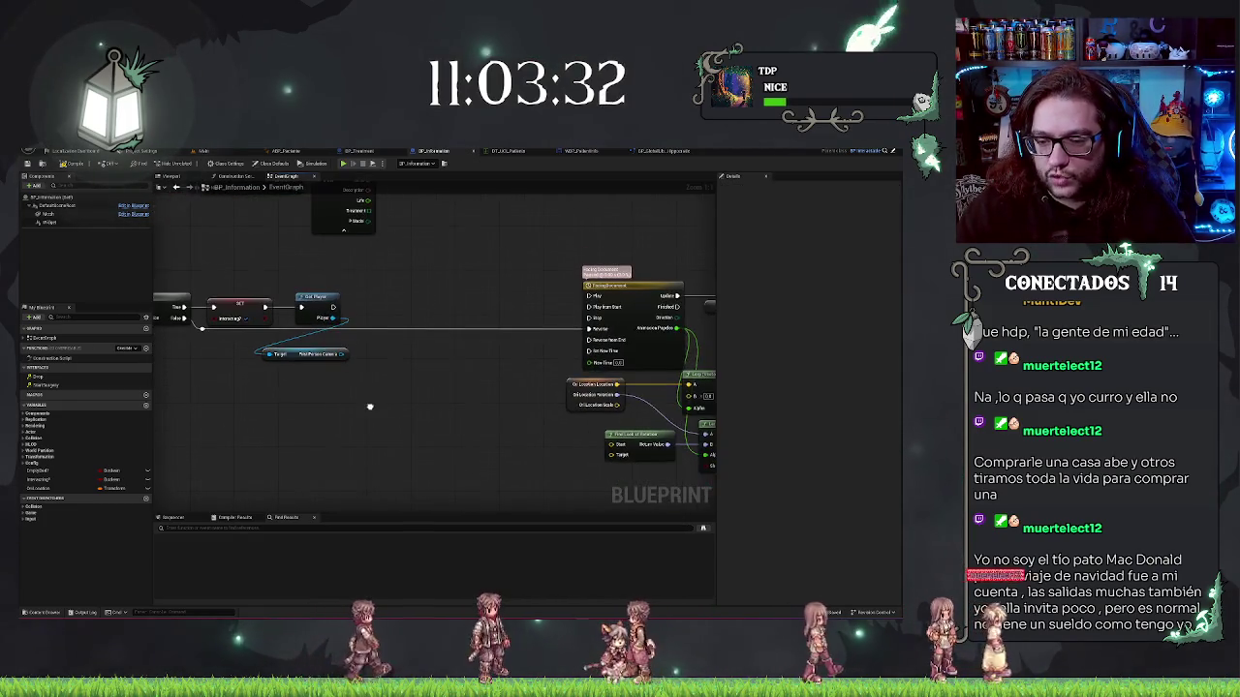
pyautogui.moveTo(346, 354); pyautogui.dragTo(368, 376)
pyautogui.write('getact')
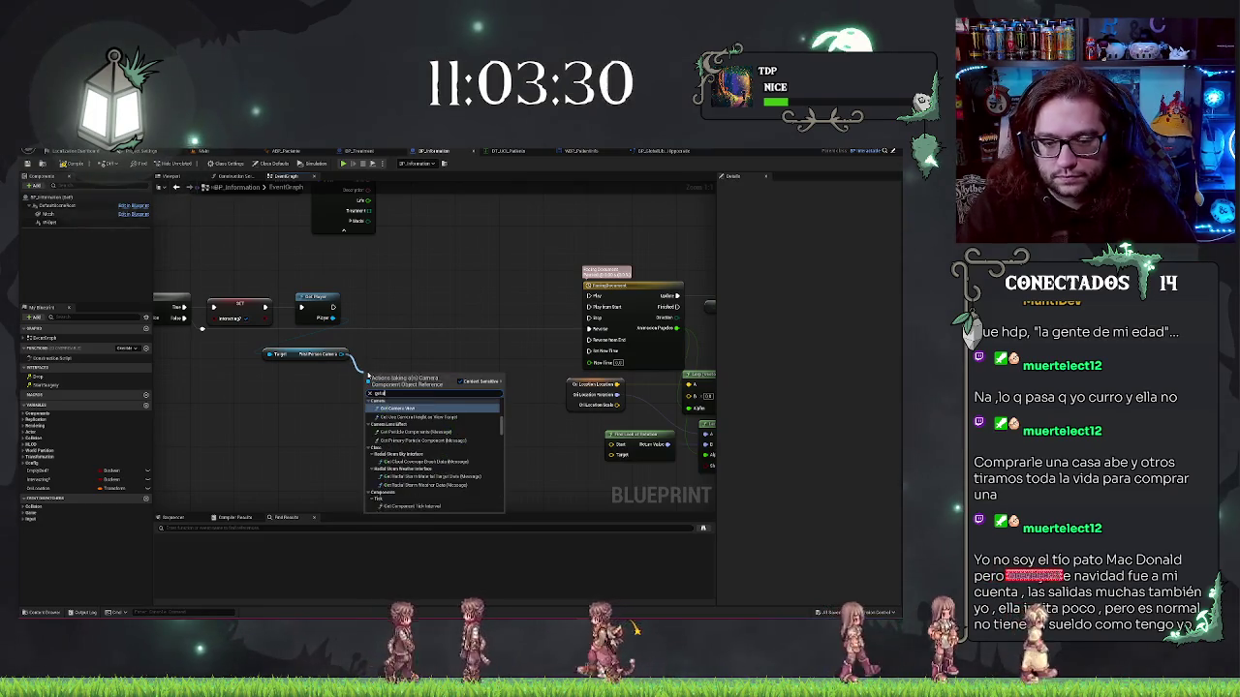
pyautogui.press('BackSpace')
pyautogui.press('BackSpace')
pyautogui.press('BackSpace')
pyautogui.write('location')
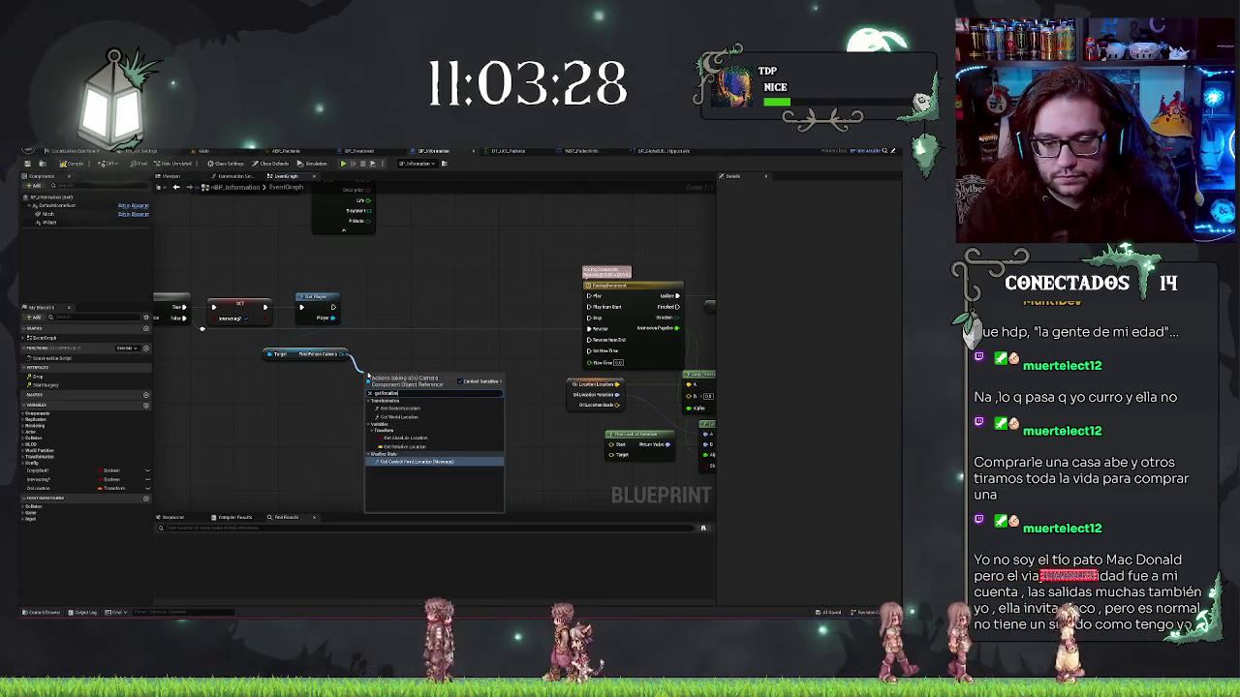
pyautogui.click(417, 414)
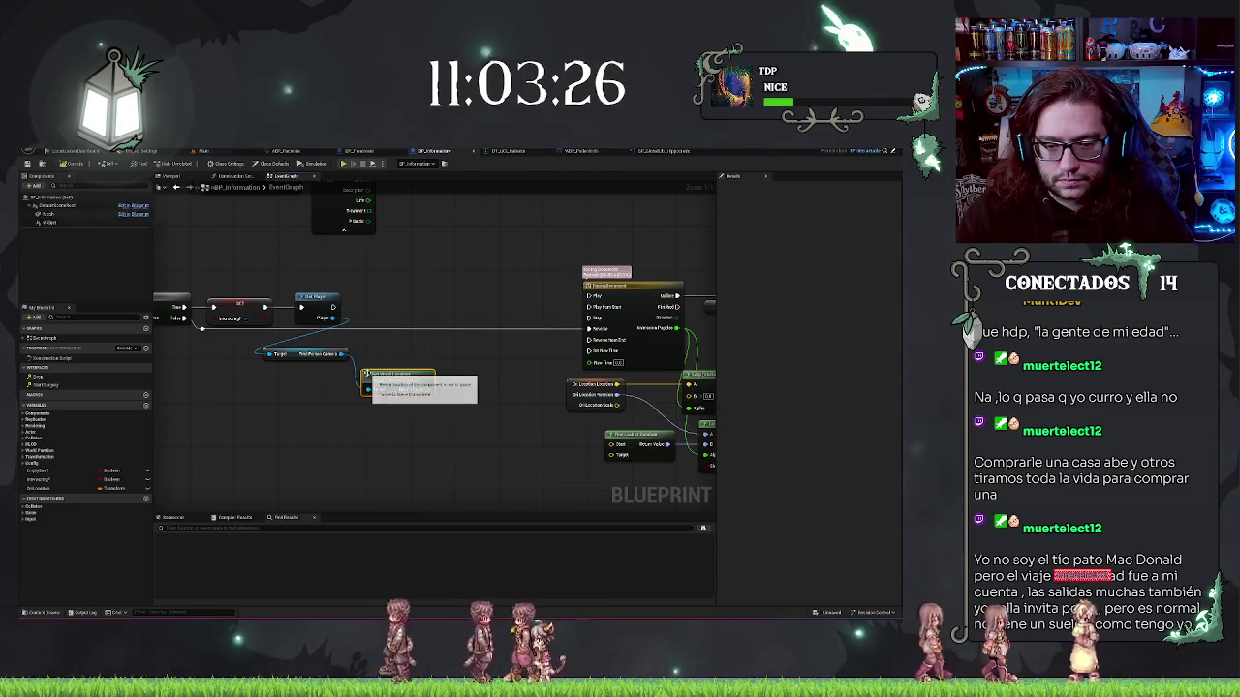
pyautogui.moveTo(427, 390)
pyautogui.mouseDown()
pyautogui.moveTo(455, 407)
pyautogui.moveTo(636, 443)
pyautogui.moveTo(617, 387)
pyautogui.moveTo(617, 451)
pyautogui.mouseUp()
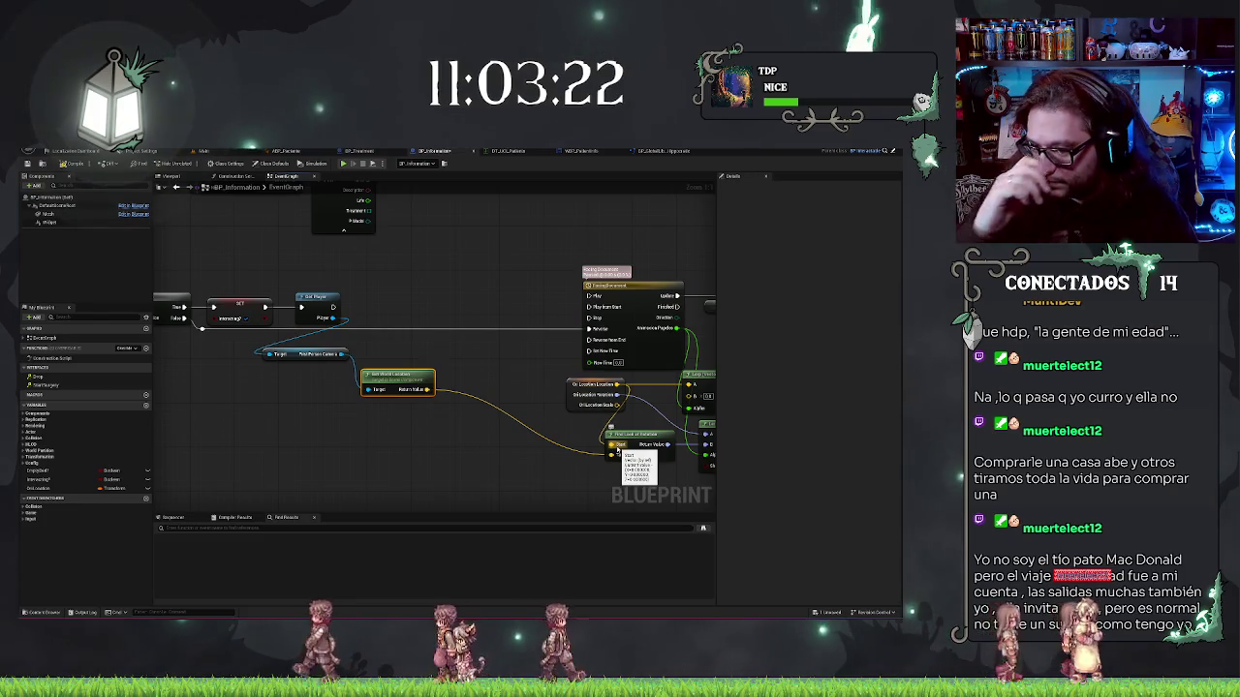
pyautogui.moveTo(463, 446)
pyautogui.mouseDown()
pyautogui.moveTo(449, 374)
pyautogui.moveTo(350, 388)
pyautogui.mouseUp()
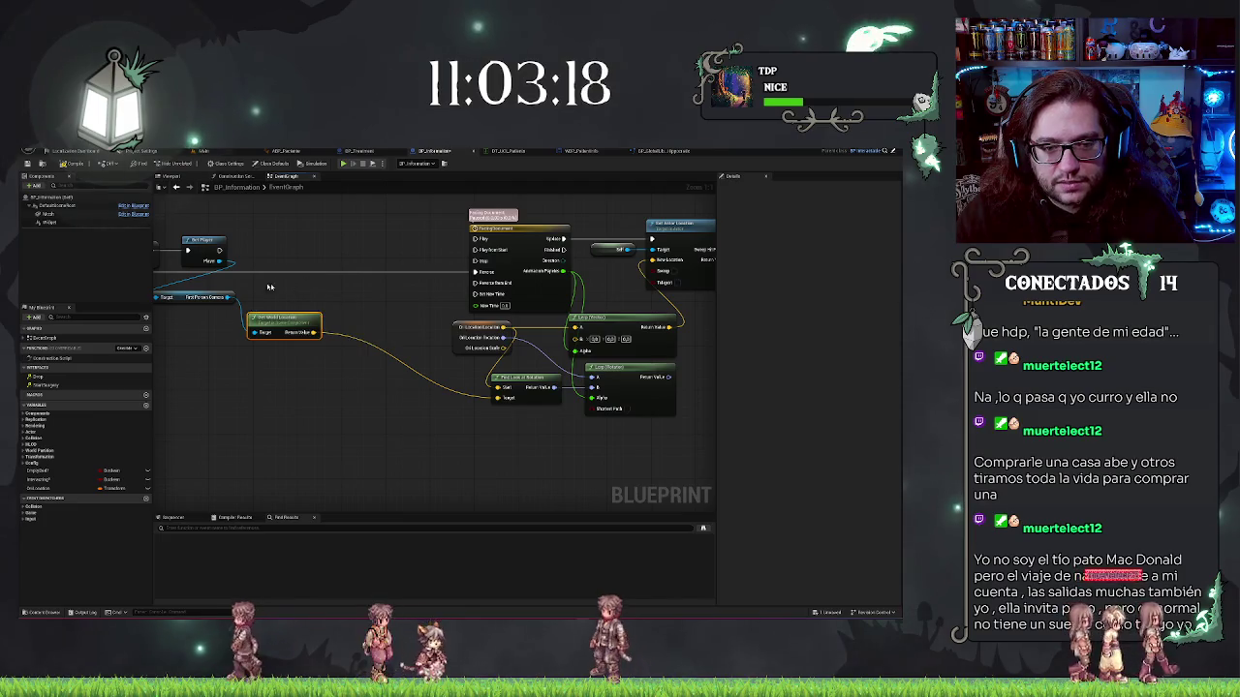
# Move the camera and Get World Location nodes down beside Find Look at Rotation
pyautogui.moveTo(194, 297)
pyautogui.mouseDown()
pyautogui.moveTo(250, 359)
pyautogui.moveTo(354, 356)
pyautogui.moveTo(453, 388)
pyautogui.mouseUp()
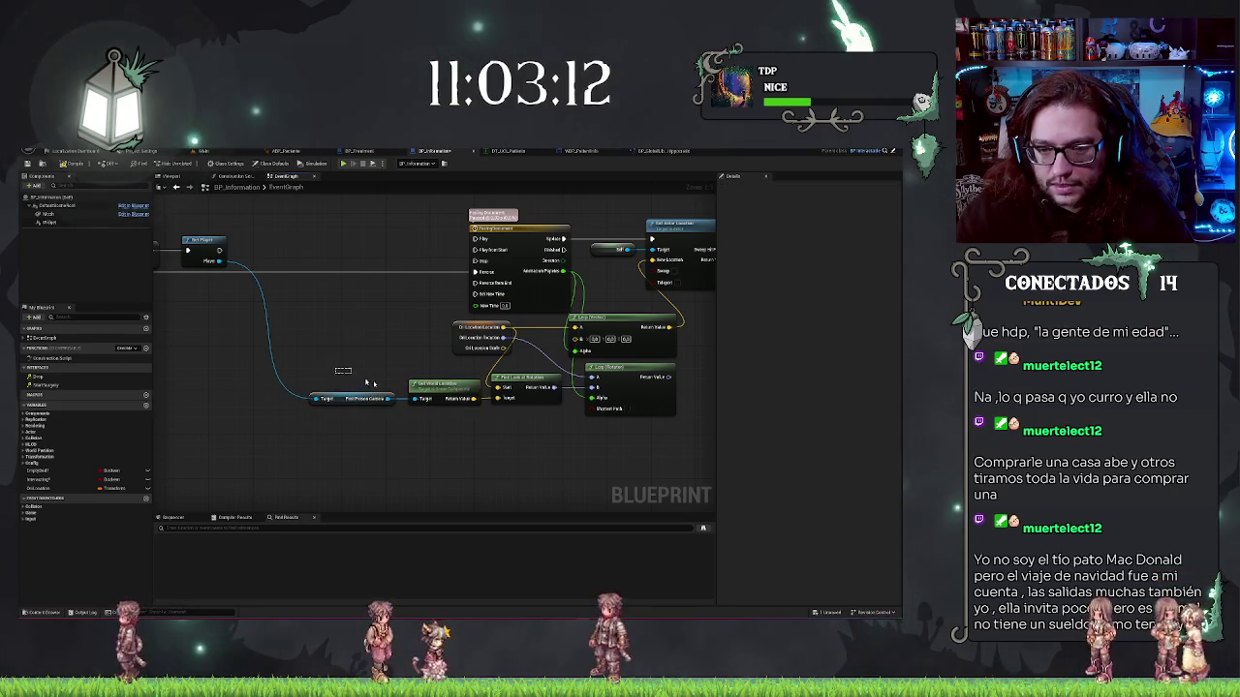
pyautogui.moveTo(415, 402); pyautogui.dragTo(417, 401)
pyautogui.click(354, 399)
pyautogui.click(414, 376)
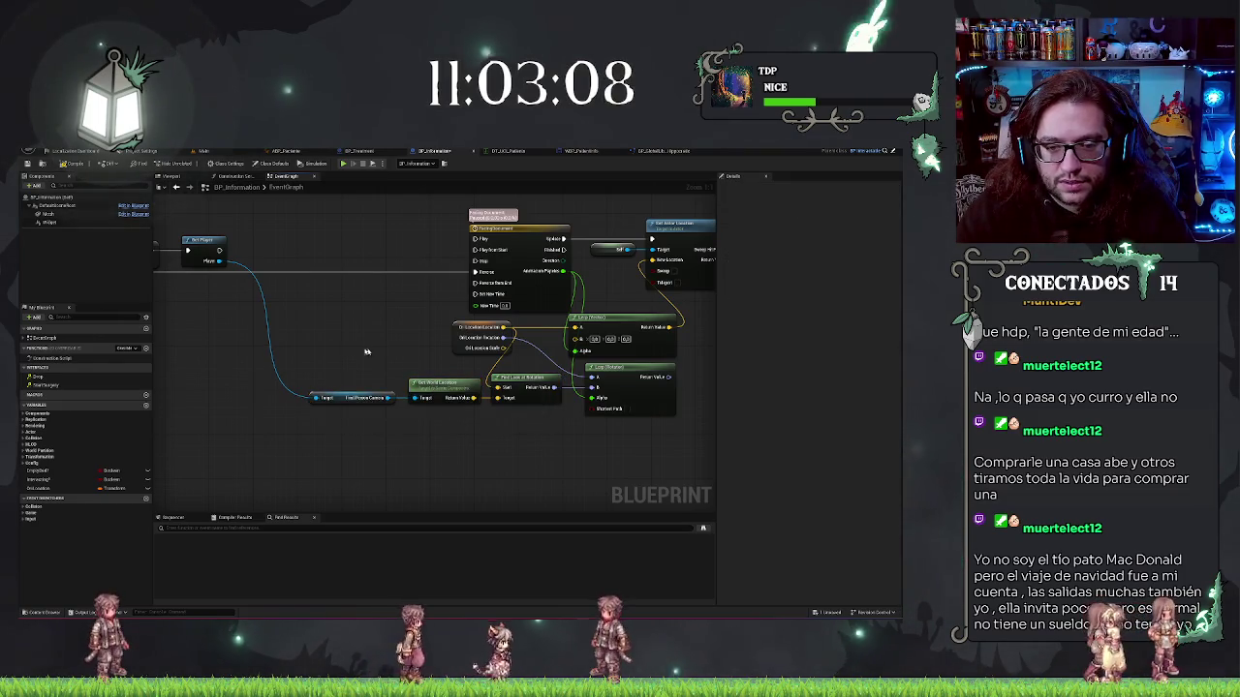
# Pan across the event graph to review the layout around the Get and Get Player nodes
pyautogui.moveTo(368, 352); pyautogui.dragTo(471, 373)
pyautogui.moveTo(418, 343); pyautogui.dragTo(291, 344)
pyautogui.moveTo(417, 344); pyautogui.dragTo(338, 338)
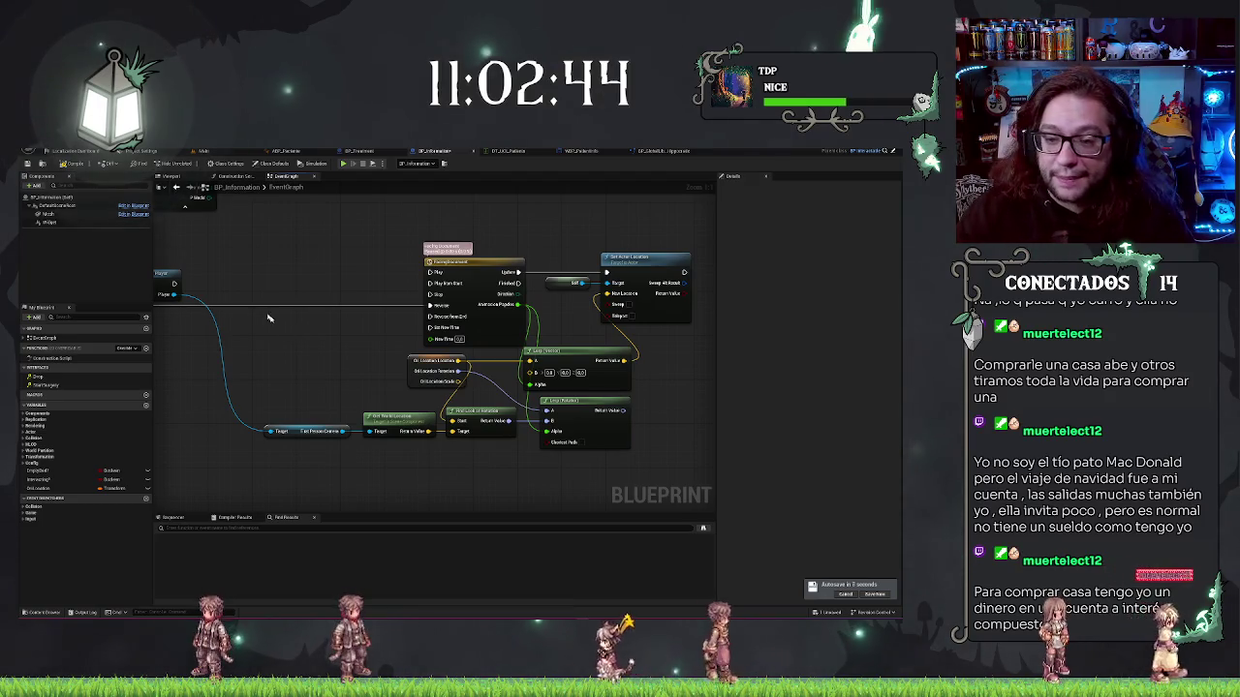
pyautogui.moveTo(296, 334)
pyautogui.mouseDown()
pyautogui.moveTo(340, 349)
pyautogui.moveTo(199, 339)
pyautogui.mouseUp()
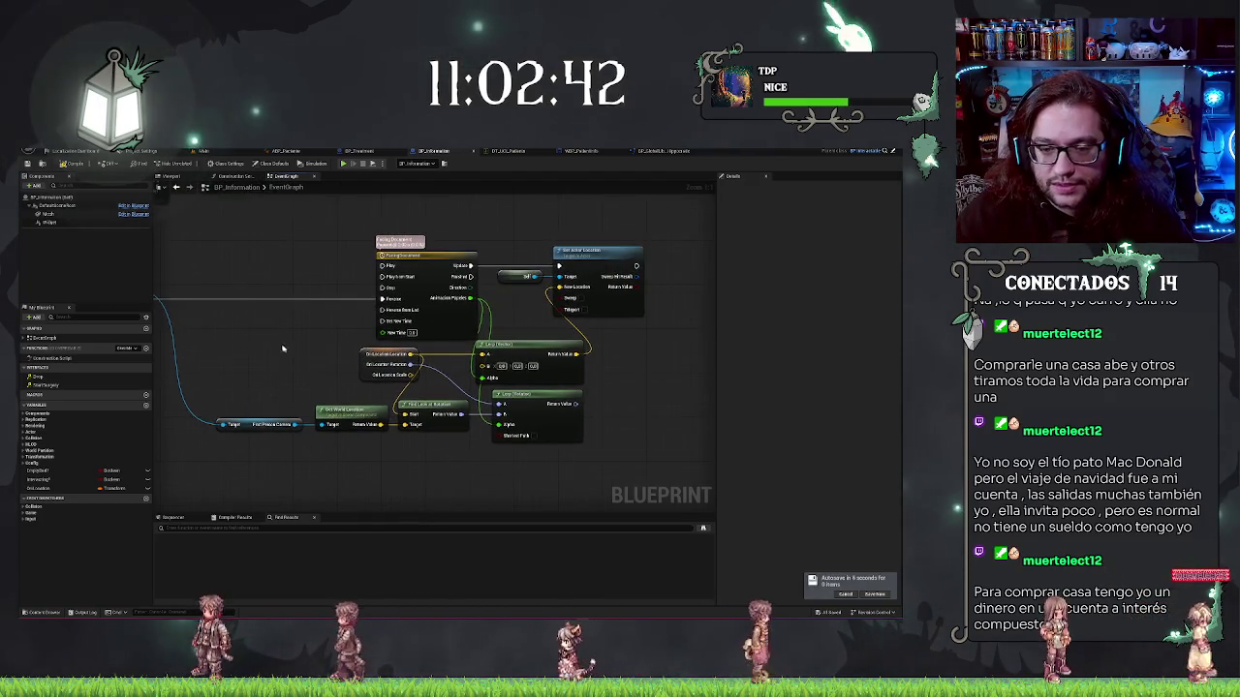
pyautogui.moveTo(271, 373)
pyautogui.mouseDown()
pyautogui.moveTo(306, 379)
pyautogui.moveTo(183, 381)
pyautogui.mouseUp()
pyautogui.moveTo(419, 339)
pyautogui.mouseDown()
pyautogui.moveTo(636, 320)
pyautogui.moveTo(396, 471)
pyautogui.moveTo(245, 335)
pyautogui.moveTo(250, 299)
pyautogui.mouseUp()
pyautogui.moveTo(524, 451)
pyautogui.mouseDown()
pyautogui.moveTo(476, 429)
pyautogui.moveTo(573, 429)
pyautogui.moveTo(384, 442)
pyautogui.moveTo(685, 435)
pyautogui.moveTo(622, 471)
pyautogui.mouseUp()
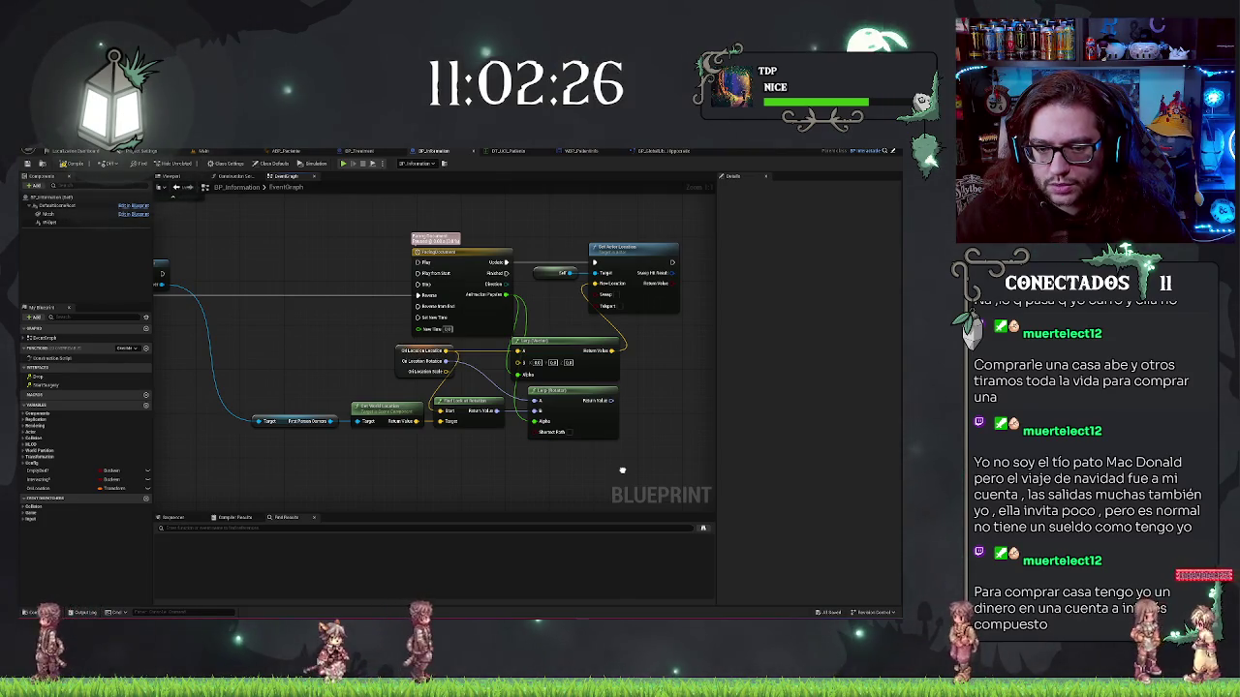
pyautogui.moveTo(180, 274)
pyautogui.mouseDown()
pyautogui.moveTo(340, 264)
pyautogui.moveTo(355, 276)
pyautogui.mouseUp()
# Add a Distance node after Get Player and wire the camera's world location into it
pyautogui.write('distance')
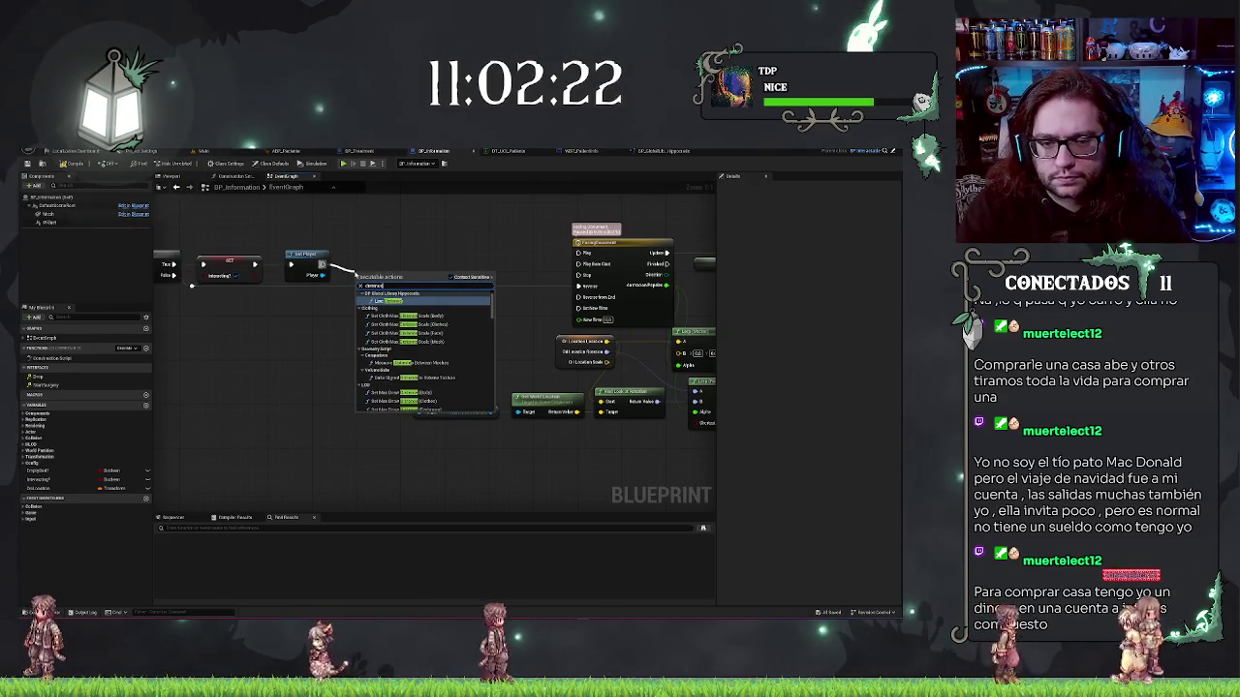
pyautogui.press('Return')
pyautogui.moveTo(400, 265); pyautogui.dragTo(432, 253)
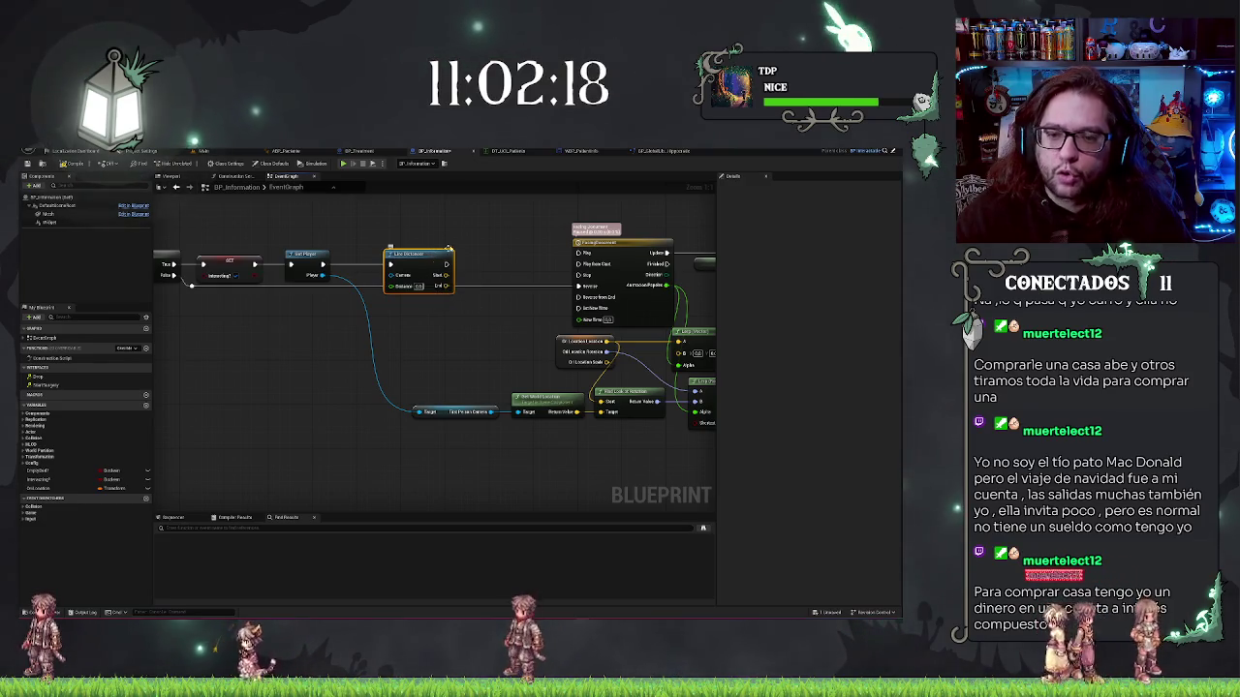
pyautogui.moveTo(578, 411); pyautogui.dragTo(391, 277)
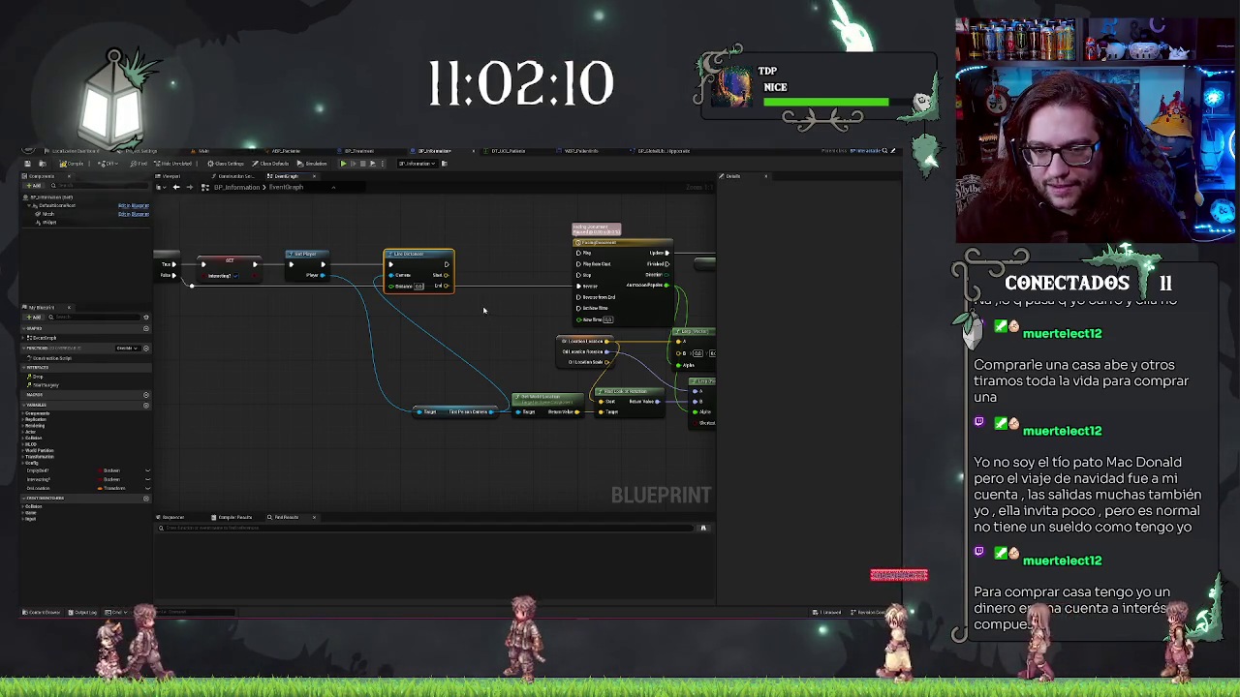
pyautogui.moveTo(483, 310); pyautogui.dragTo(392, 323)
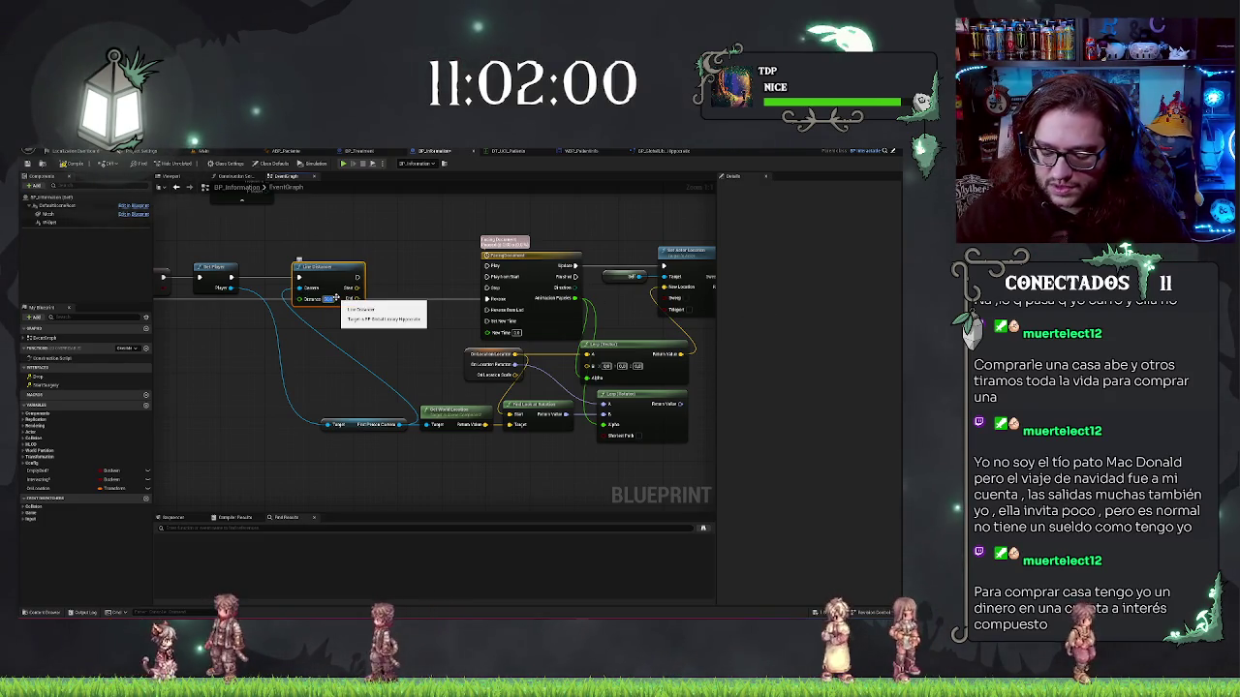
pyautogui.moveTo(395, 332)
pyautogui.mouseDown()
pyautogui.moveTo(339, 327)
pyautogui.moveTo(526, 353)
pyautogui.moveTo(539, 368)
pyautogui.mouseUp()
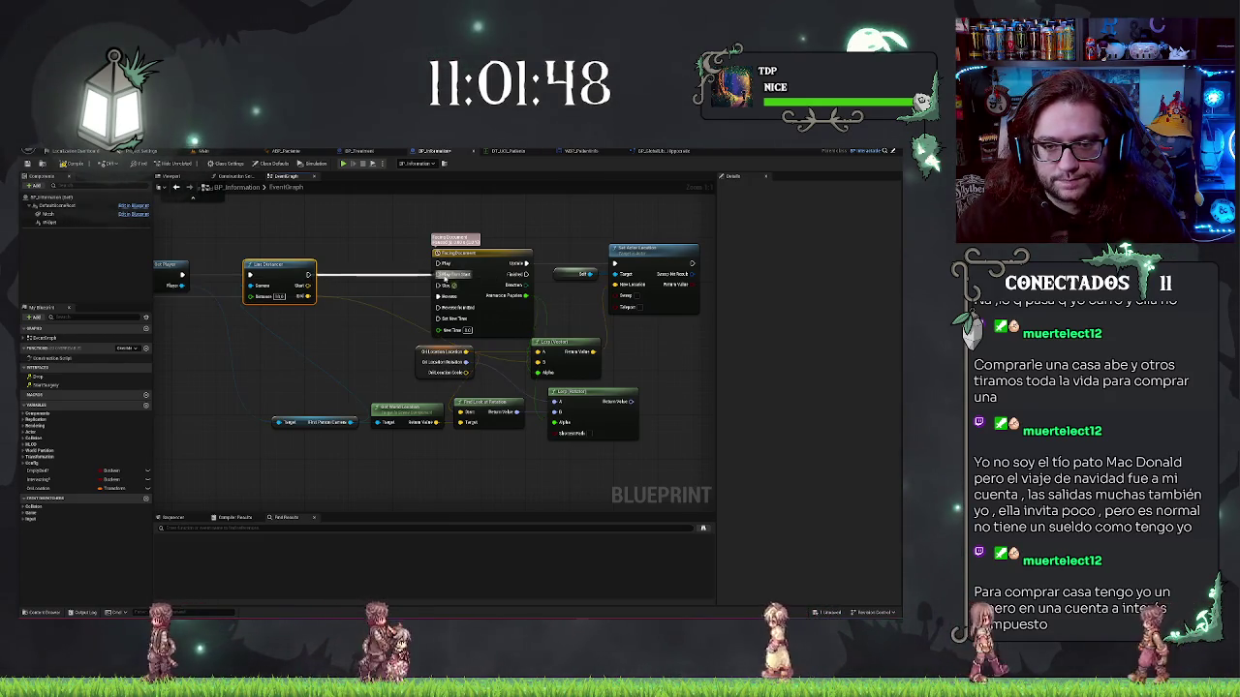
pyautogui.moveTo(303, 345); pyautogui.dragTo(408, 342)
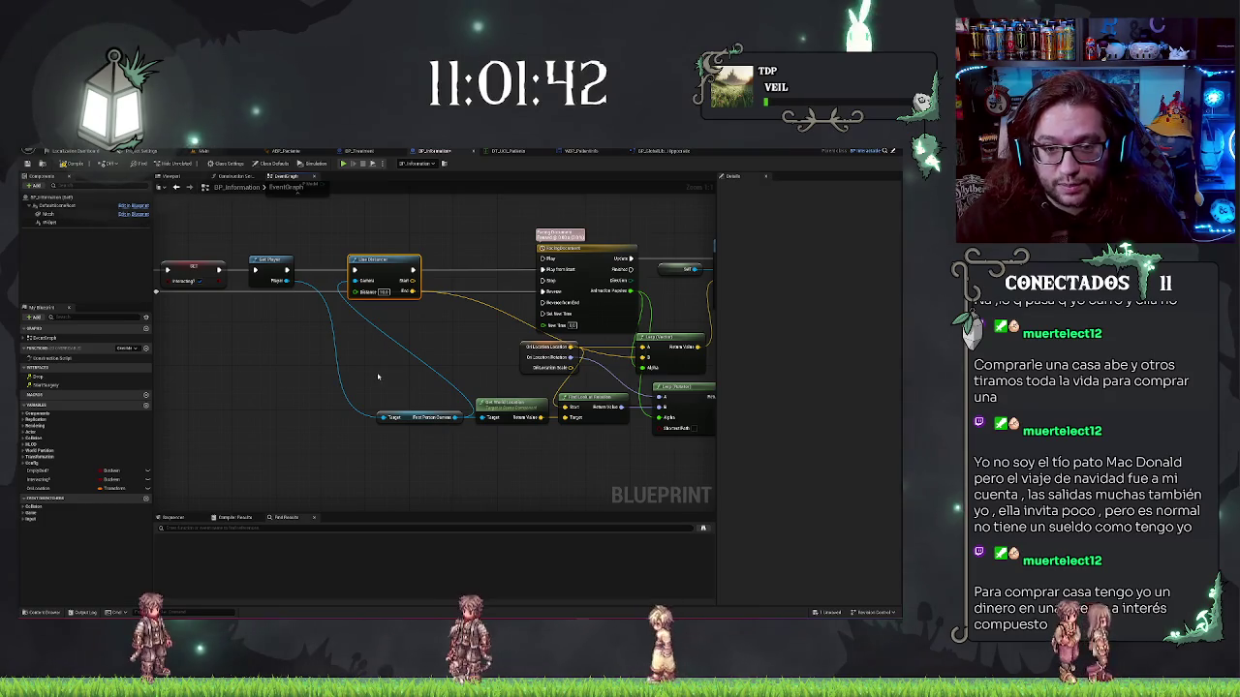
pyautogui.moveTo(297, 340); pyautogui.dragTo(308, 361)
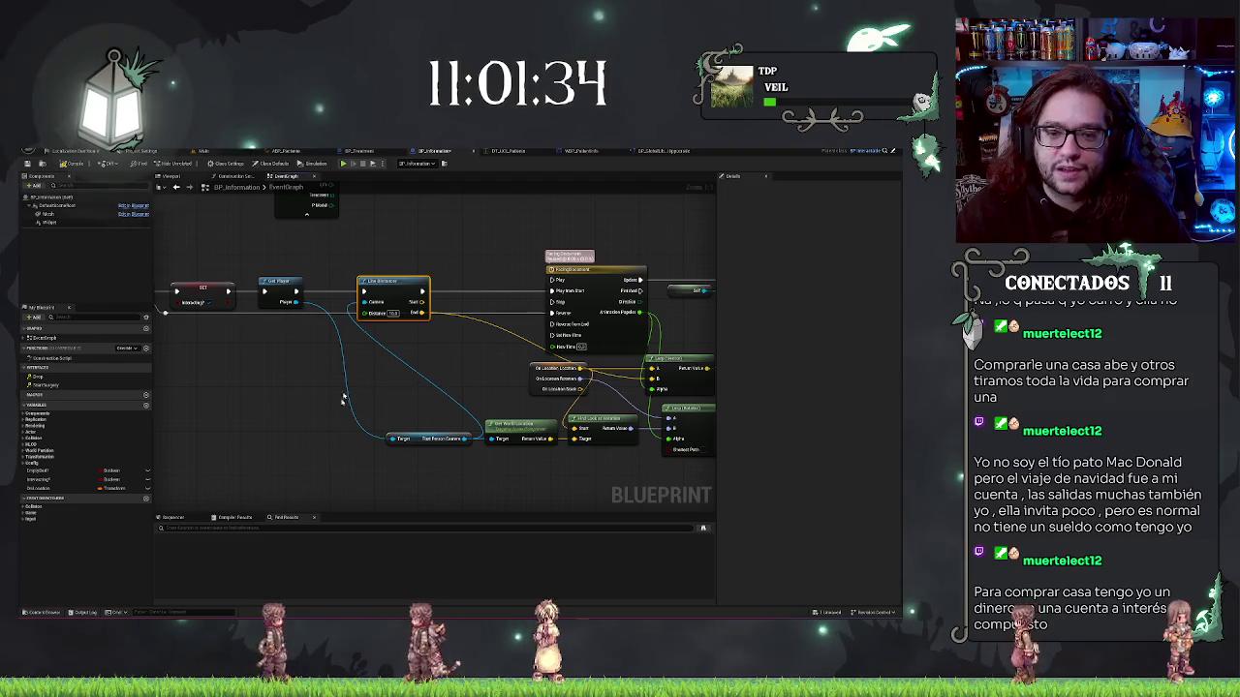
pyautogui.moveTo(468, 342); pyautogui.dragTo(342, 327)
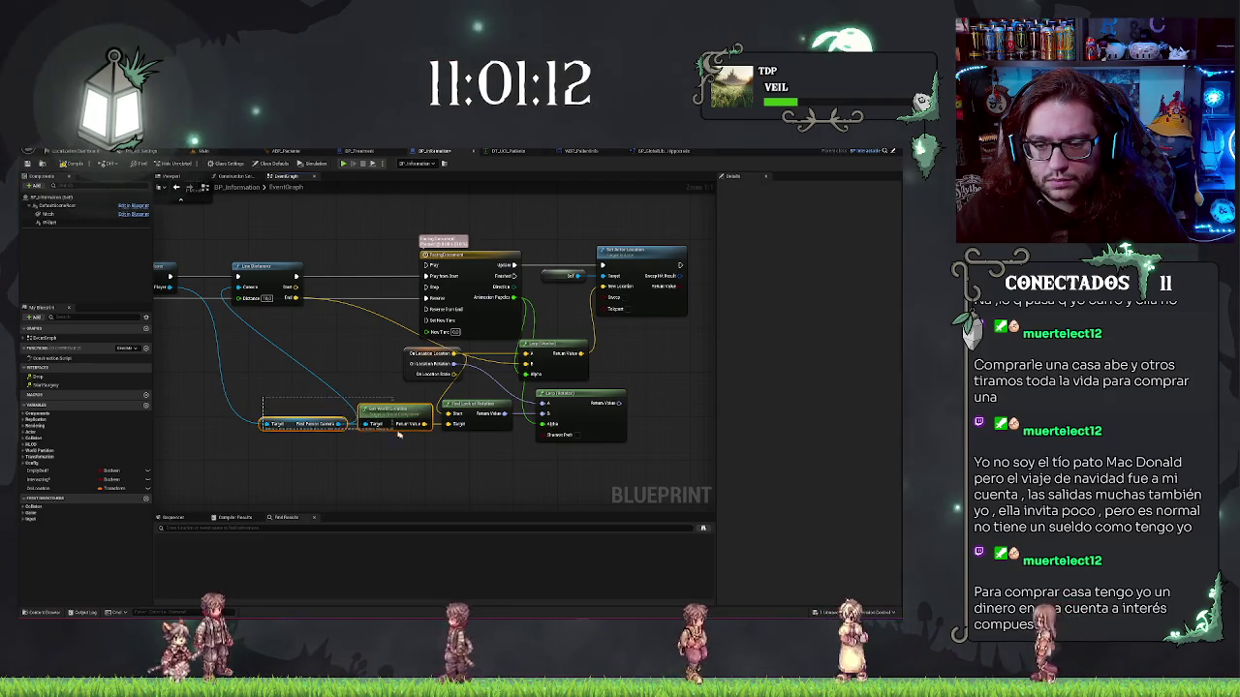
pyautogui.click(431, 361)
pyautogui.click(384, 414)
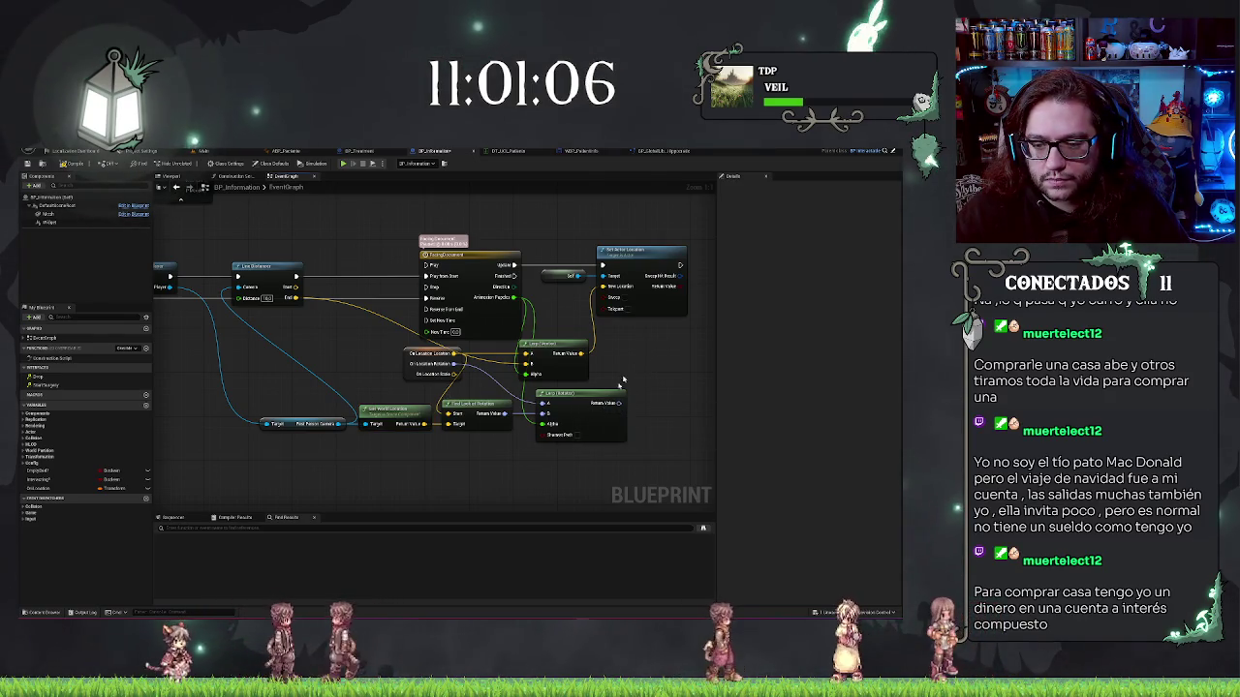
pyautogui.moveTo(592, 434); pyautogui.dragTo(492, 450)
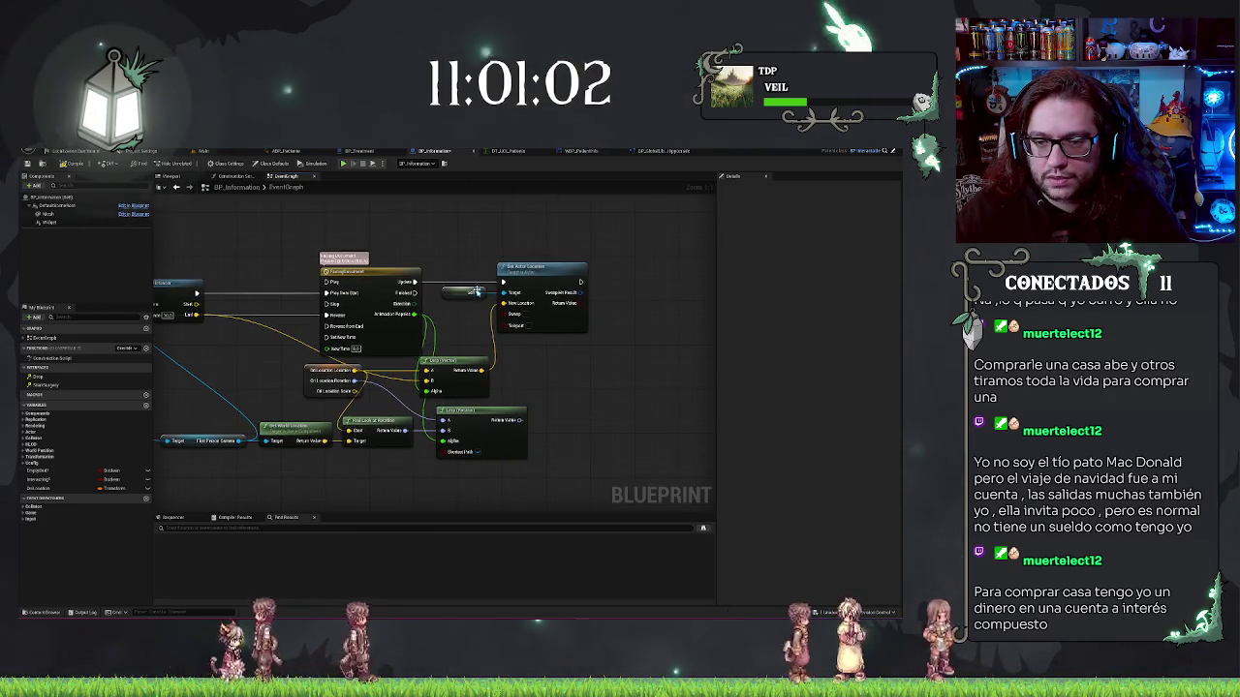
pyautogui.moveTo(474, 296); pyautogui.dragTo(532, 353)
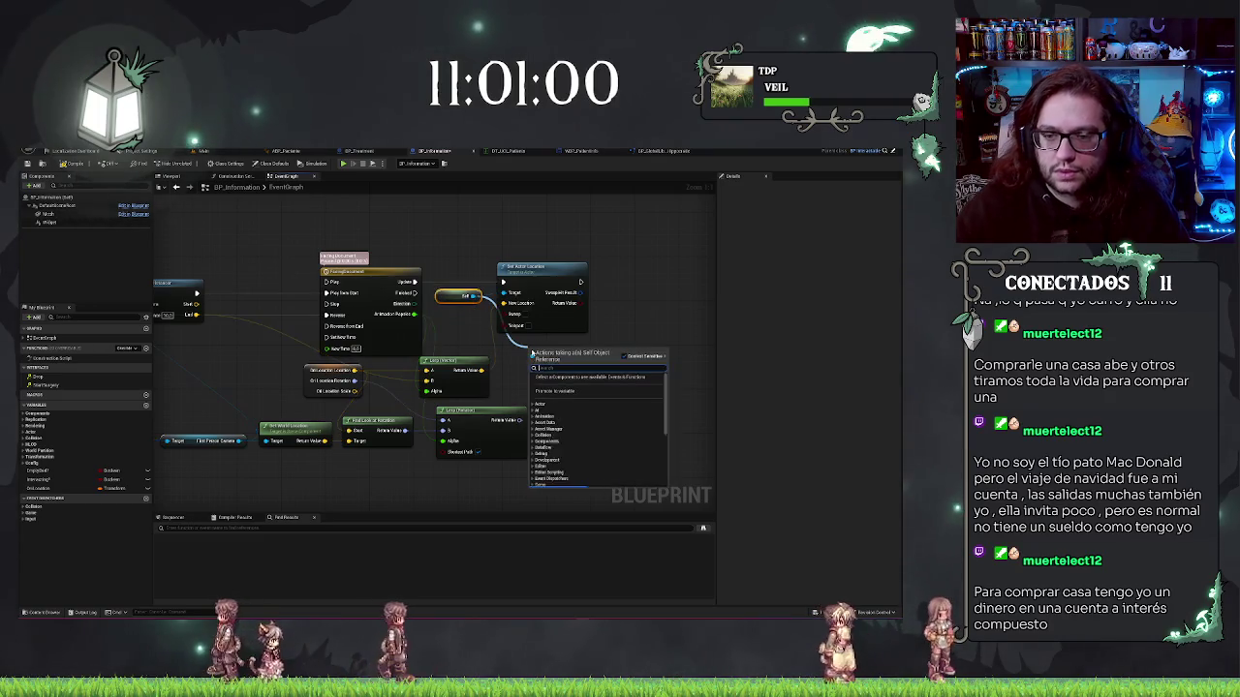
# Add Set Actor Location And Rotation, delete the old Set Actor Location node, and move the new one into its place
pyautogui.write('set actor location and')
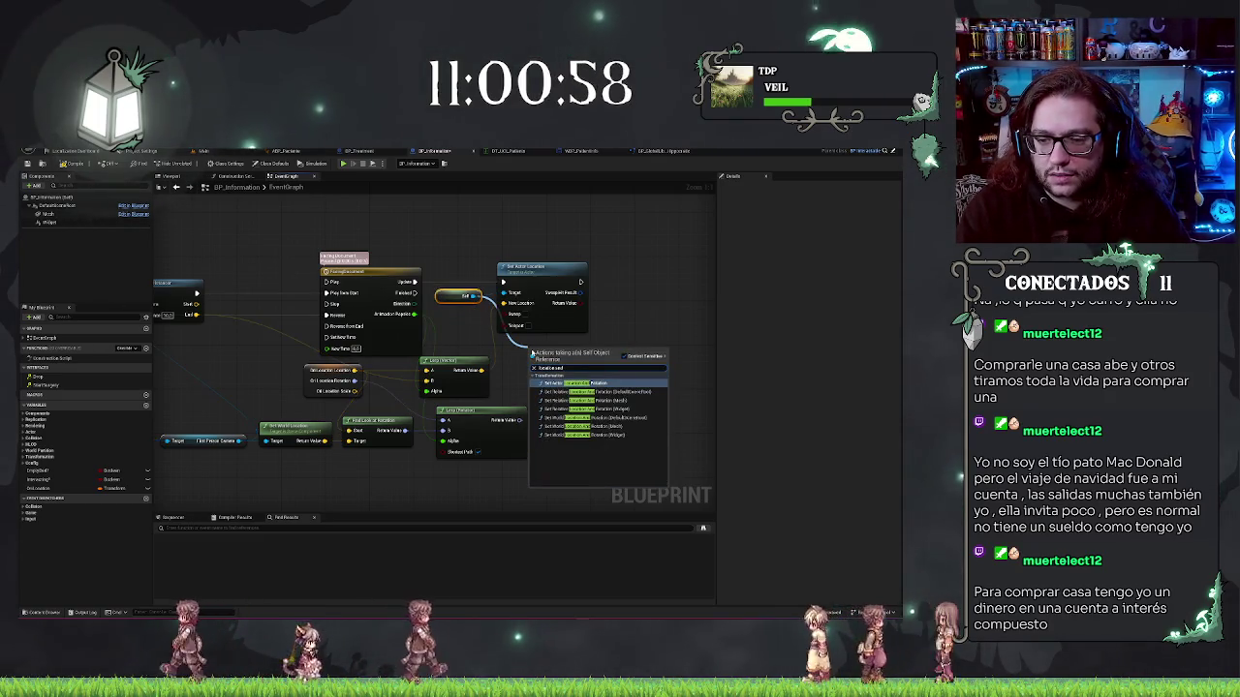
pyautogui.press('Return')
pyautogui.moveTo(531, 386)
pyautogui.mouseDown()
pyautogui.moveTo(491, 390)
pyautogui.moveTo(482, 370)
pyautogui.moveTo(528, 411)
pyautogui.moveTo(520, 419)
pyautogui.mouseUp()
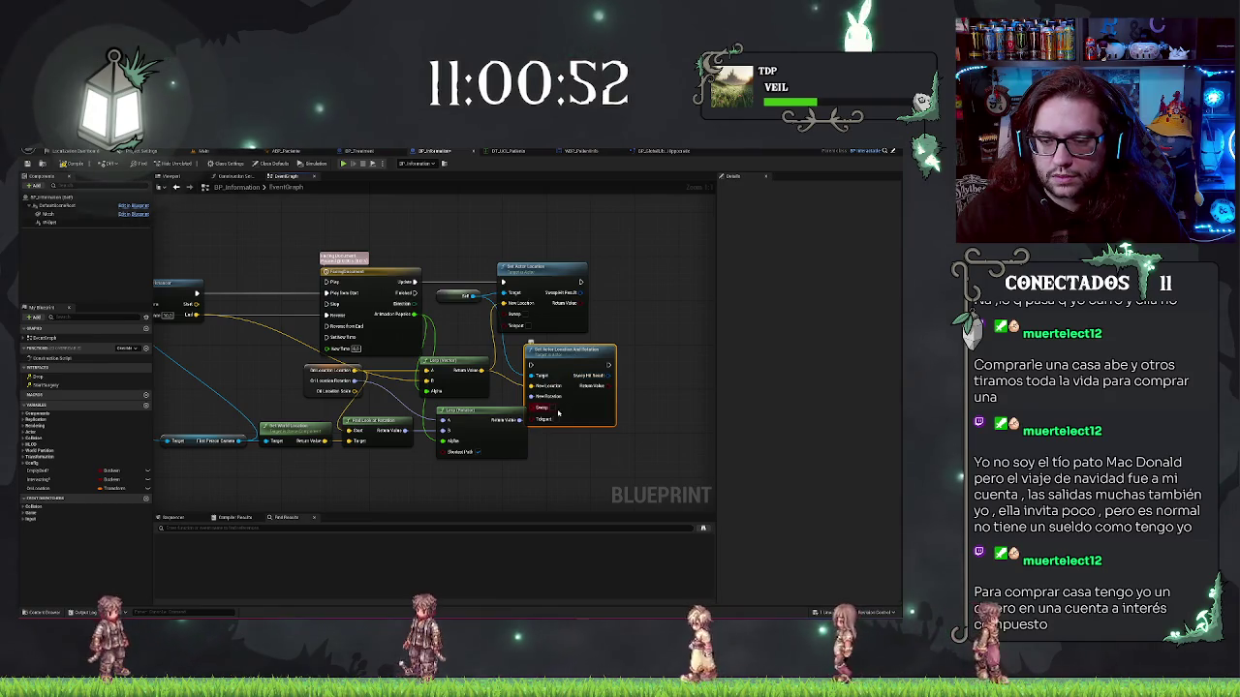
pyautogui.click(568, 284)
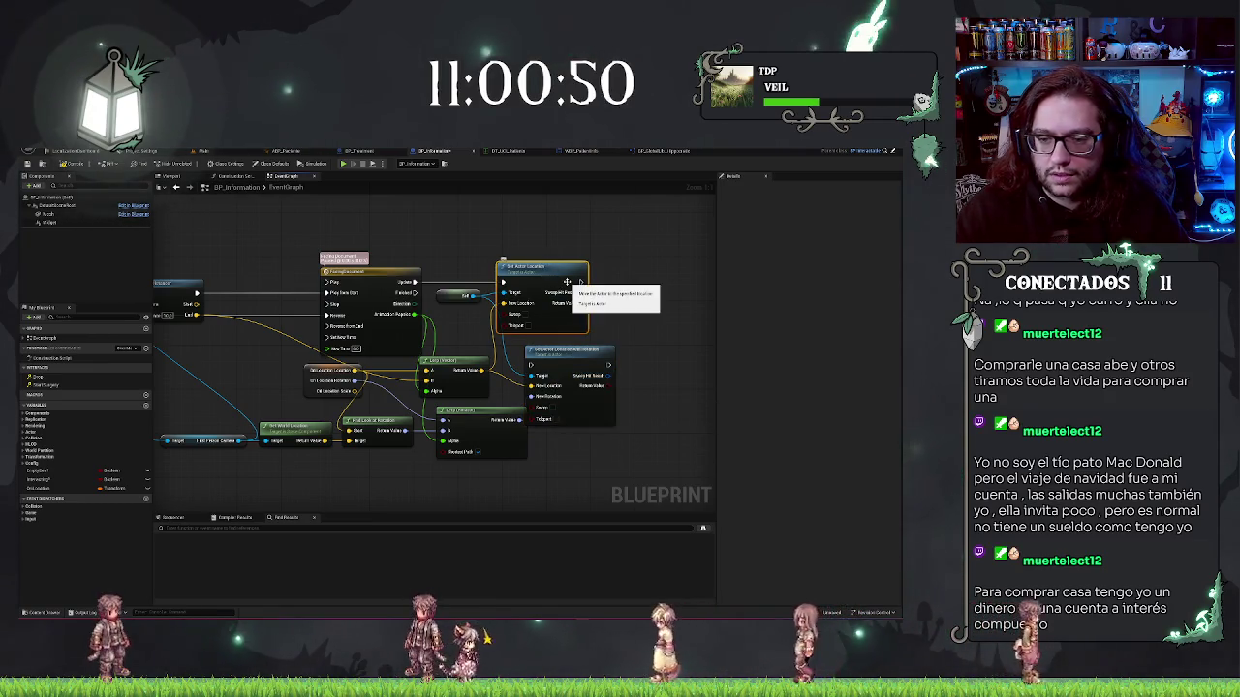
pyautogui.press('Delete')
pyautogui.click(561, 349)
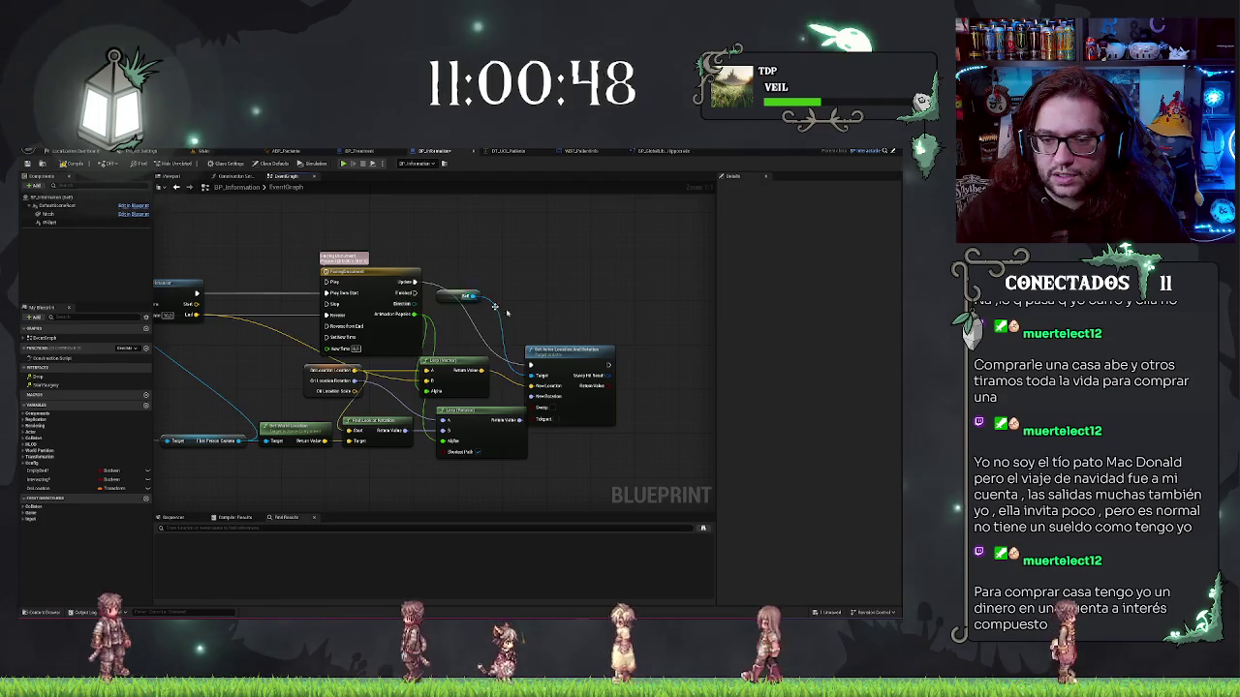
pyautogui.moveTo(561, 350)
pyautogui.mouseDown()
pyautogui.moveTo(562, 266)
pyautogui.moveTo(591, 272)
pyautogui.mouseUp()
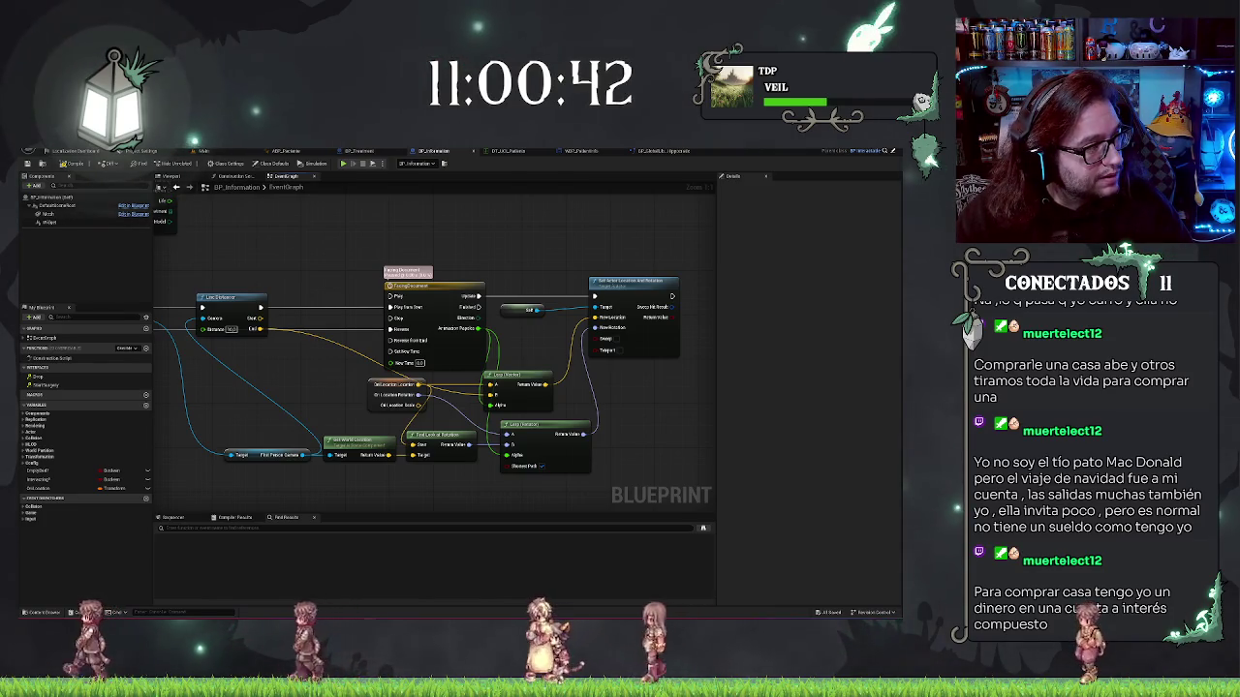
pyautogui.moveTo(646, 370); pyautogui.dragTo(644, 415)
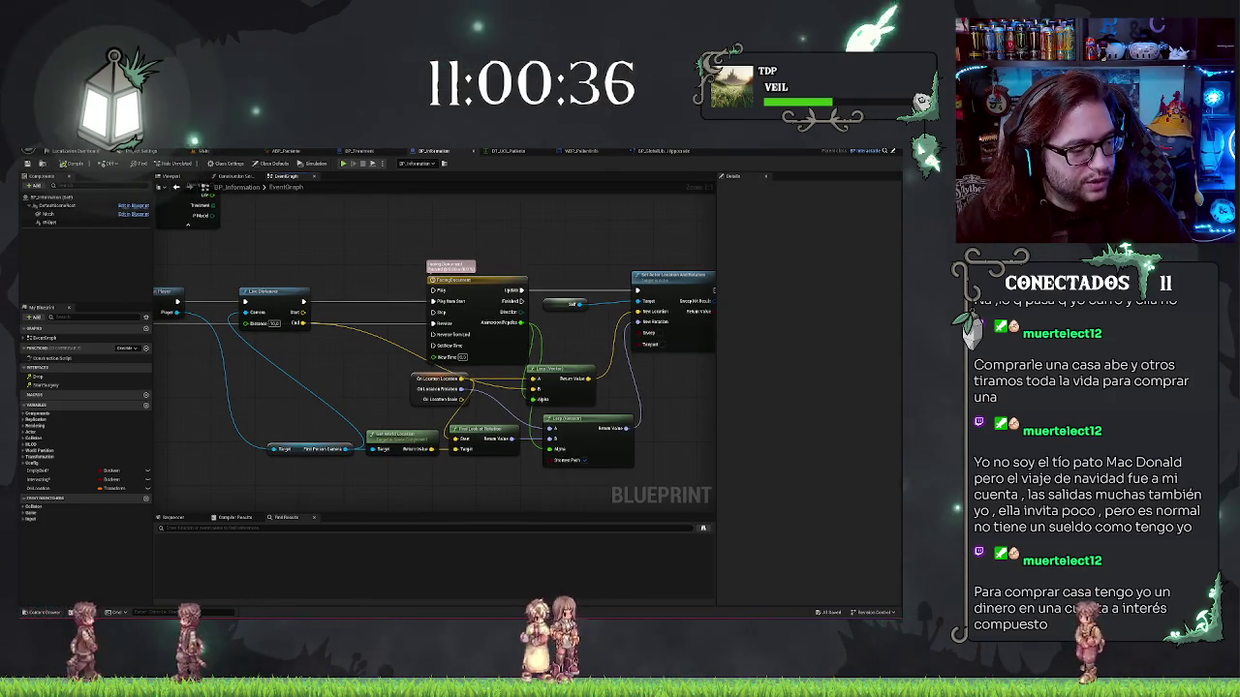
# Nudge the Lerp (Vector) node up-right and the orange location node slightly left
pyautogui.moveTo(305, 414); pyautogui.dragTo(356, 416)
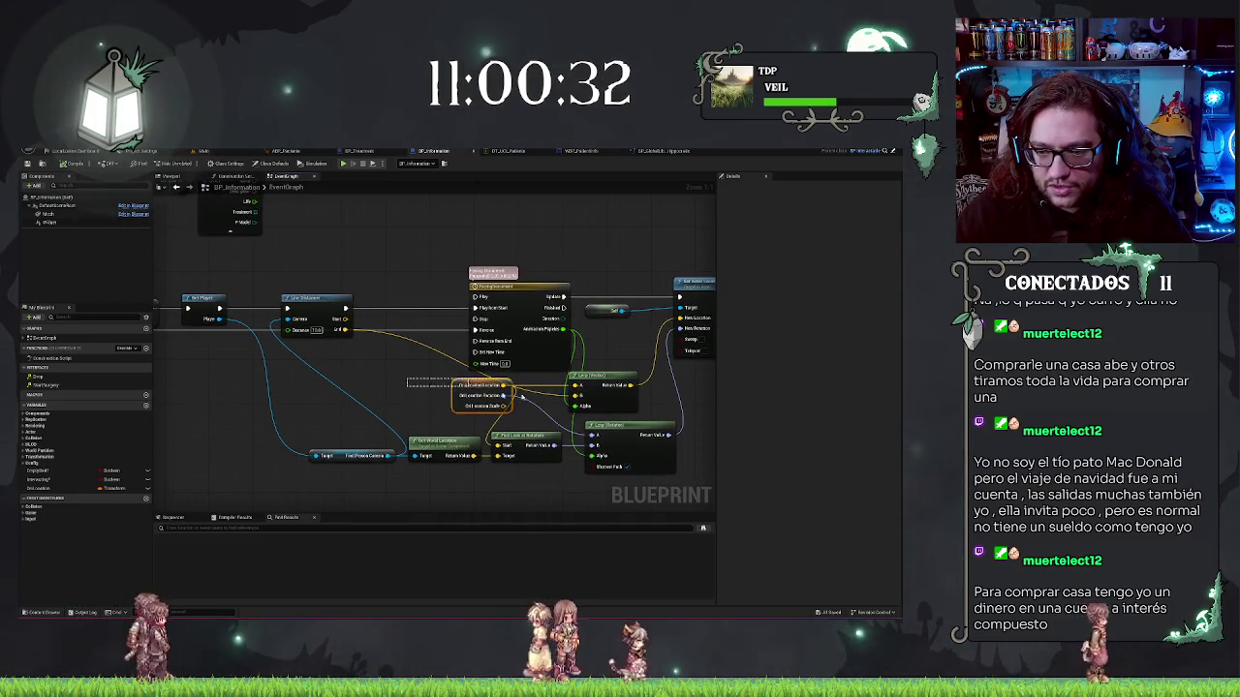
pyautogui.click(589, 396)
pyautogui.moveTo(589, 396); pyautogui.dragTo(611, 391)
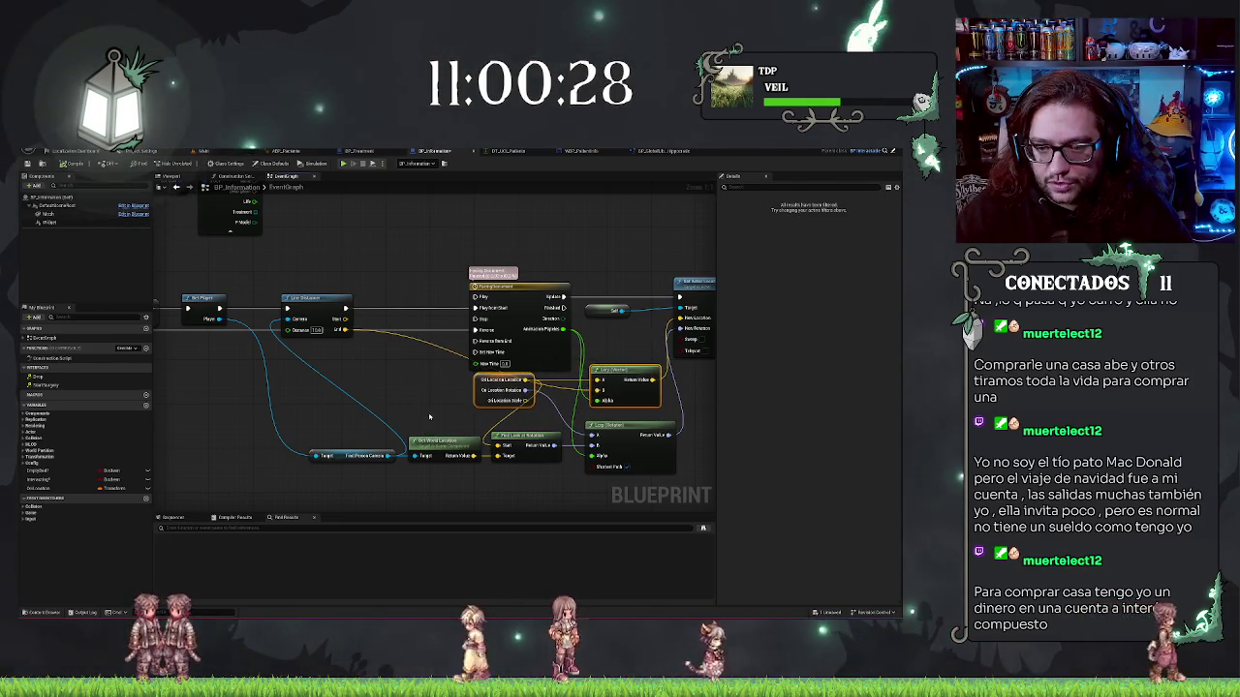
pyautogui.click(504, 391)
pyautogui.moveTo(504, 391); pyautogui.dragTo(456, 395)
# Add then remove a reroute point to straighten the wire, and shift Lerp (Vector) slightly left
pyautogui.doubleClick(566, 388)
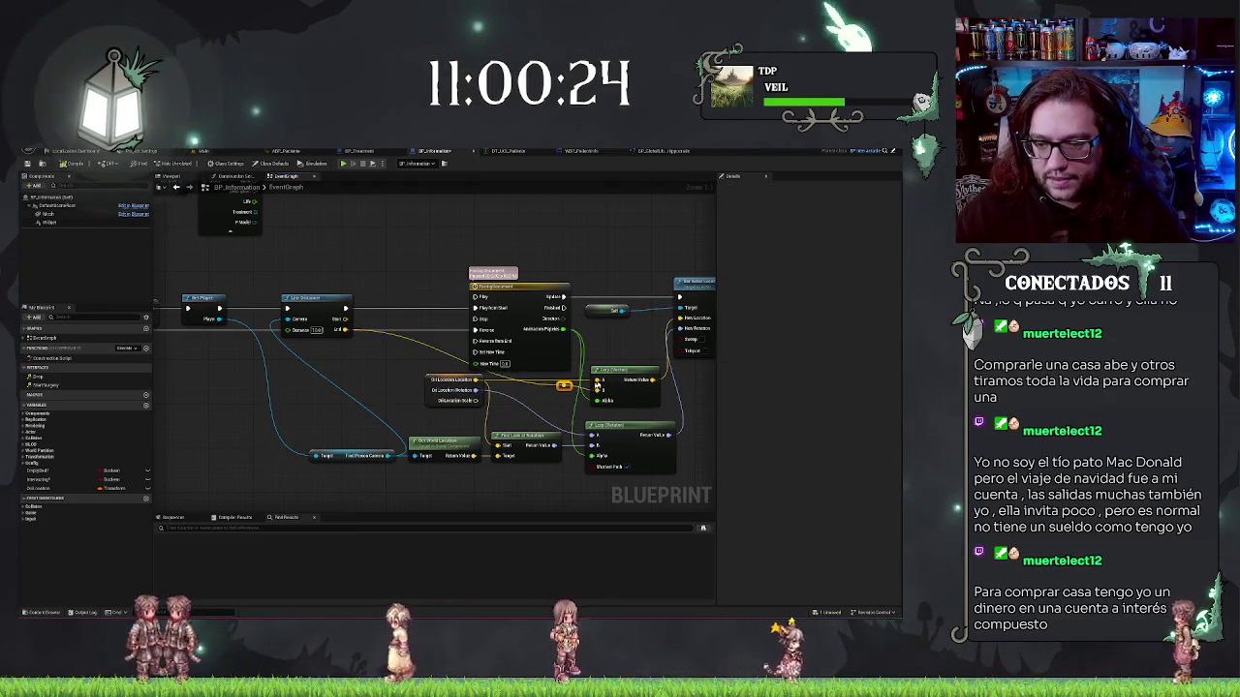
pyautogui.moveTo(566, 388); pyautogui.dragTo(566, 393)
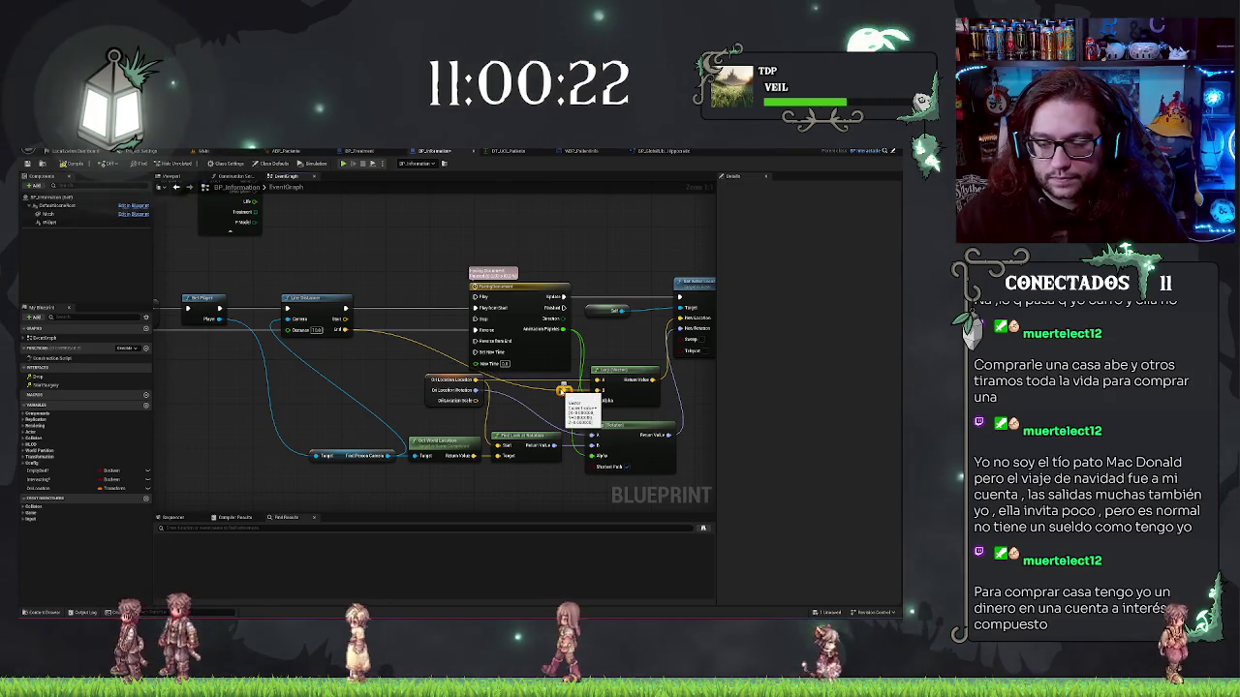
pyautogui.press('Delete')
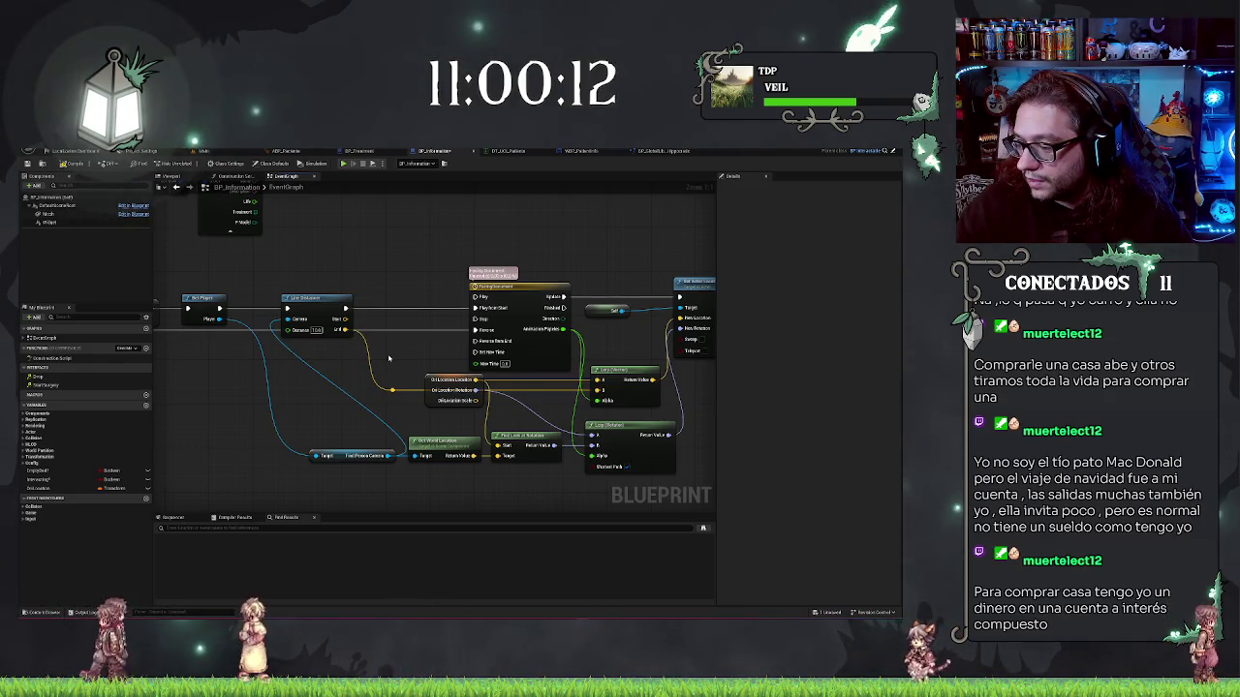
pyautogui.moveTo(452, 340); pyautogui.dragTo(269, 293)
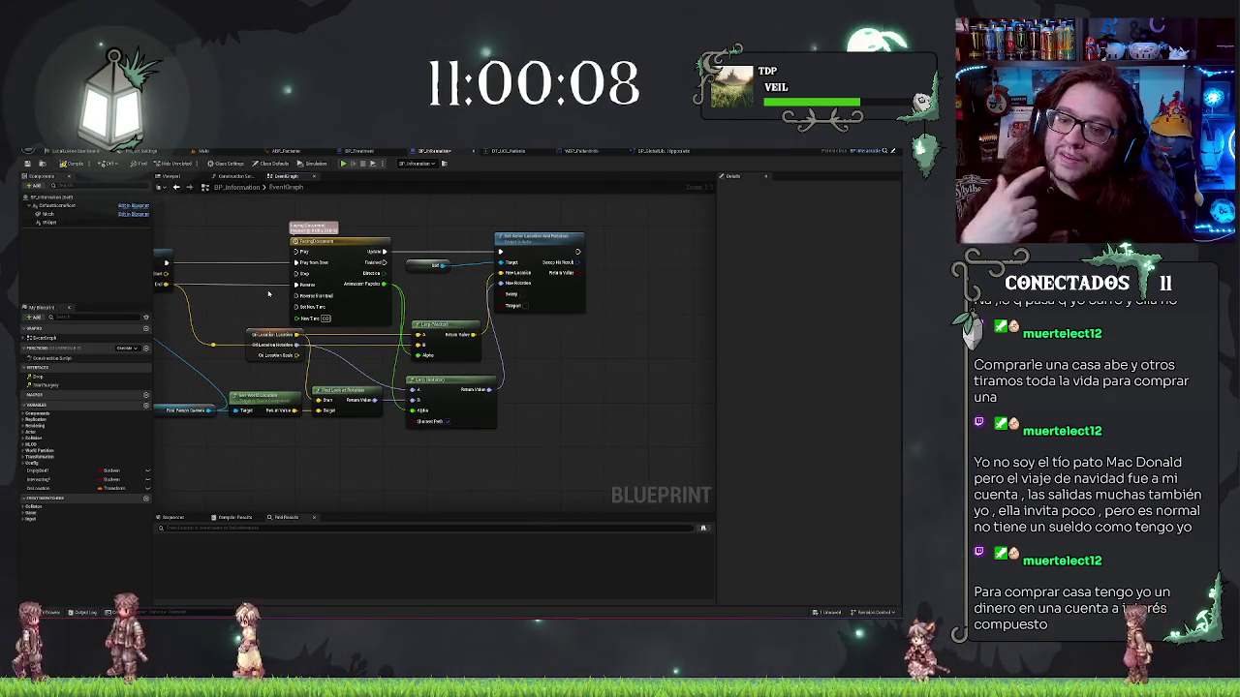
pyautogui.moveTo(471, 337); pyautogui.dragTo(459, 337)
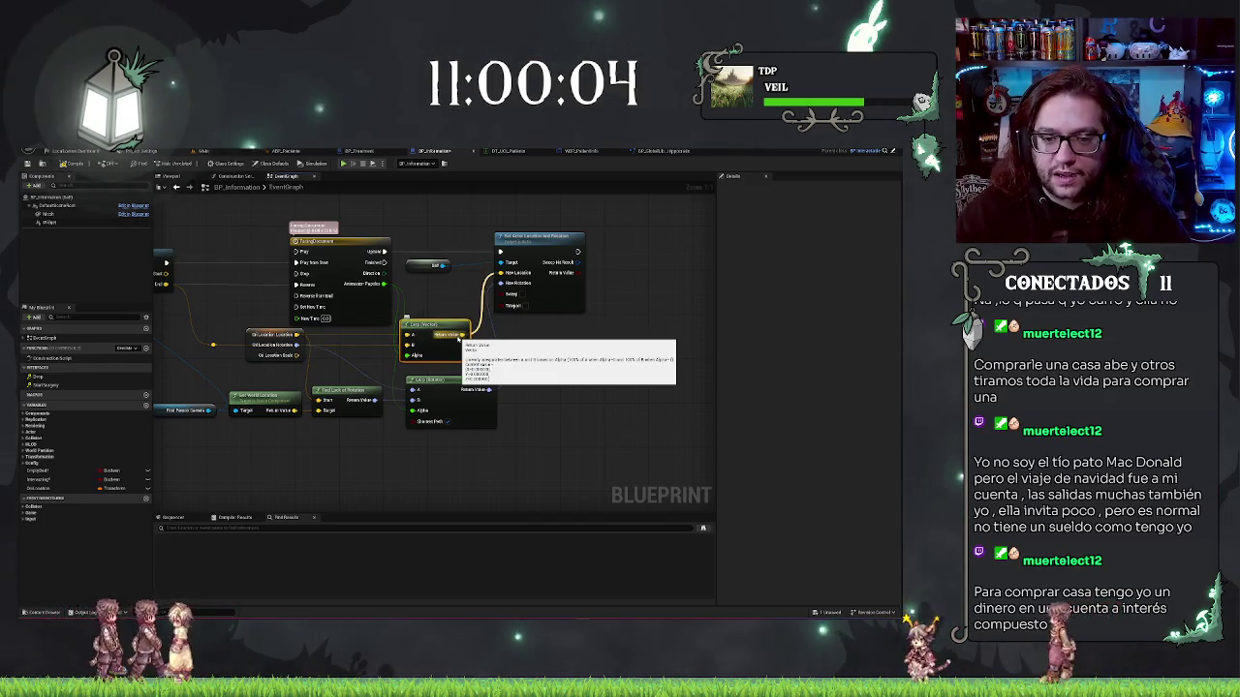
pyautogui.moveTo(376, 362); pyautogui.dragTo(423, 372)
pyautogui.moveTo(276, 388); pyautogui.dragTo(678, 463)
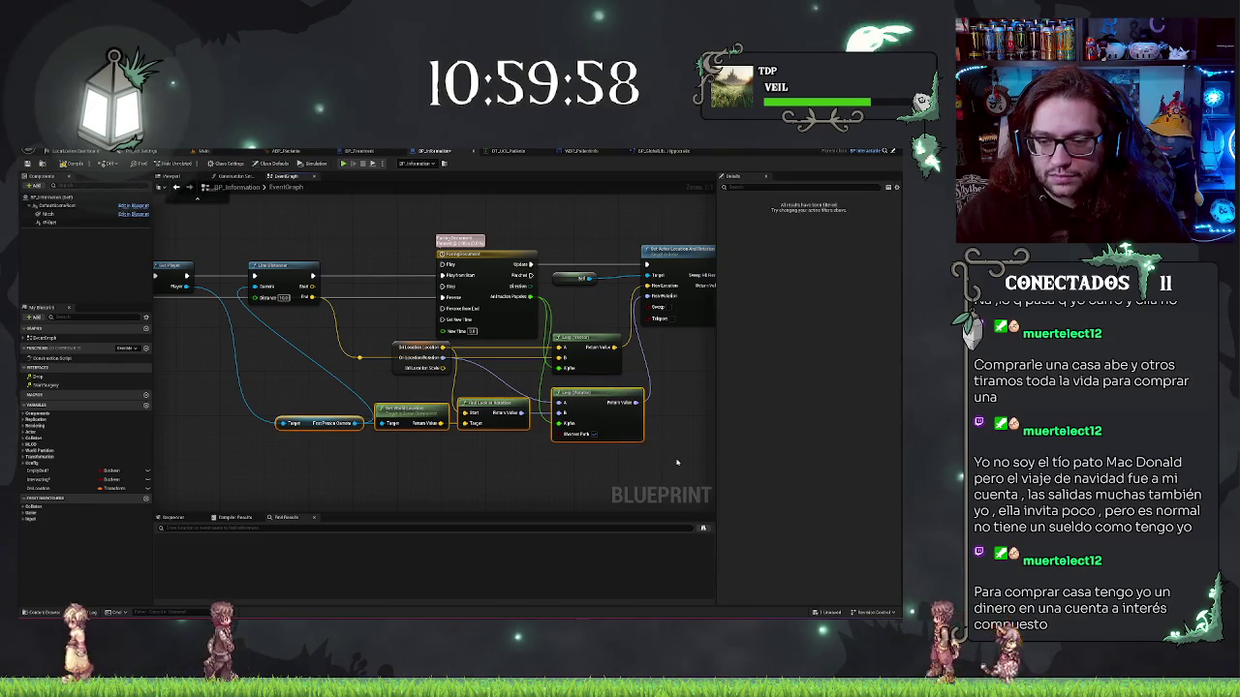
# Nudge the four camera-rotation nodes upward
pyautogui.press('q')
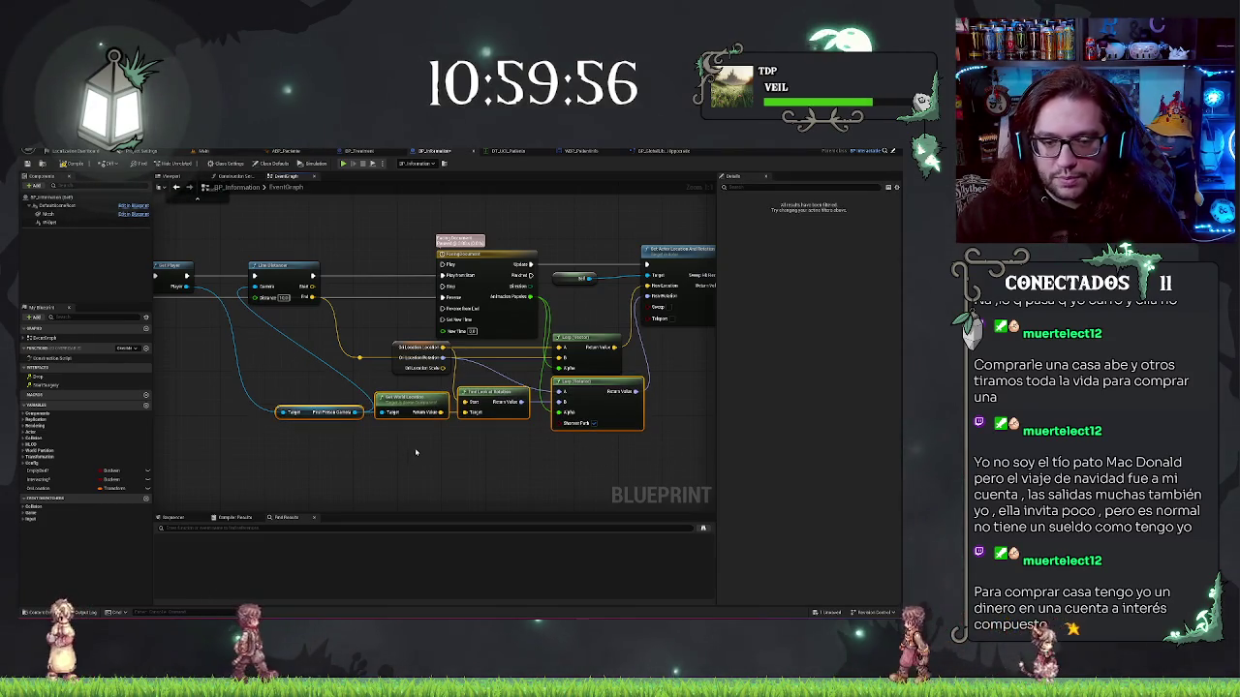
pyautogui.click(350, 438)
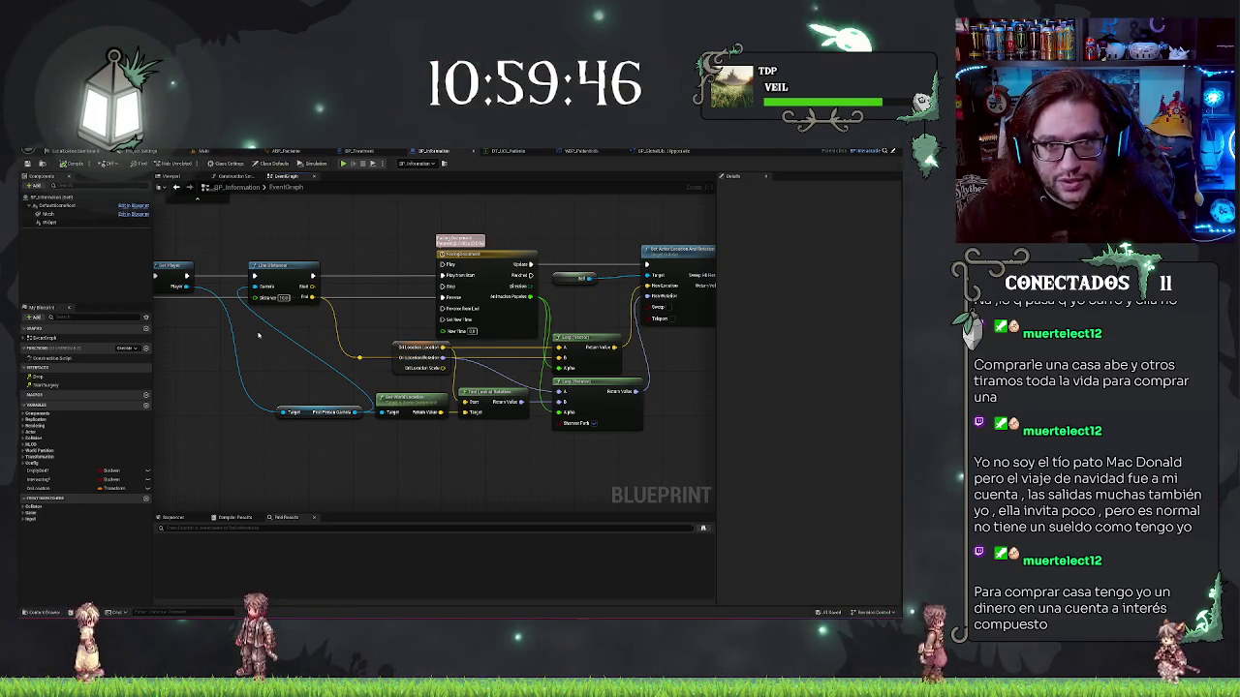
pyautogui.moveTo(253, 357); pyautogui.dragTo(334, 395)
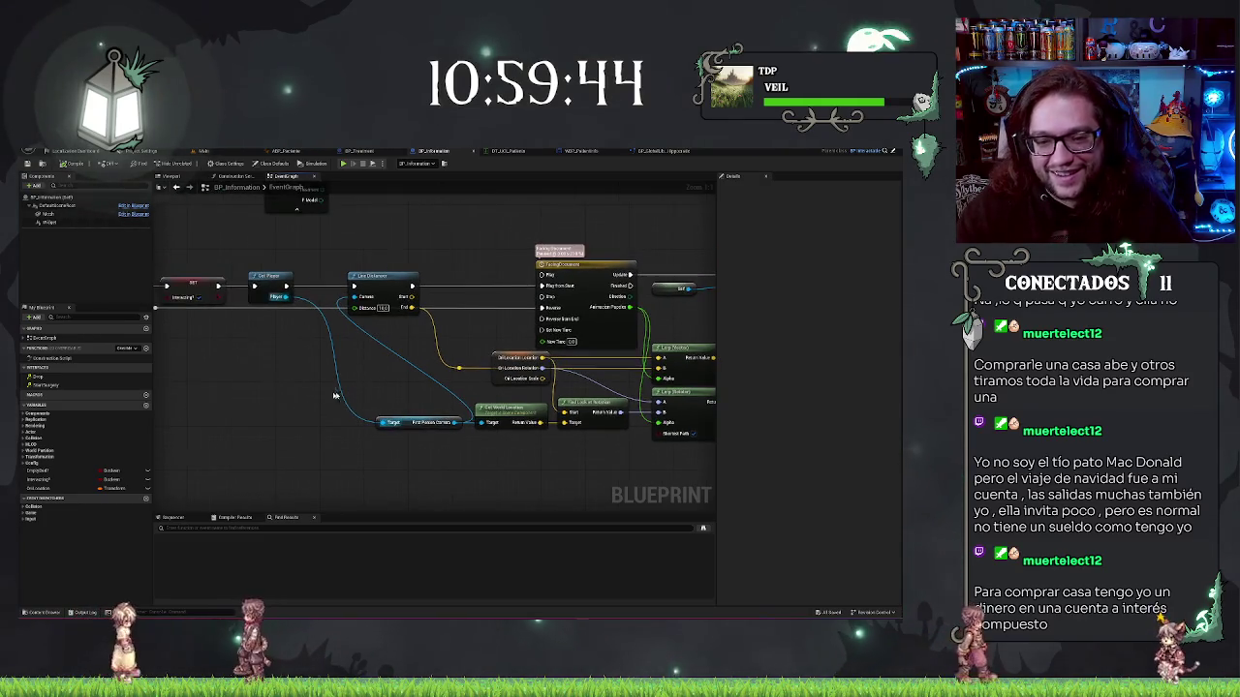
# Place the First Person Camera getter beside Get Player and shift Line Distance slightly right
pyautogui.moveTo(407, 427); pyautogui.dragTo(310, 332)
pyautogui.moveTo(381, 260)
pyautogui.mouseDown()
pyautogui.moveTo(463, 371)
pyautogui.moveTo(483, 369)
pyautogui.mouseUp()
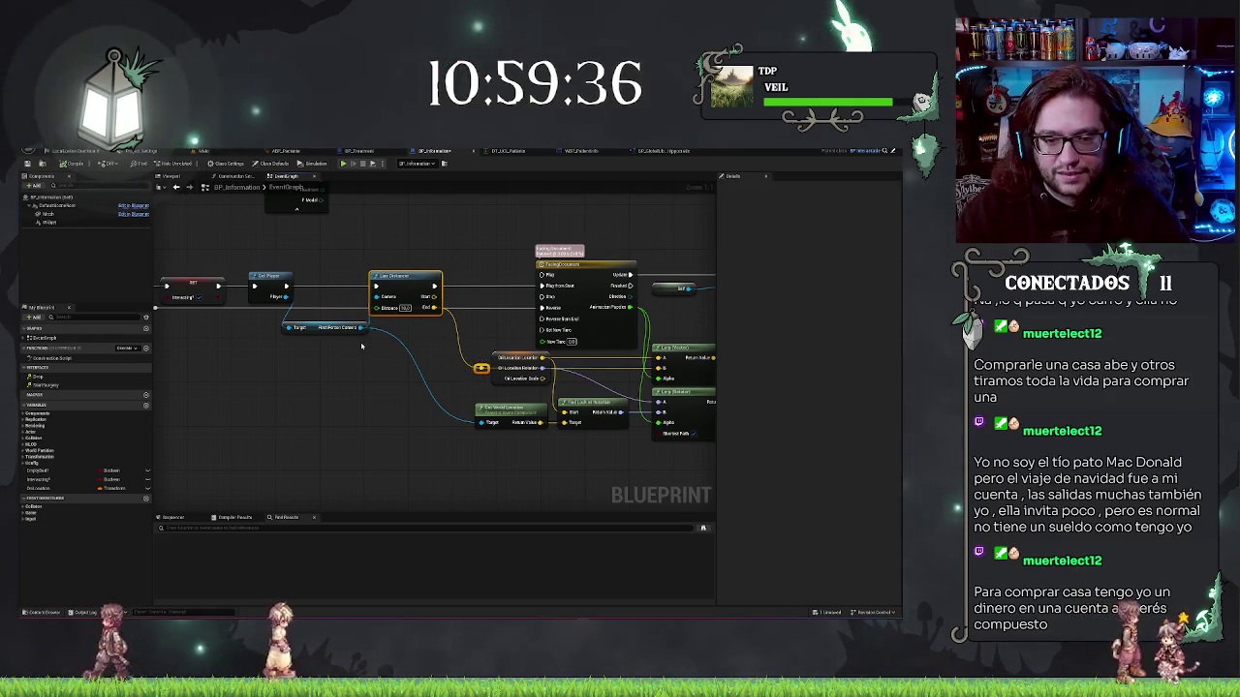
pyautogui.moveTo(415, 277); pyautogui.dragTo(433, 279)
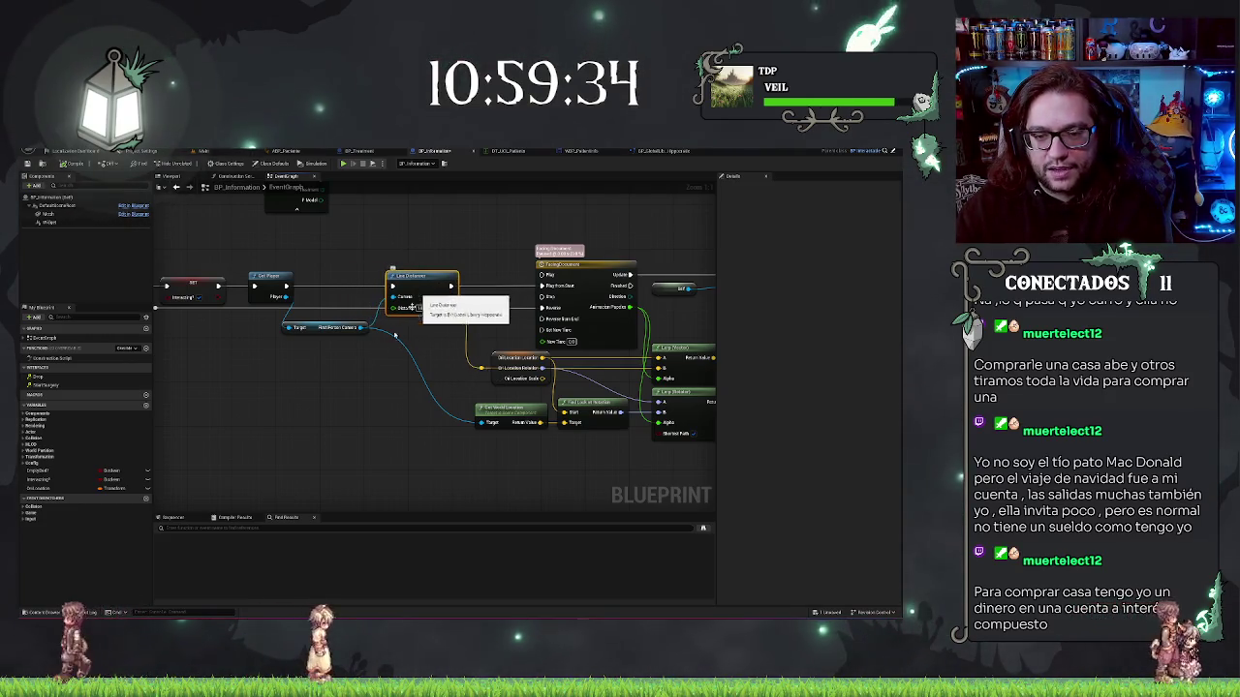
pyautogui.moveTo(305, 329); pyautogui.dragTo(316, 312)
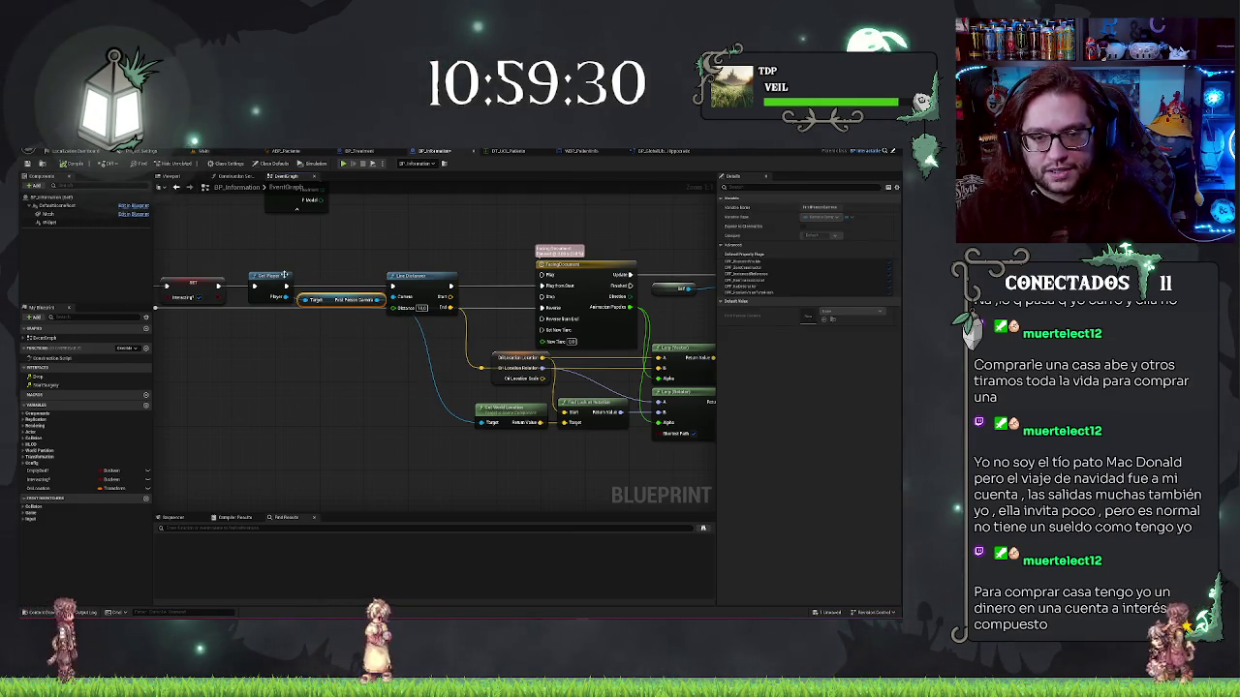
pyautogui.click(368, 422)
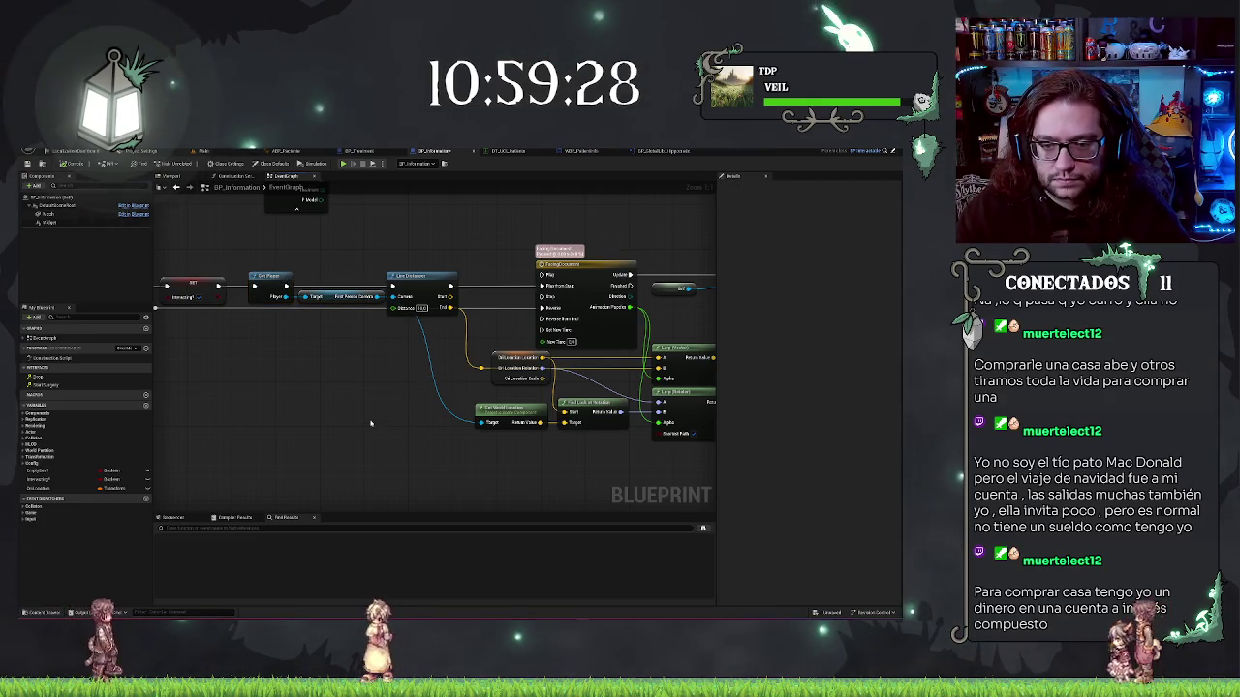
# Pan along the Event Interact chain to review the Line Trace nodes
pyautogui.moveTo(368, 422)
pyautogui.mouseDown()
pyautogui.moveTo(338, 429)
pyautogui.moveTo(545, 404)
pyautogui.mouseUp()
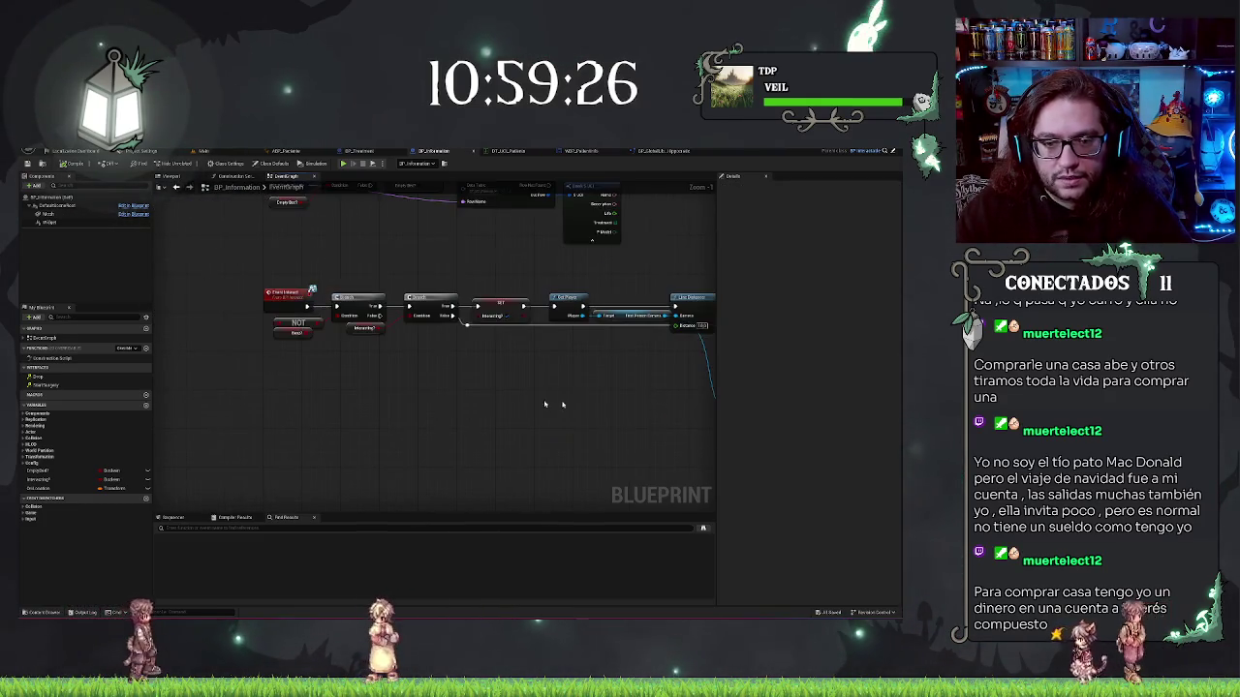
pyautogui.moveTo(465, 291); pyautogui.dragTo(382, 302)
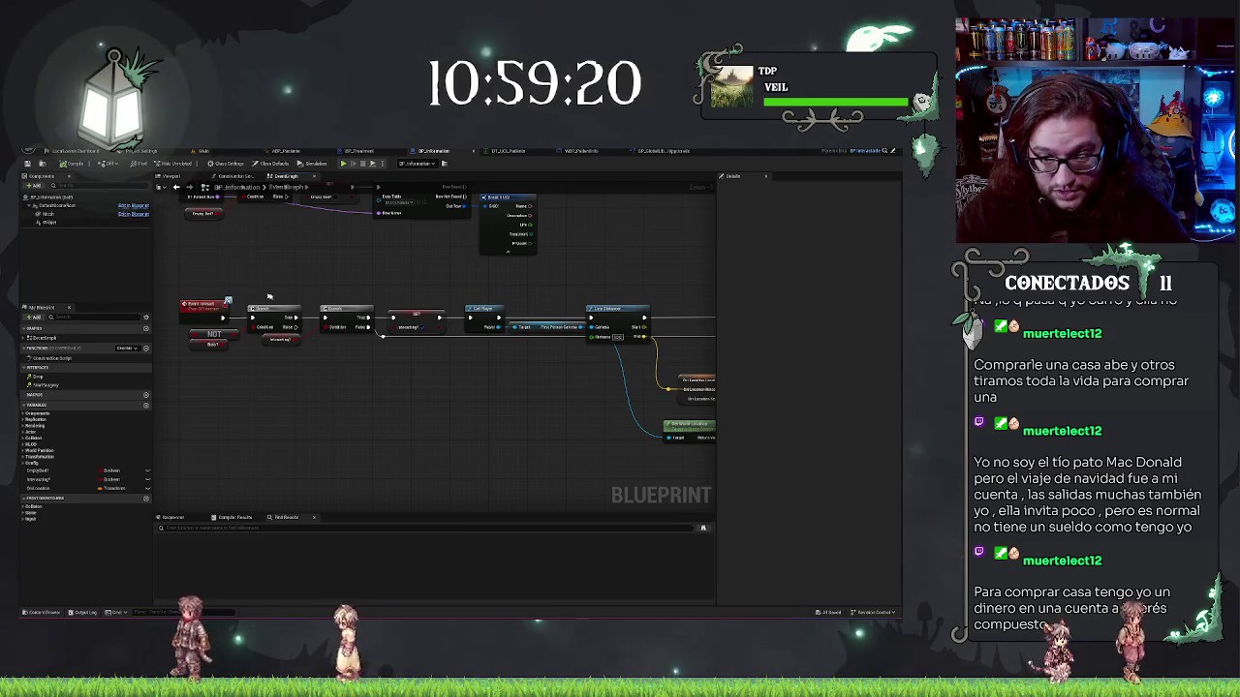
pyautogui.moveTo(377, 346)
pyautogui.mouseDown()
pyautogui.moveTo(423, 362)
pyautogui.moveTo(416, 289)
pyautogui.mouseUp()
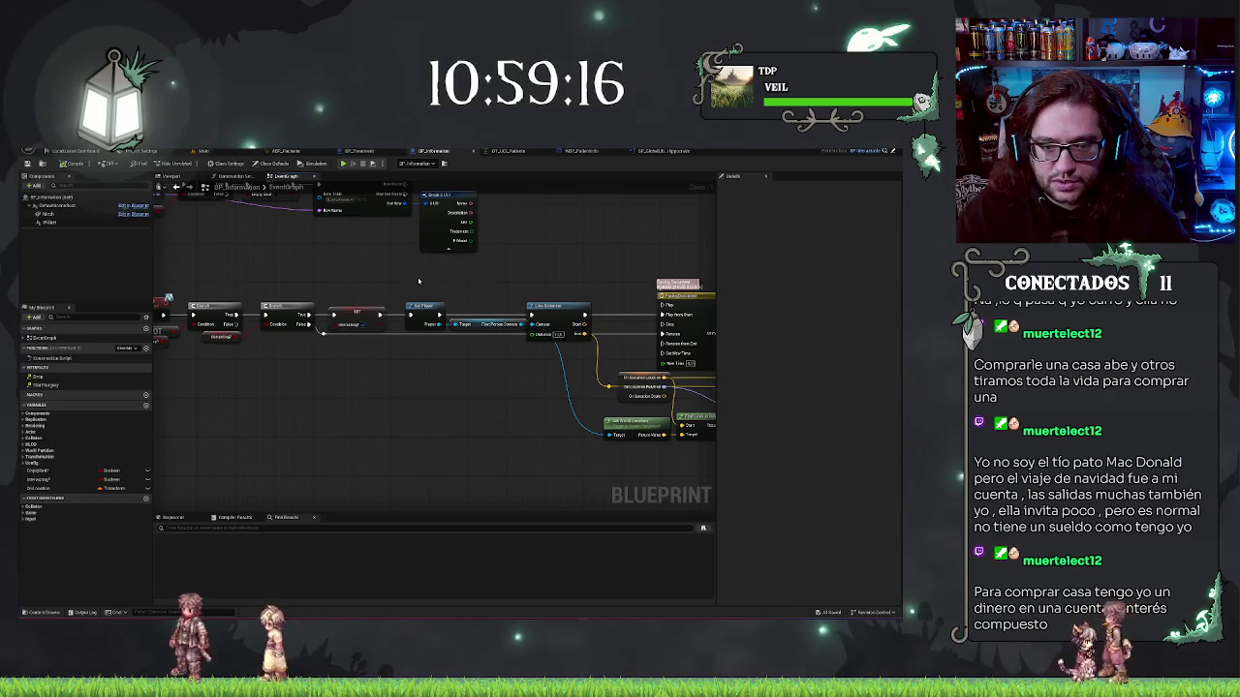
pyautogui.moveTo(392, 294); pyautogui.dragTo(441, 294)
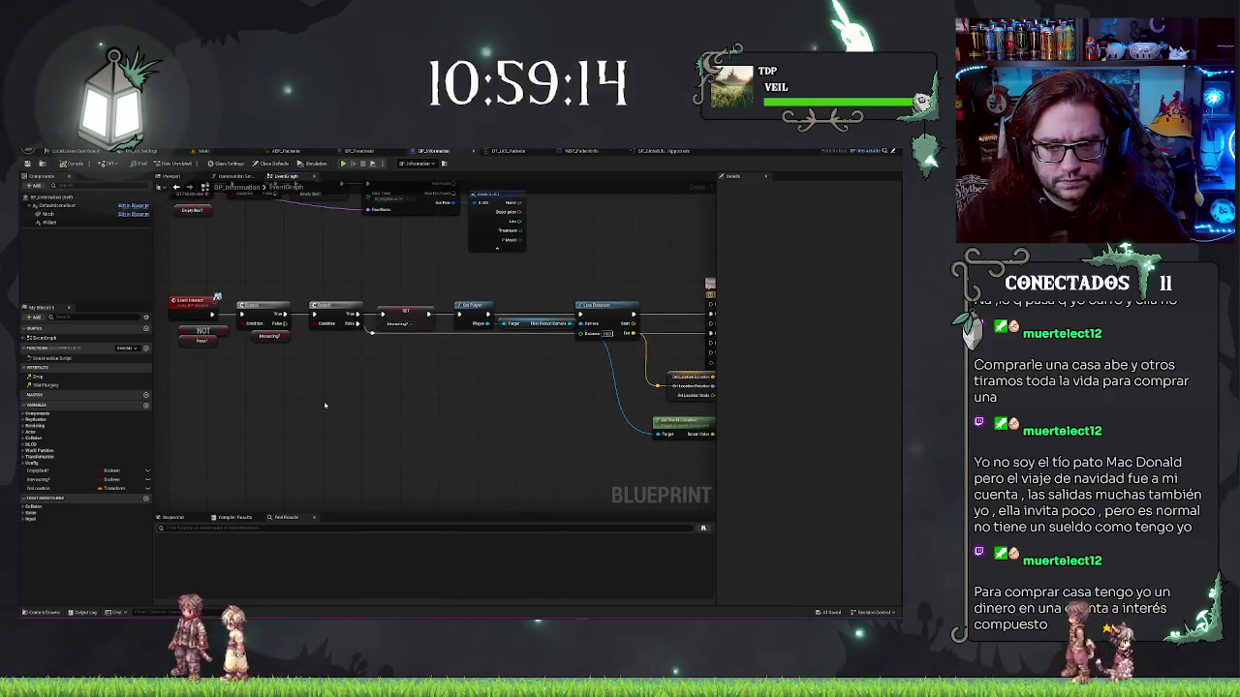
# Box-select the nodes after the first Branch and slide them right to open a gap
pyautogui.click(254, 336)
pyautogui.moveTo(155, 276)
pyautogui.mouseDown()
pyautogui.moveTo(634, 470)
pyautogui.moveTo(518, 456)
pyautogui.mouseUp()
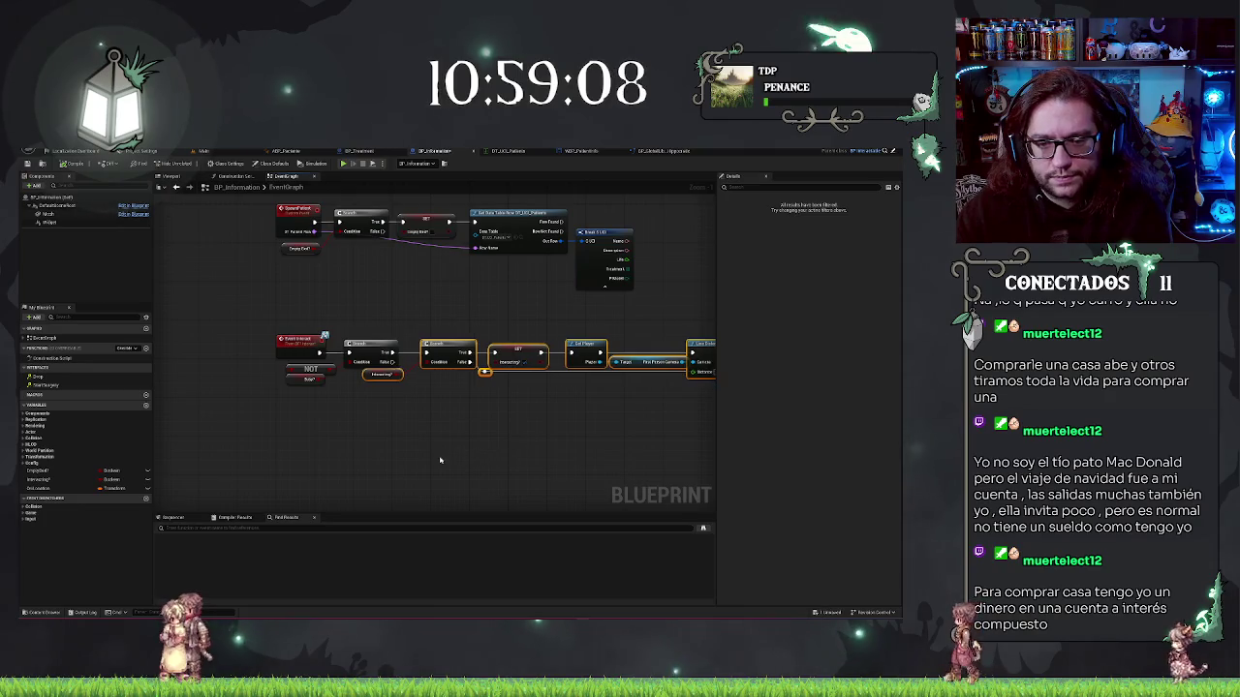
pyautogui.moveTo(383, 374)
pyautogui.mouseDown()
pyautogui.moveTo(432, 374)
pyautogui.moveTo(405, 355)
pyautogui.mouseUp()
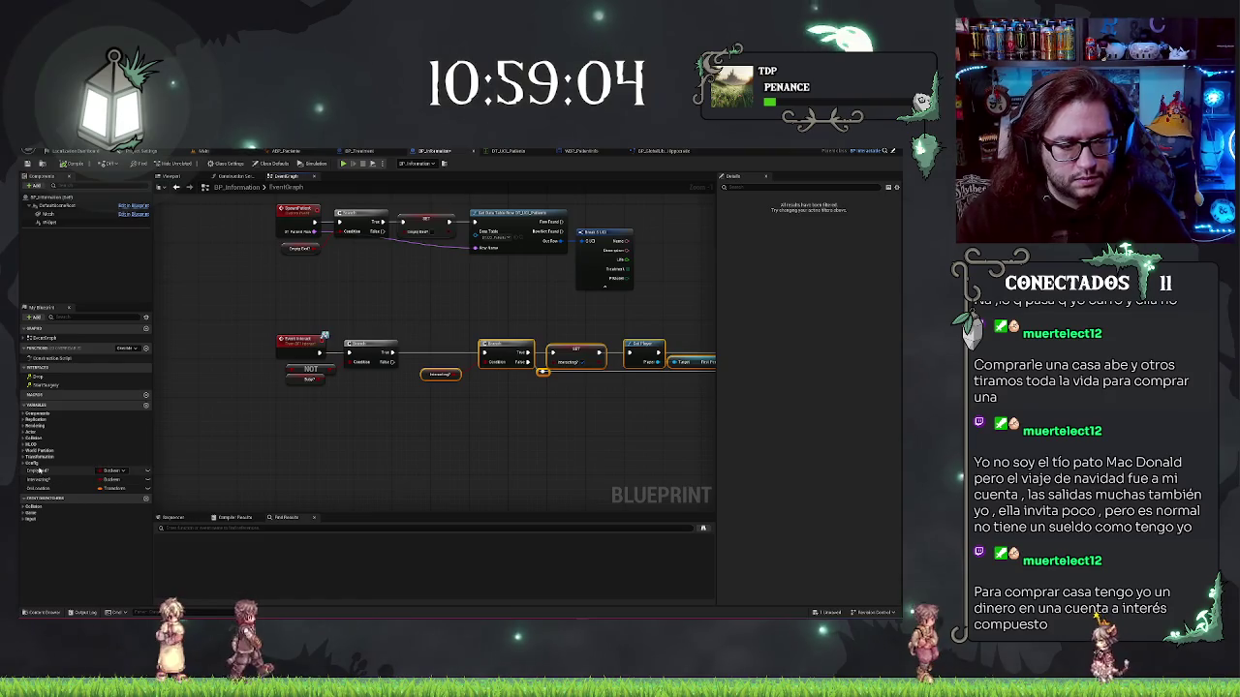
# Add a SET Busy? node via 'set bu' and drop it between the two Branch nodes
pyautogui.rightClick(386, 415)
pyautogui.write('set bu')
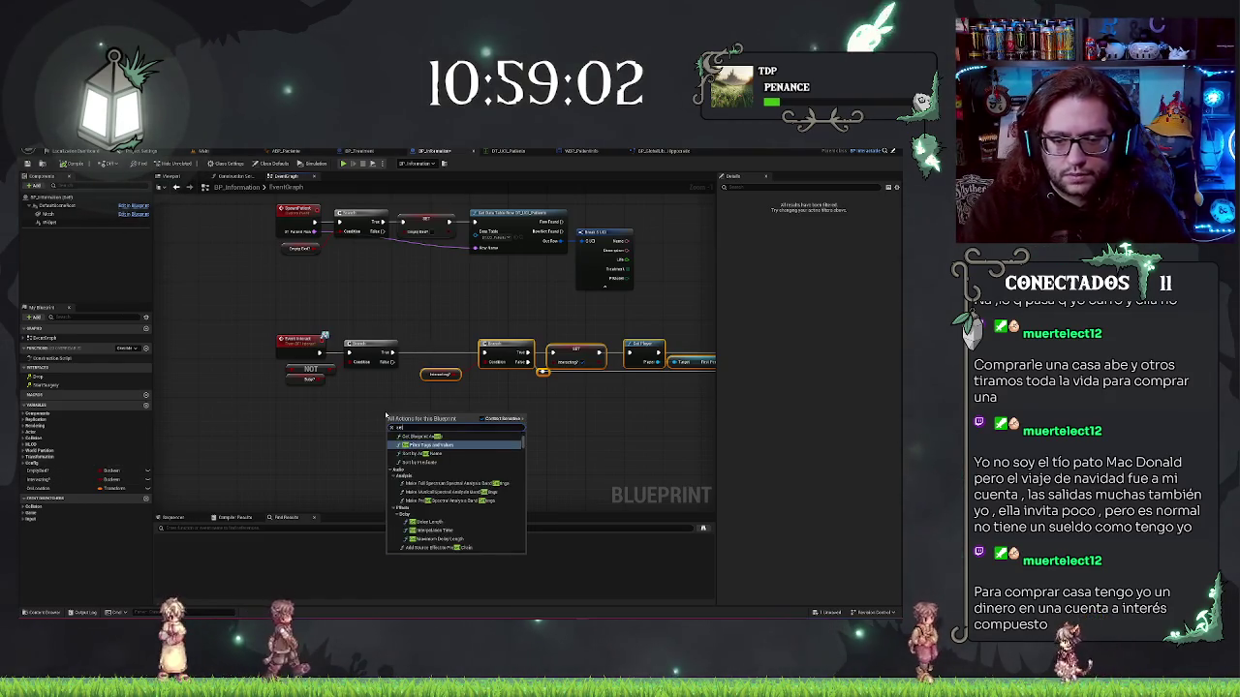
pyautogui.press('Return')
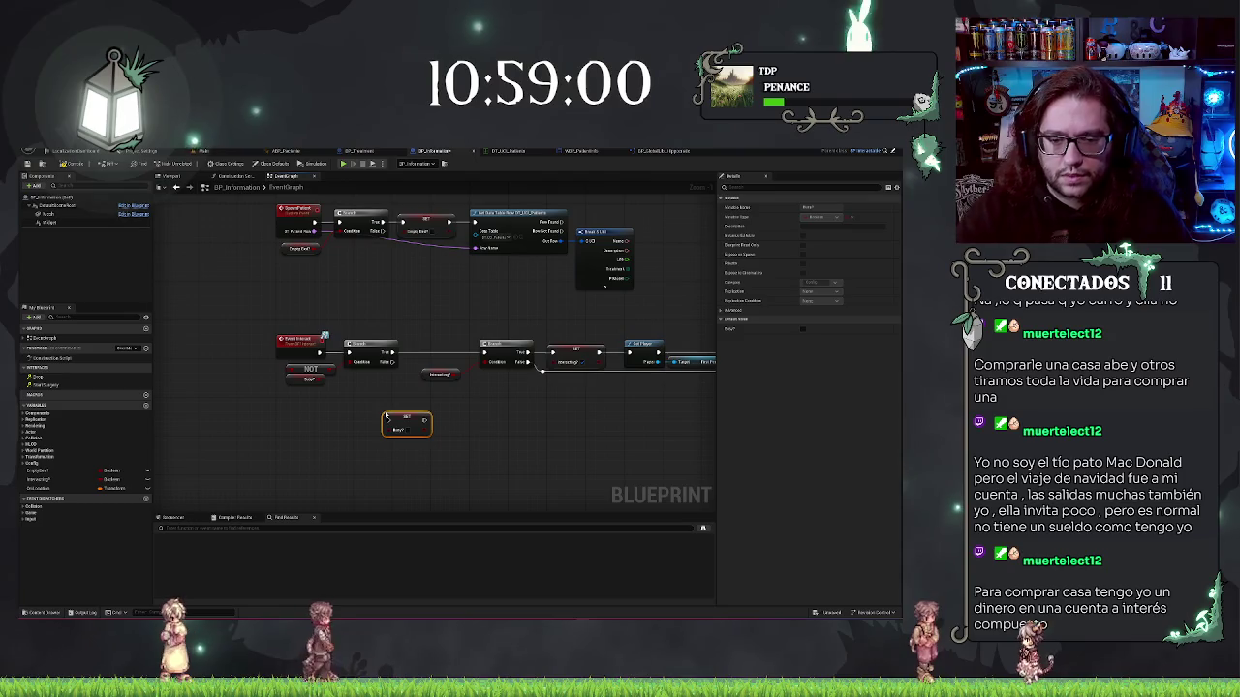
pyautogui.moveTo(405, 421)
pyautogui.mouseDown()
pyautogui.moveTo(441, 332)
pyautogui.moveTo(431, 348)
pyautogui.mouseUp()
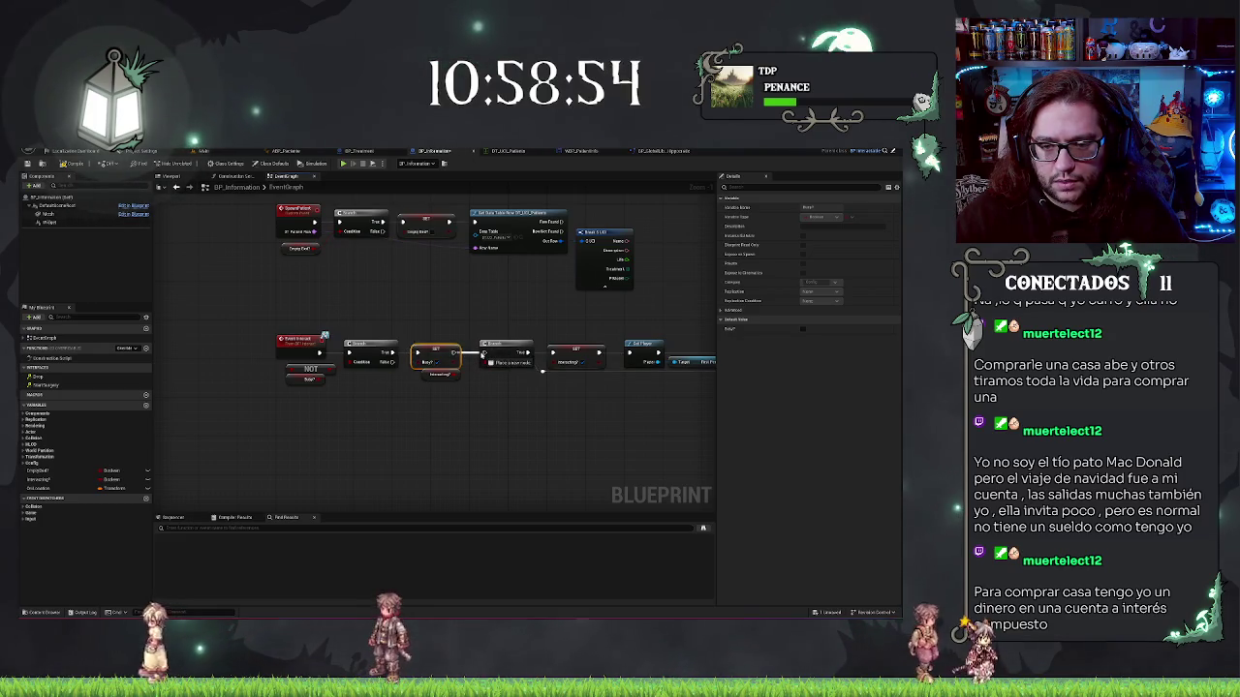
pyautogui.click(557, 431)
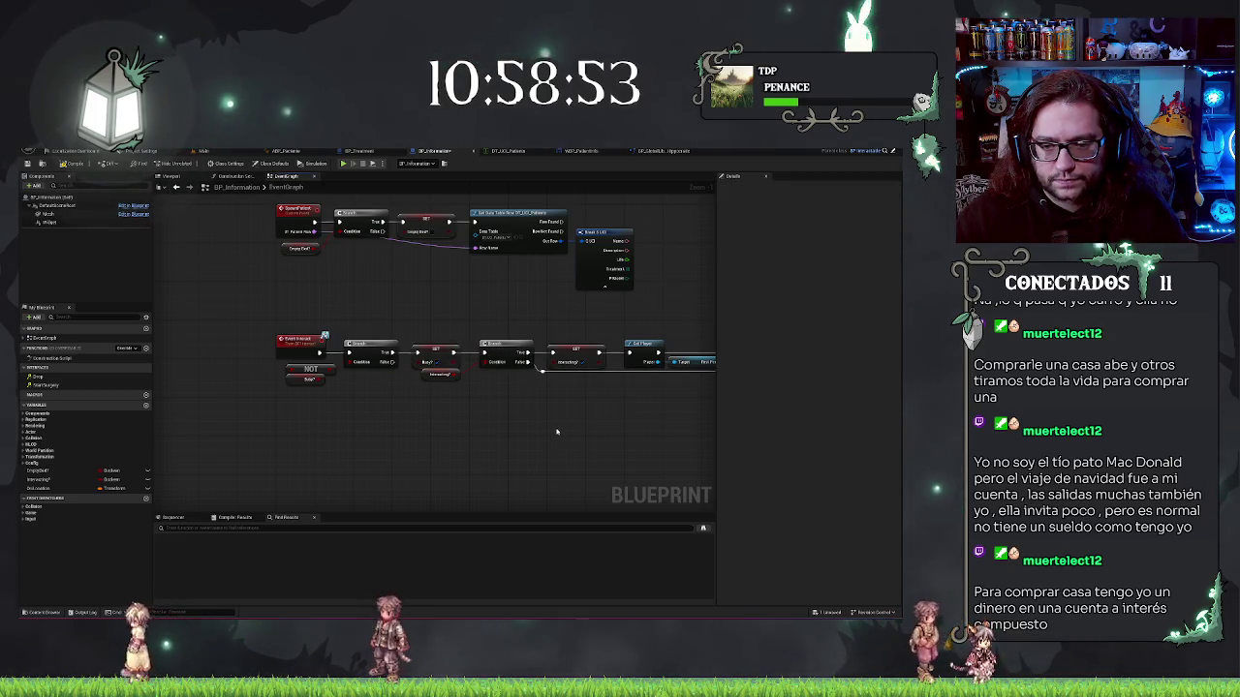
pyautogui.click(423, 374)
pyautogui.moveTo(427, 386); pyautogui.dragTo(578, 378)
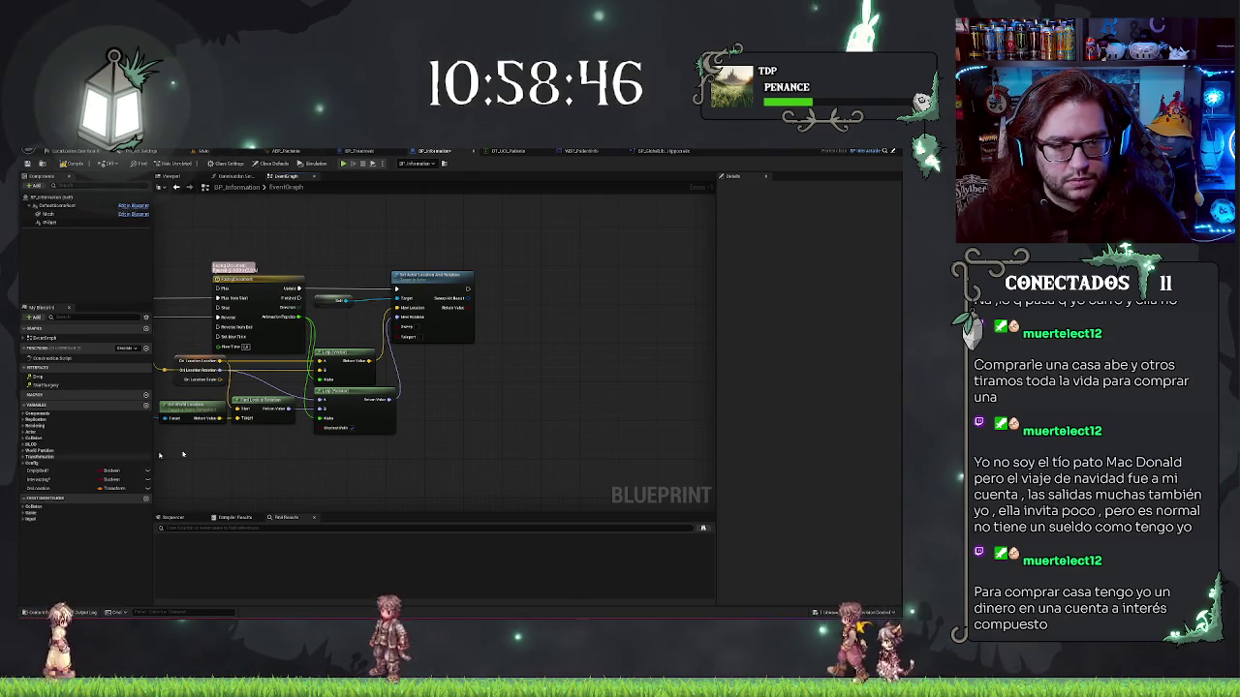
# Wire a new SET Busy? node to the Timeline's Finished output
pyautogui.doubleClick(43, 482)
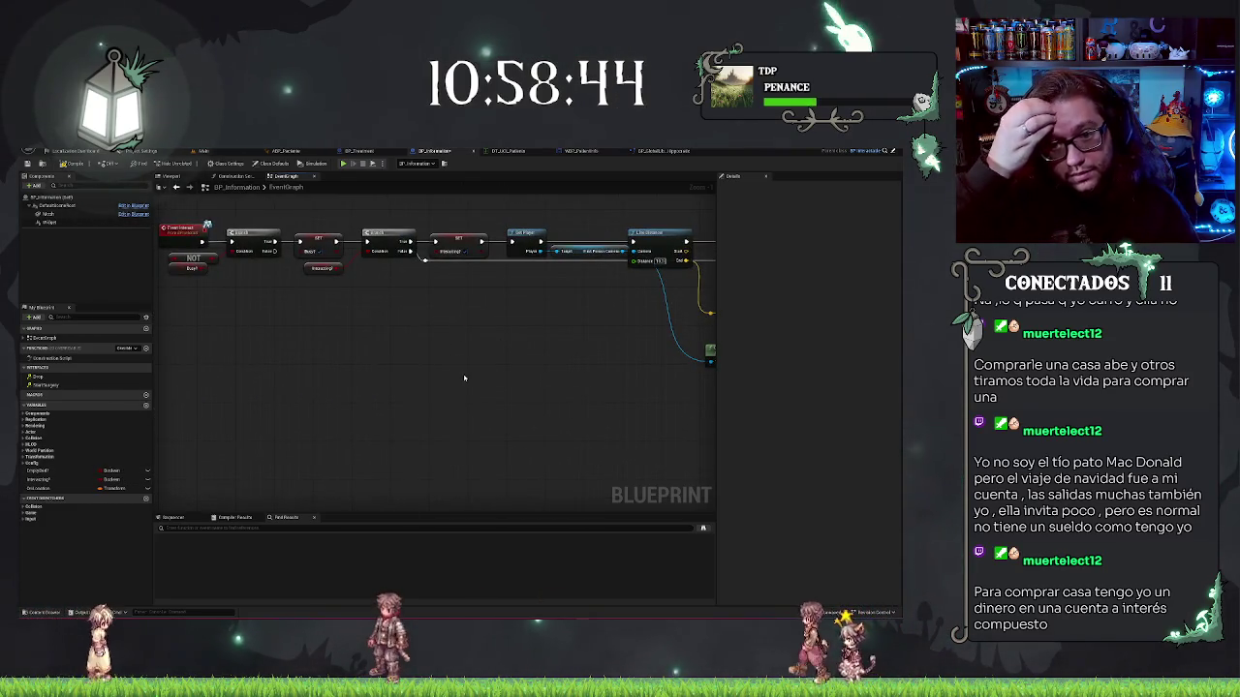
pyautogui.moveTo(492, 343)
pyautogui.mouseDown()
pyautogui.moveTo(388, 336)
pyautogui.moveTo(256, 301)
pyautogui.mouseUp()
pyautogui.click(249, 274)
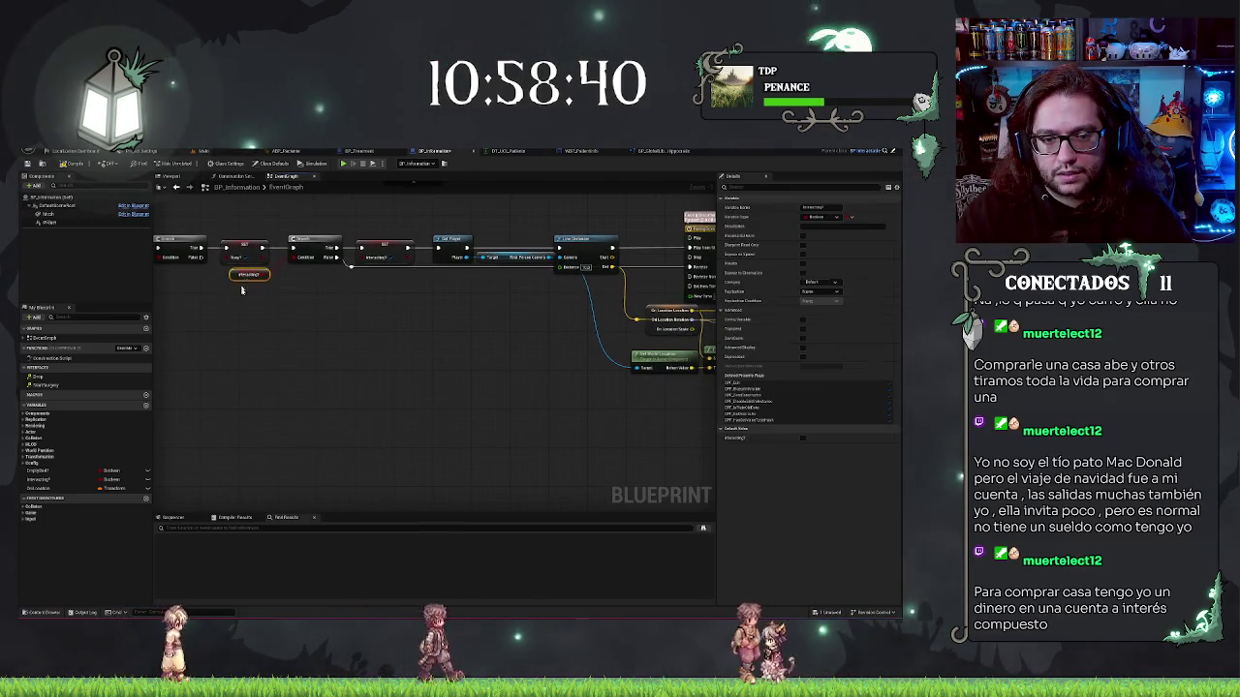
pyautogui.moveTo(359, 355); pyautogui.dragTo(307, 385)
pyautogui.moveTo(620, 320); pyautogui.dragTo(312, 329)
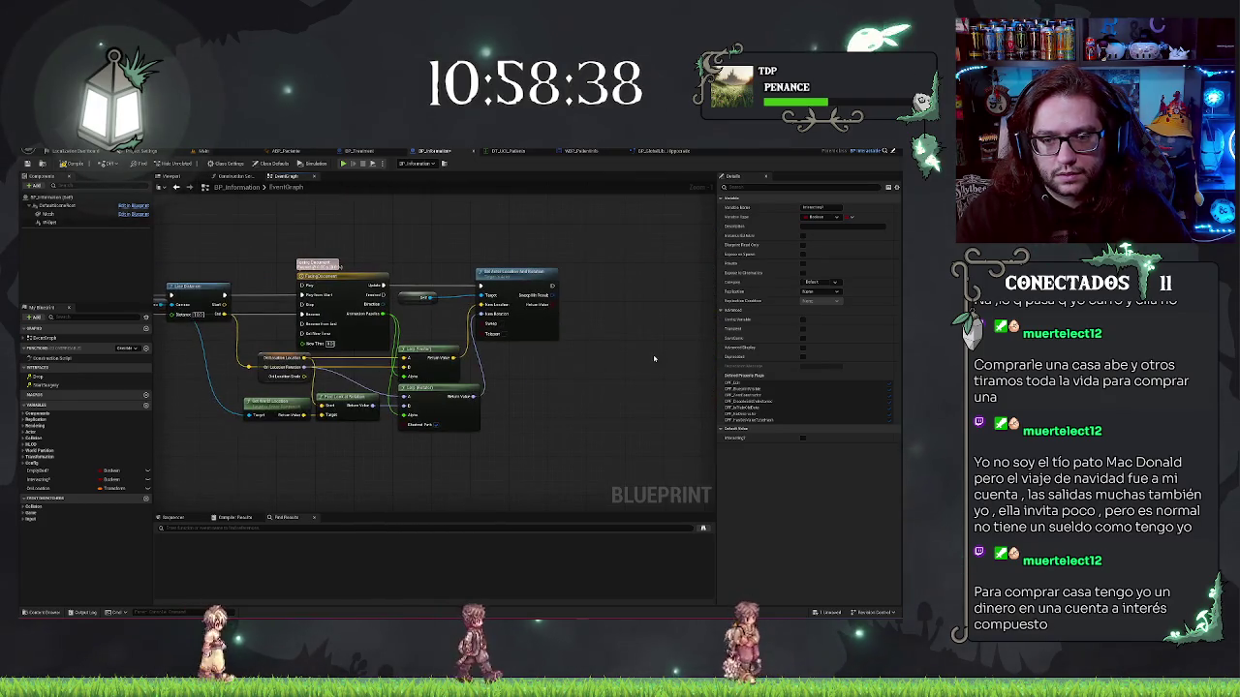
pyautogui.moveTo(391, 295); pyautogui.dragTo(563, 392)
pyautogui.write('set busy')
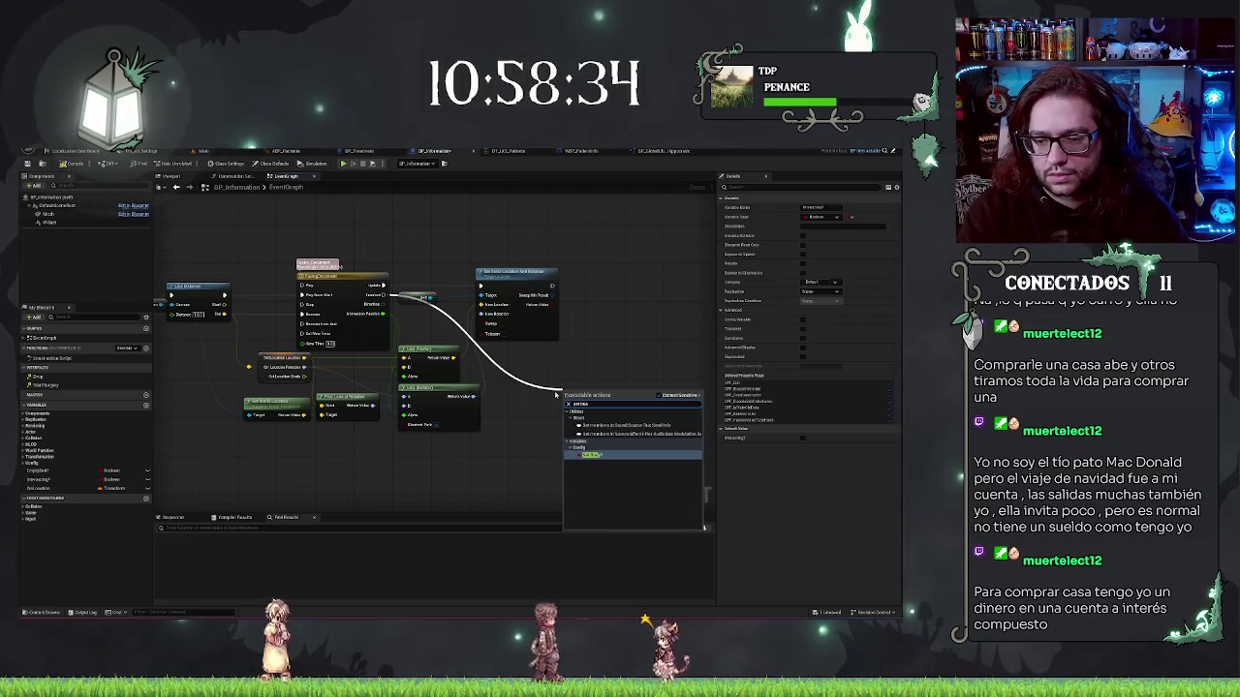
pyautogui.press('Return')
pyautogui.moveTo(573, 393); pyautogui.dragTo(534, 374)
# Paste an Interacting? getter and position SET Busy? beside Set Actor Location
pyautogui.hotkey('ctrl', 'v')
pyautogui.moveTo(310, 426)
pyautogui.mouseDown()
pyautogui.moveTo(540, 444)
pyautogui.moveTo(365, 439)
pyautogui.mouseUp()
pyautogui.scroll(-1, 650, 377)
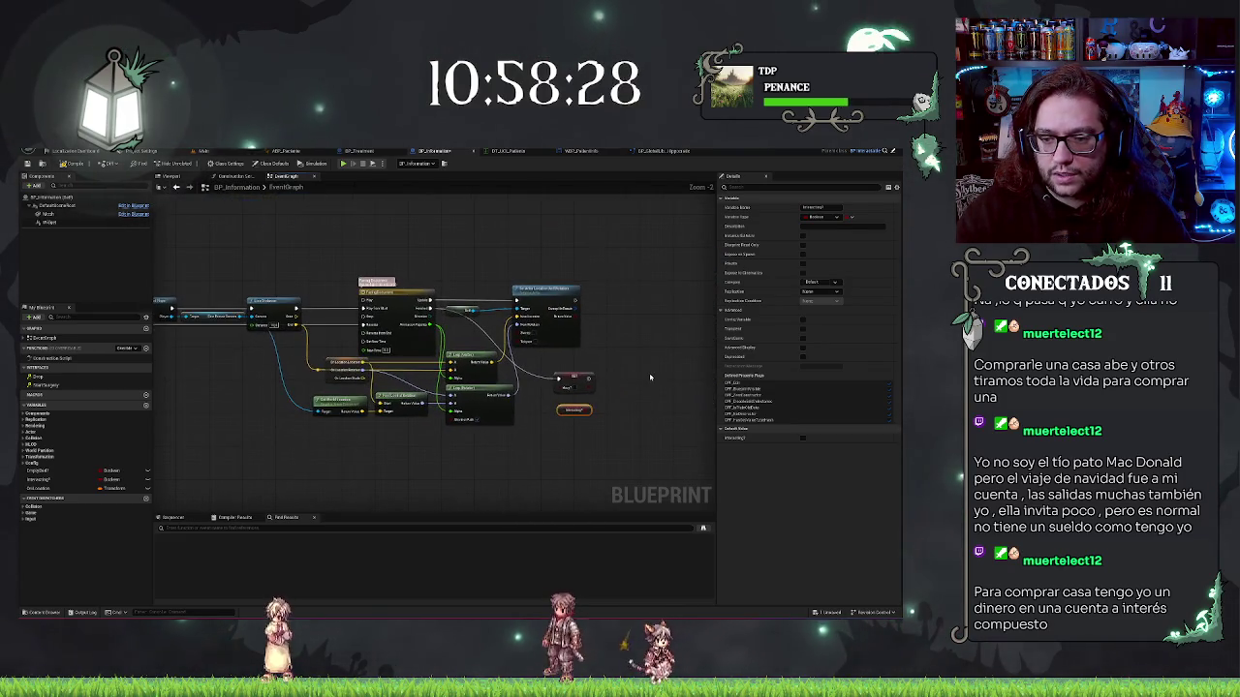
pyautogui.moveTo(572, 375); pyautogui.dragTo(554, 365)
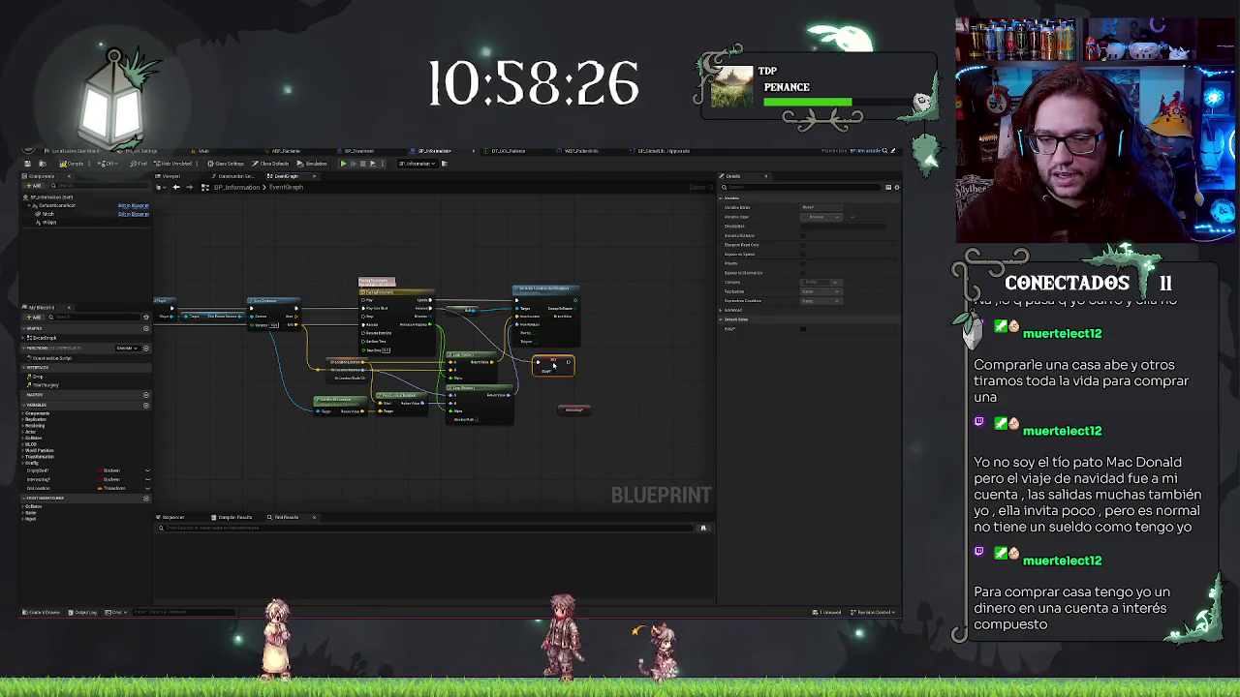
pyautogui.scroll(-3, 581, 379)
pyautogui.scroll(3, 411, 438)
pyautogui.scroll(1, 356, 287)
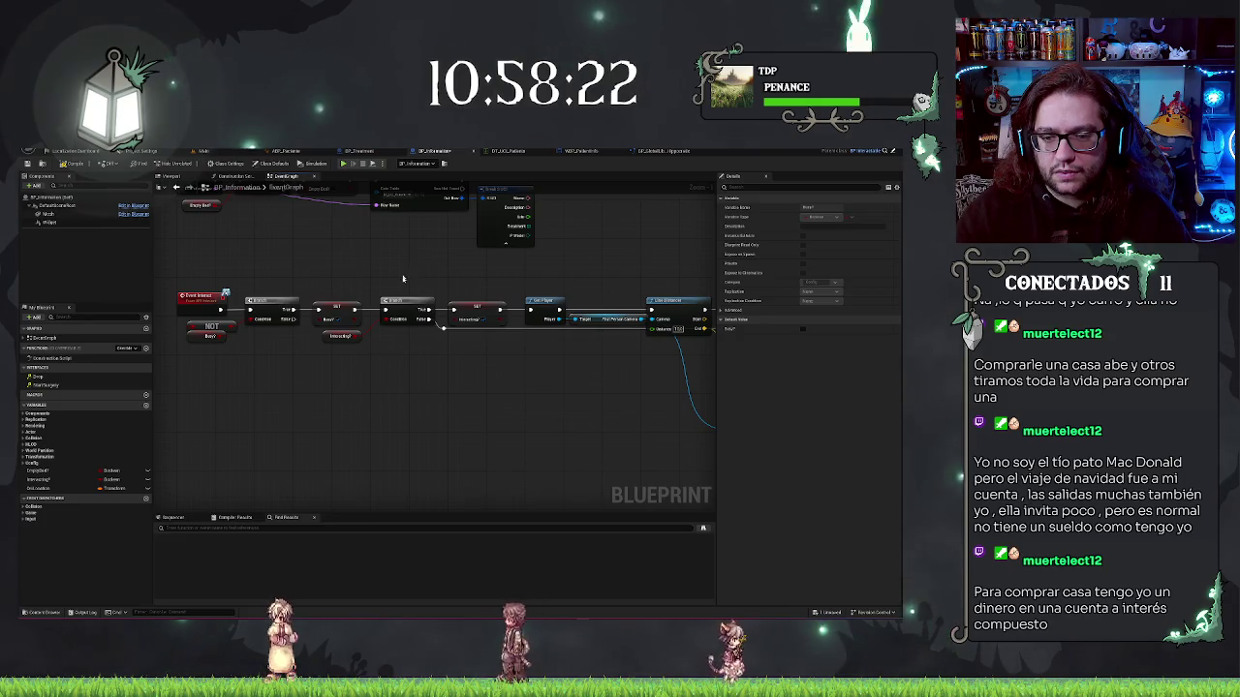
# Drag a NOT node off the Interacting? getter's pin and place it beside the getter
pyautogui.click(329, 339)
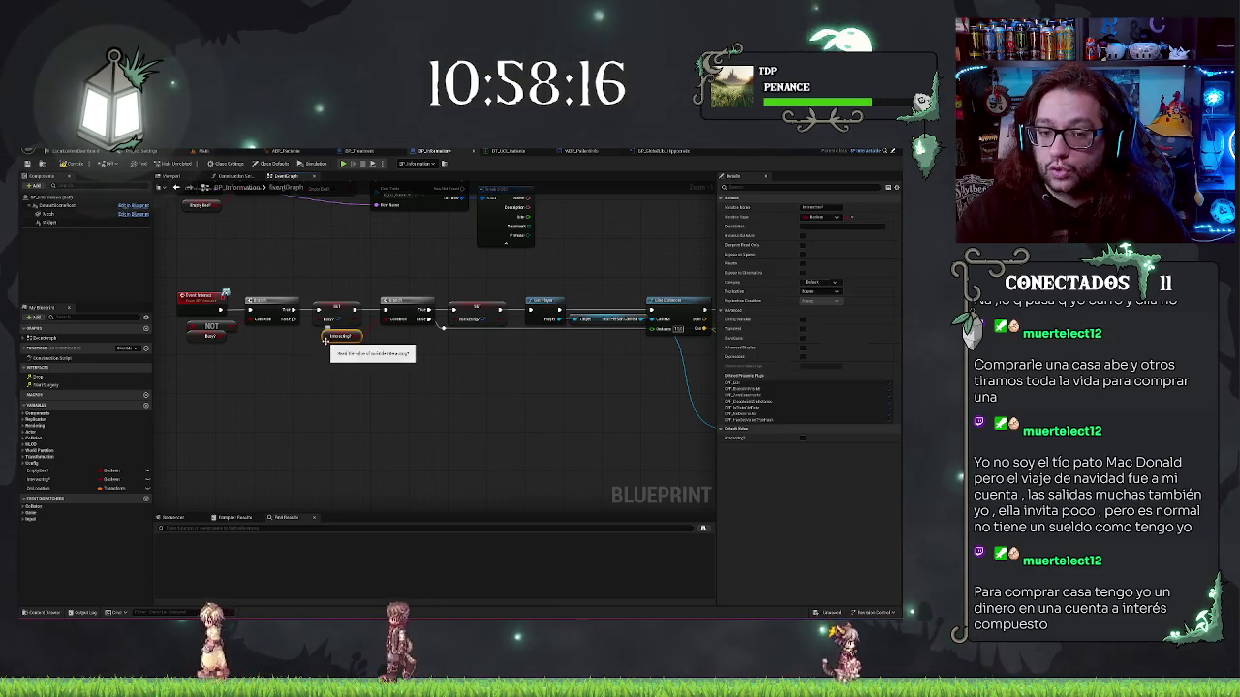
pyautogui.moveTo(327, 343)
pyautogui.mouseDown()
pyautogui.moveTo(329, 357)
pyautogui.moveTo(341, 339)
pyautogui.mouseUp()
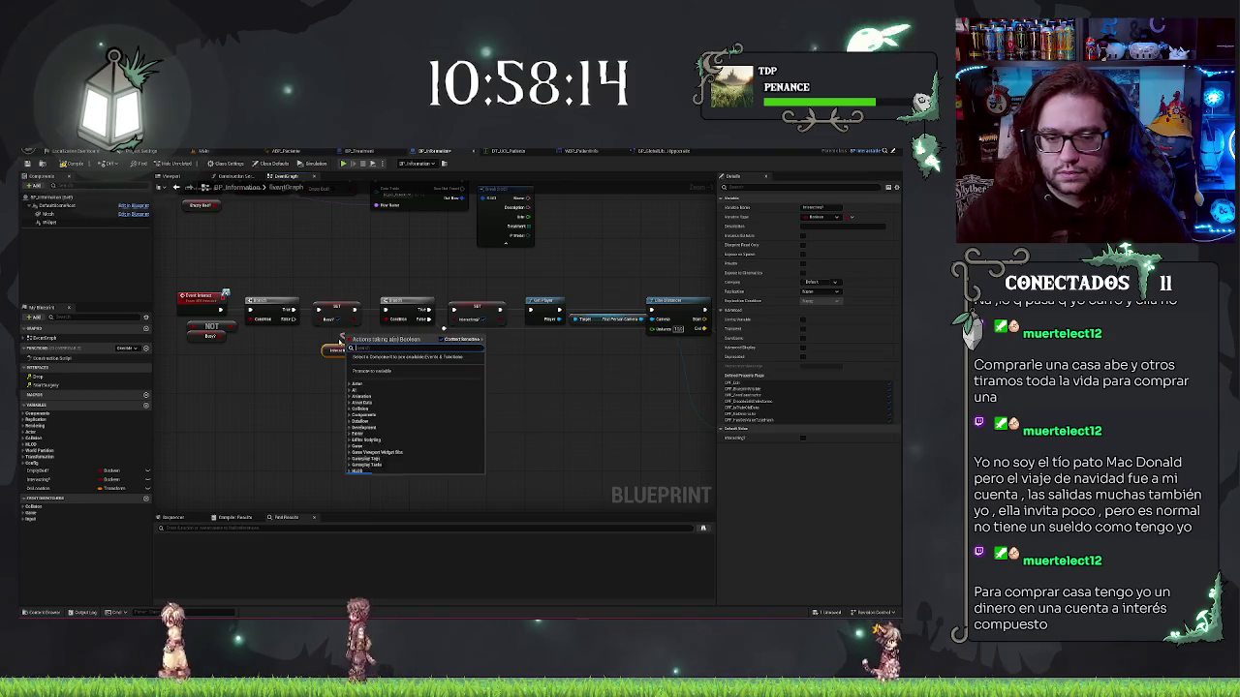
pyautogui.write('not')
pyautogui.press('Return')
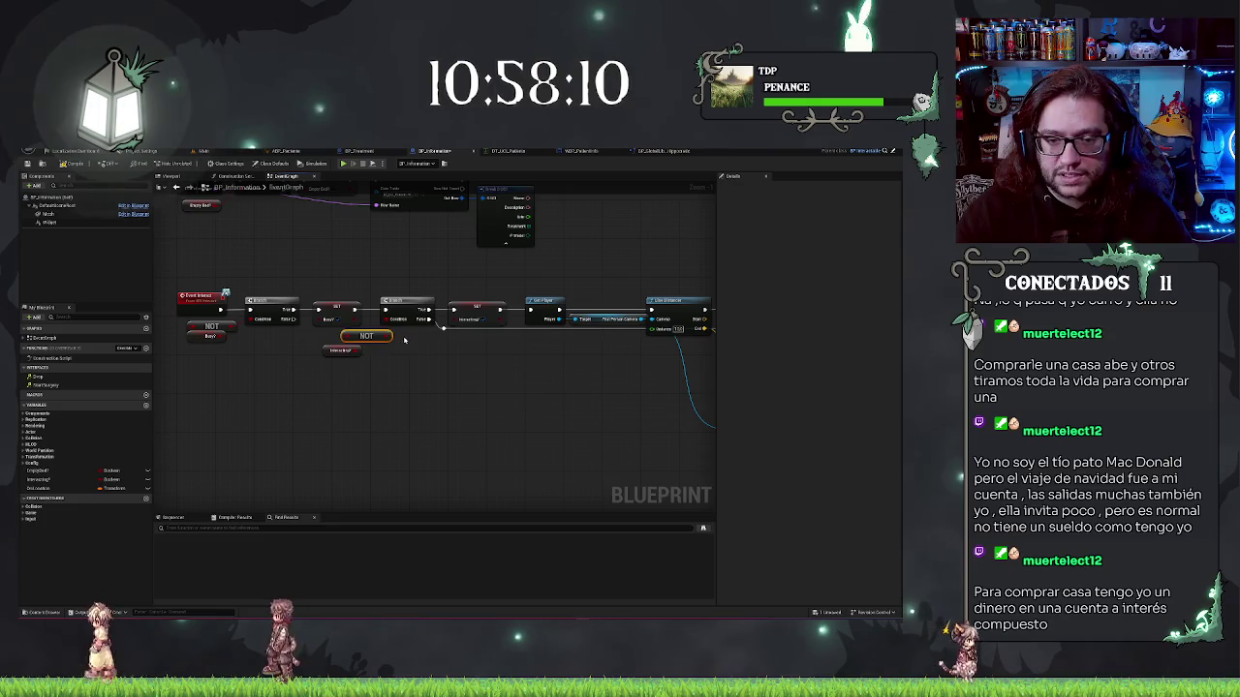
pyautogui.moveTo(388, 337); pyautogui.dragTo(369, 336)
pyautogui.moveTo(426, 377); pyautogui.dragTo(331, 280)
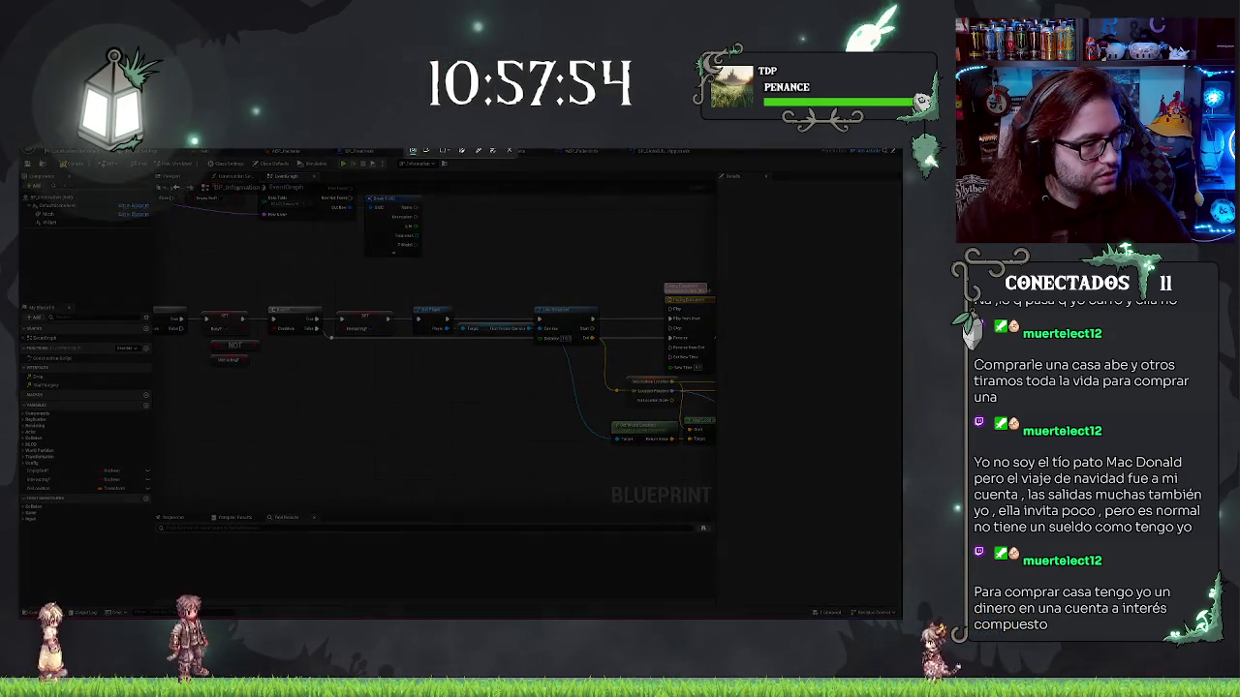
pyautogui.press('super+shift+s')
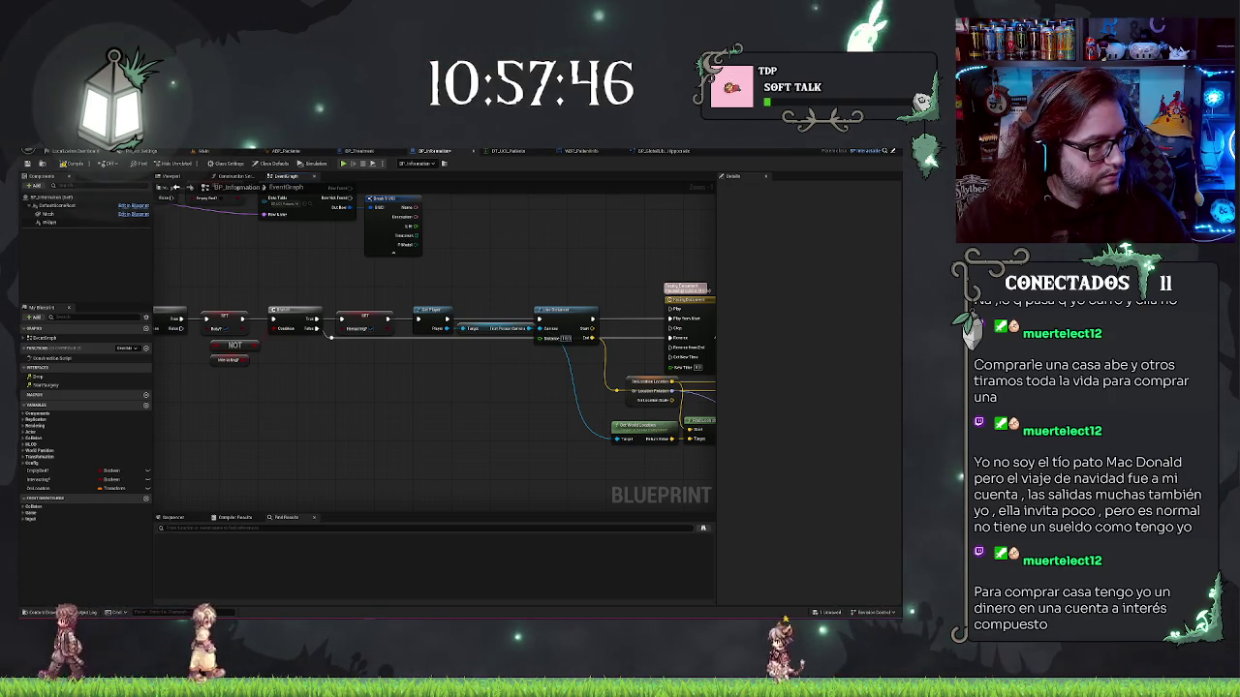
pyautogui.press('super+shift+s')
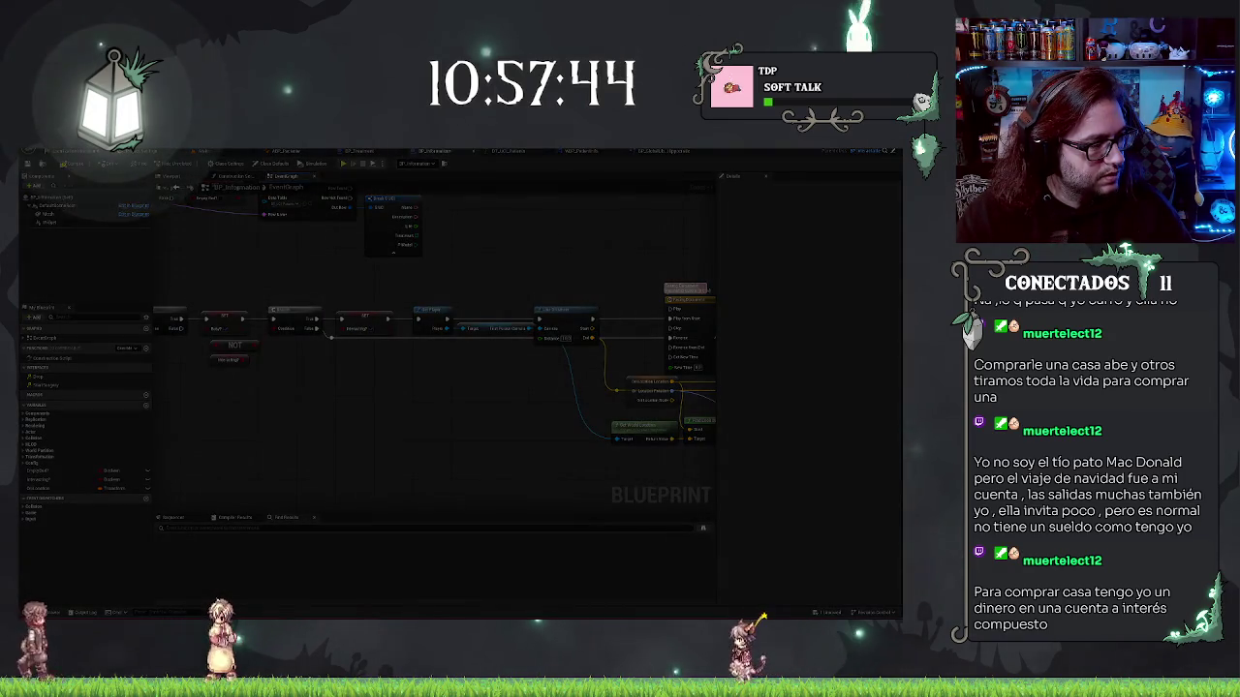
pyautogui.press('Escape')
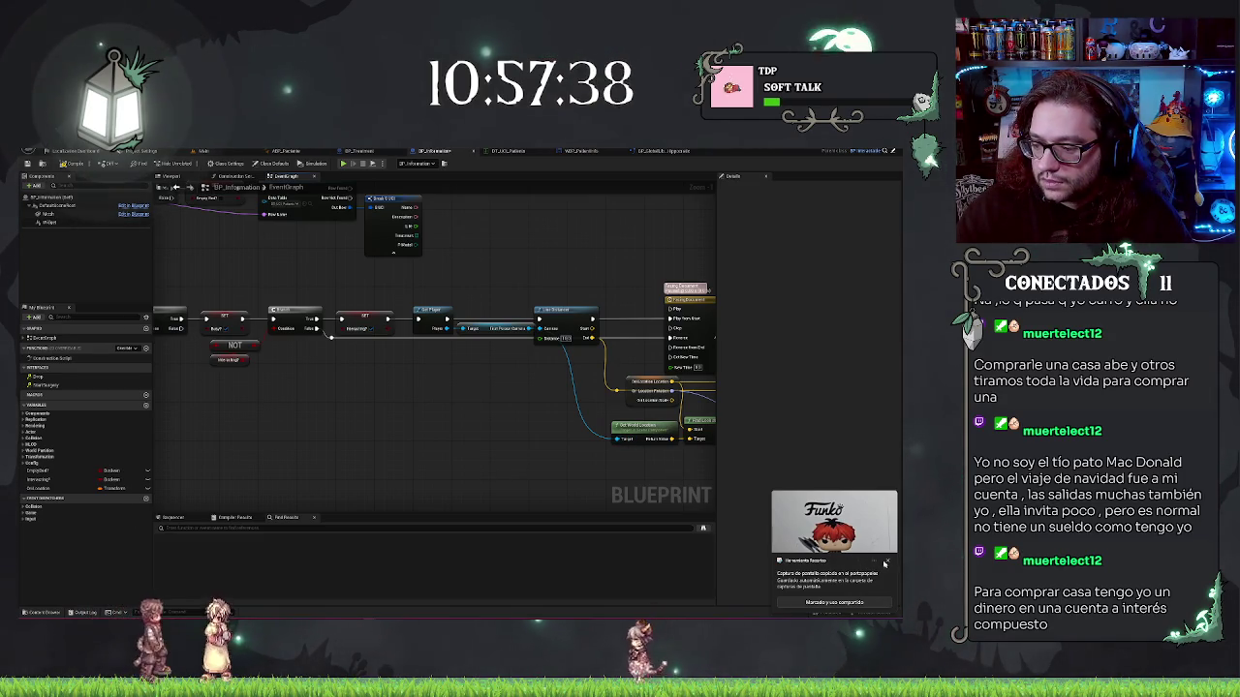
pyautogui.click(885, 563)
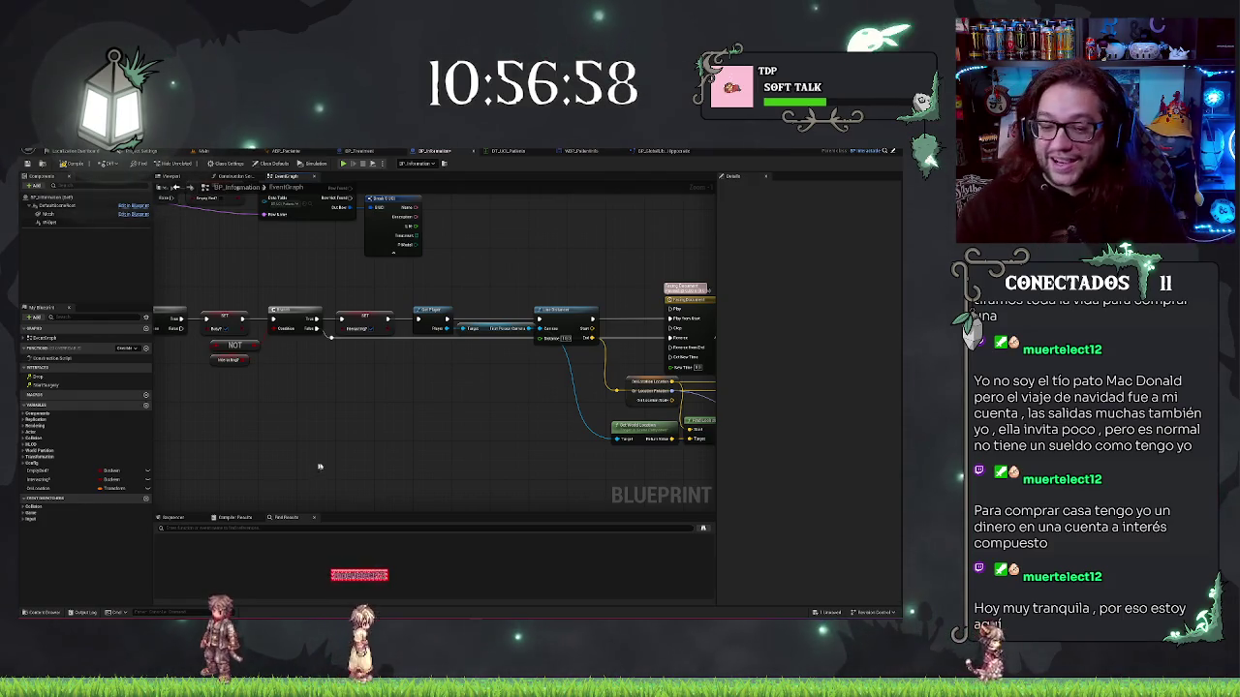
pyautogui.moveTo(347, 454)
pyautogui.mouseDown()
pyautogui.moveTo(313, 416)
pyautogui.moveTo(341, 392)
pyautogui.mouseUp()
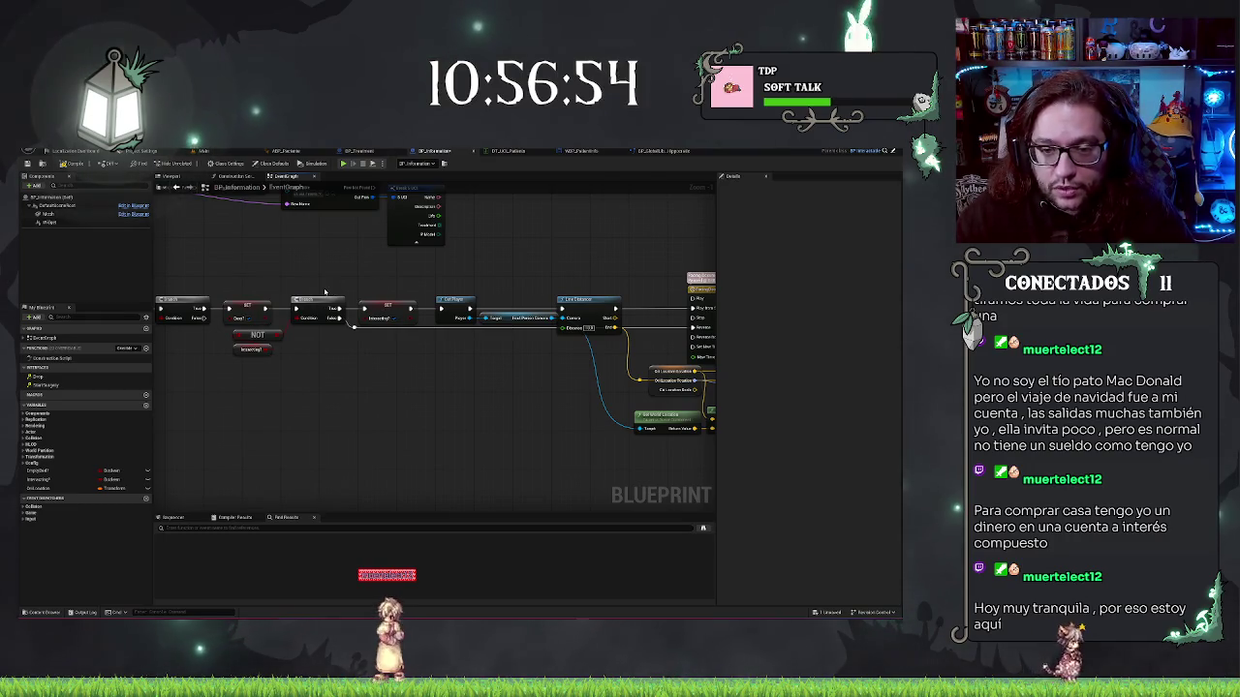
pyautogui.moveTo(459, 373); pyautogui.dragTo(530, 359)
pyautogui.moveTo(488, 265); pyautogui.dragTo(313, 277)
pyautogui.moveTo(555, 289)
pyautogui.mouseDown()
pyautogui.moveTo(408, 290)
pyautogui.moveTo(397, 264)
pyautogui.moveTo(444, 257)
pyautogui.mouseUp()
pyautogui.moveTo(200, 415); pyautogui.dragTo(393, 400)
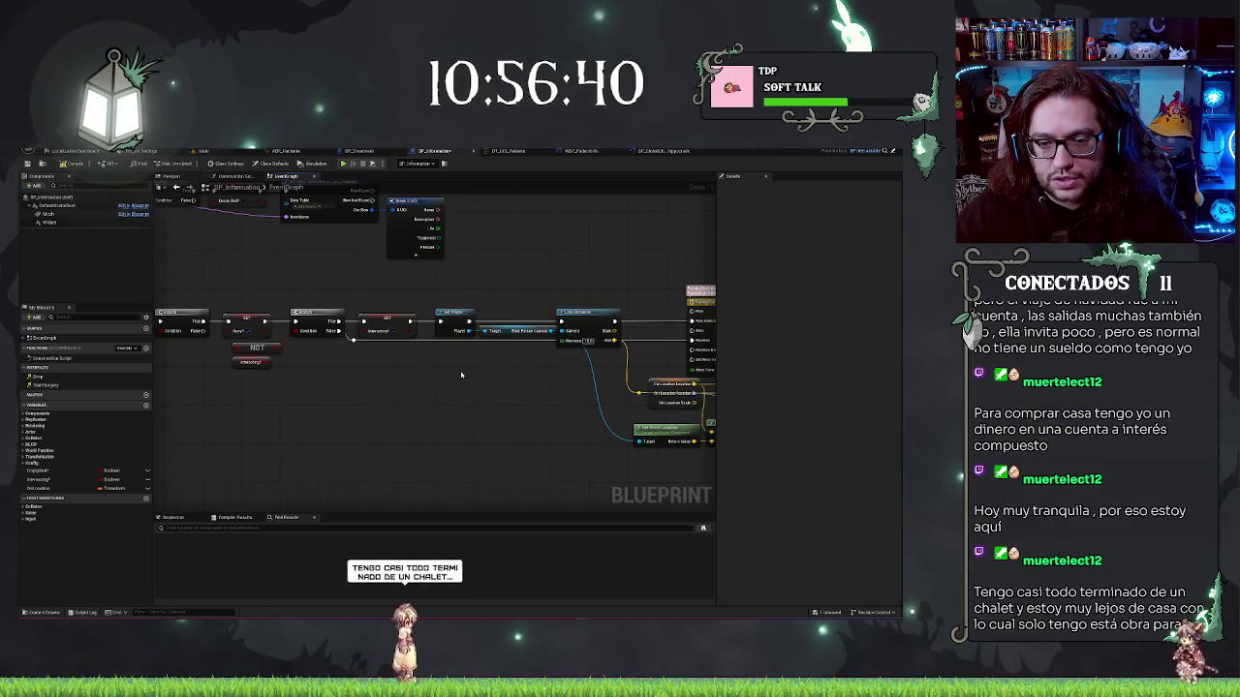
pyautogui.moveTo(517, 368)
pyautogui.mouseDown()
pyautogui.moveTo(292, 369)
pyautogui.moveTo(468, 360)
pyautogui.mouseUp()
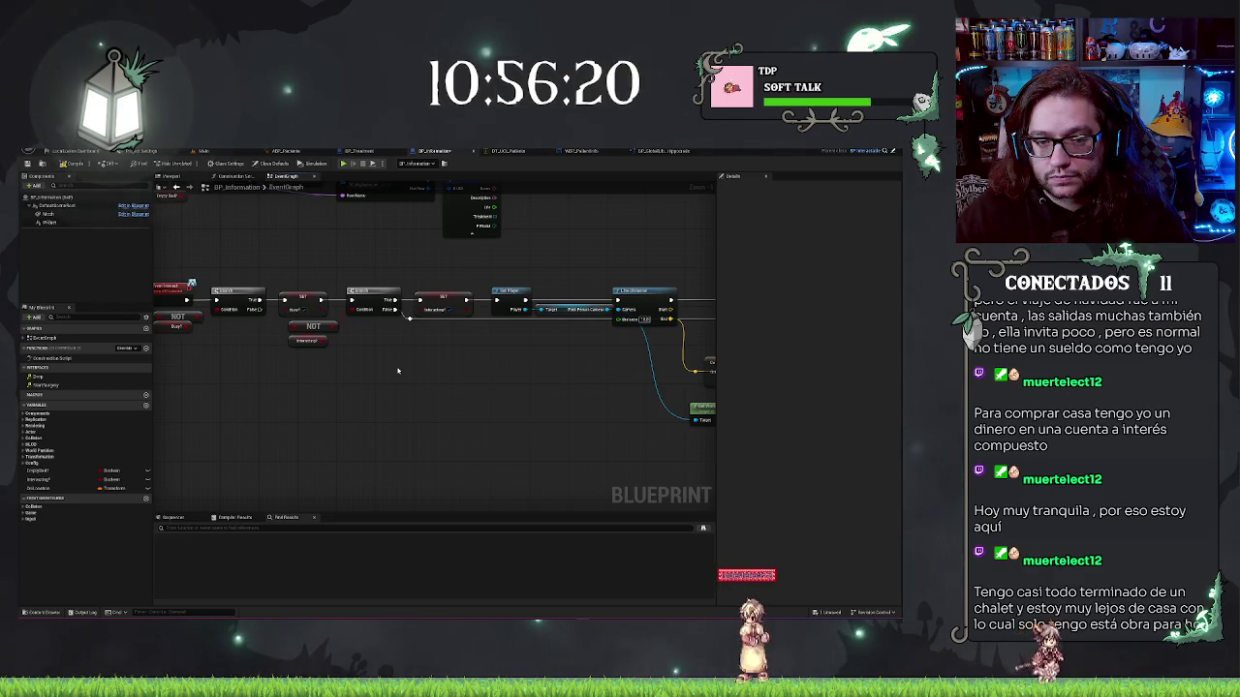
pyautogui.moveTo(388, 370)
pyautogui.mouseDown()
pyautogui.moveTo(303, 408)
pyautogui.moveTo(455, 393)
pyautogui.moveTo(235, 364)
pyautogui.mouseUp()
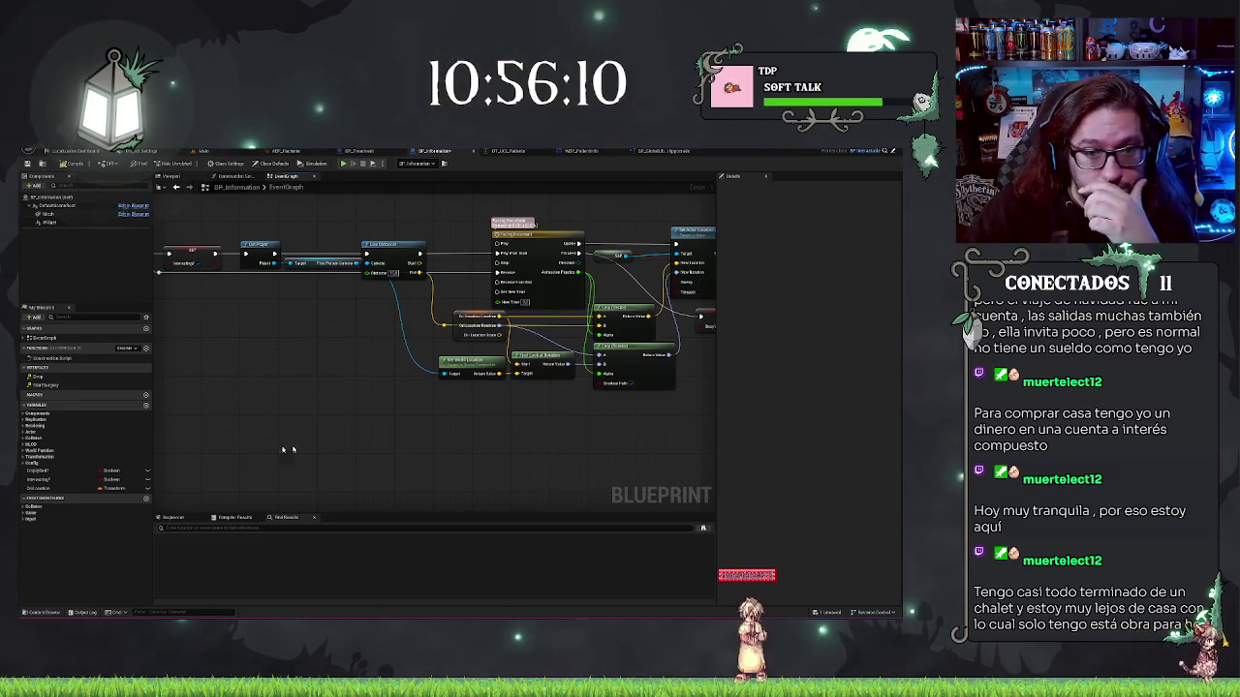
pyautogui.moveTo(288, 449); pyautogui.dragTo(610, 437)
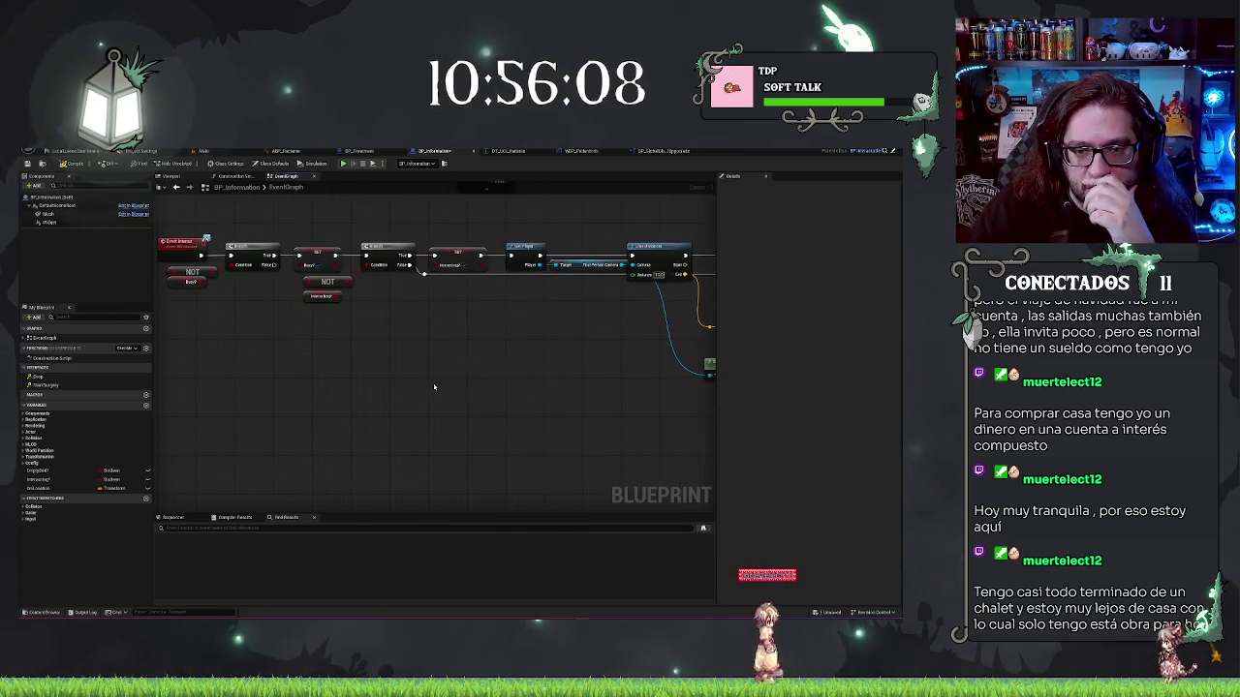
pyautogui.moveTo(512, 359)
pyautogui.mouseDown()
pyautogui.moveTo(253, 379)
pyautogui.moveTo(456, 366)
pyautogui.moveTo(136, 360)
pyautogui.moveTo(222, 341)
pyautogui.moveTo(386, 341)
pyautogui.mouseUp()
pyautogui.moveTo(255, 278); pyautogui.dragTo(386, 283)
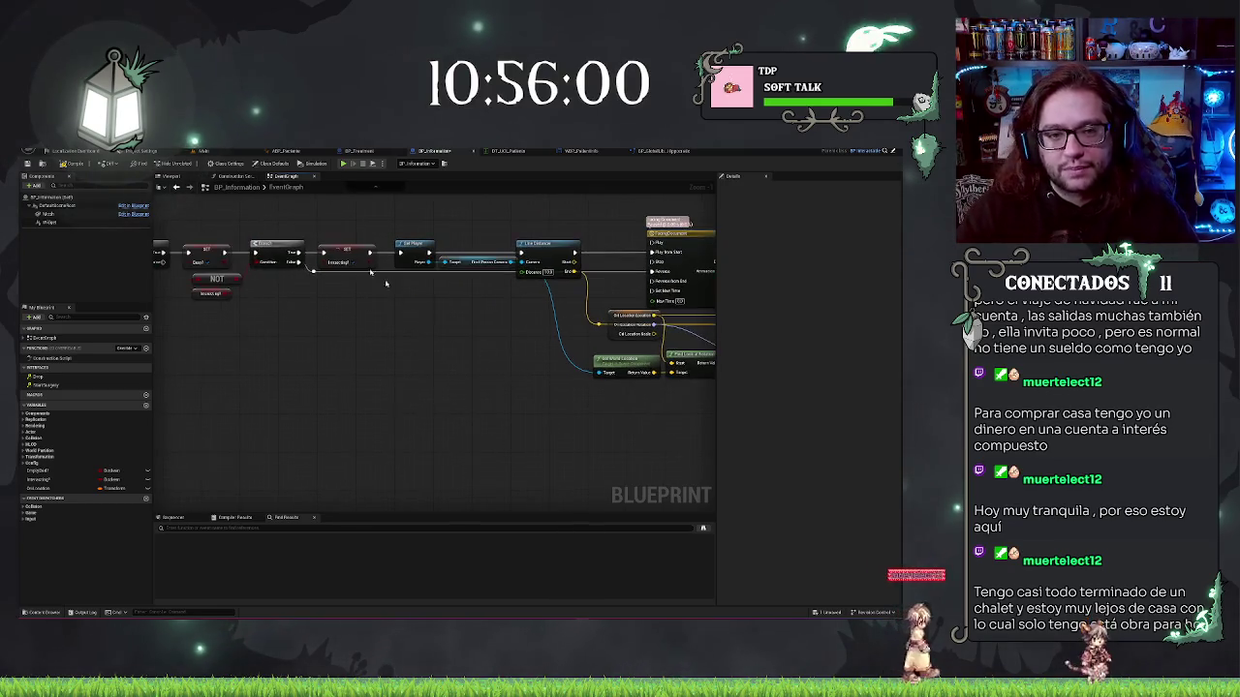
# Move the SET Interacting? node next to the Timeline node
pyautogui.click(372, 250)
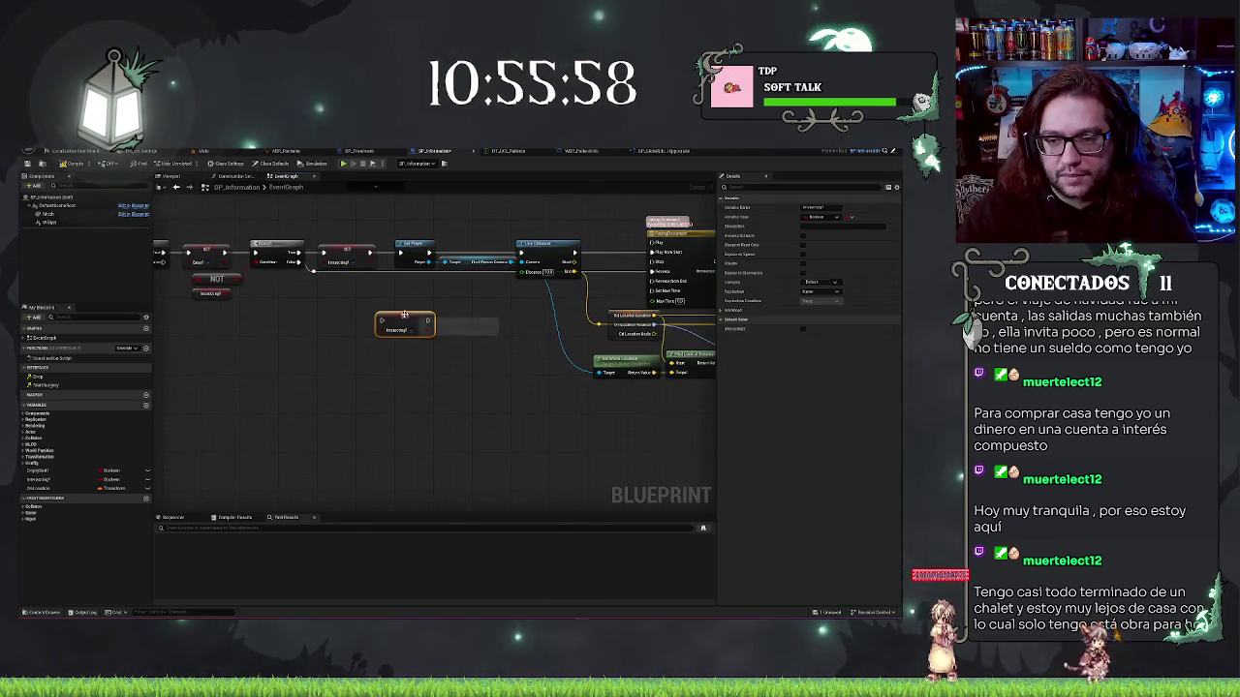
pyautogui.moveTo(597, 276); pyautogui.dragTo(615, 271)
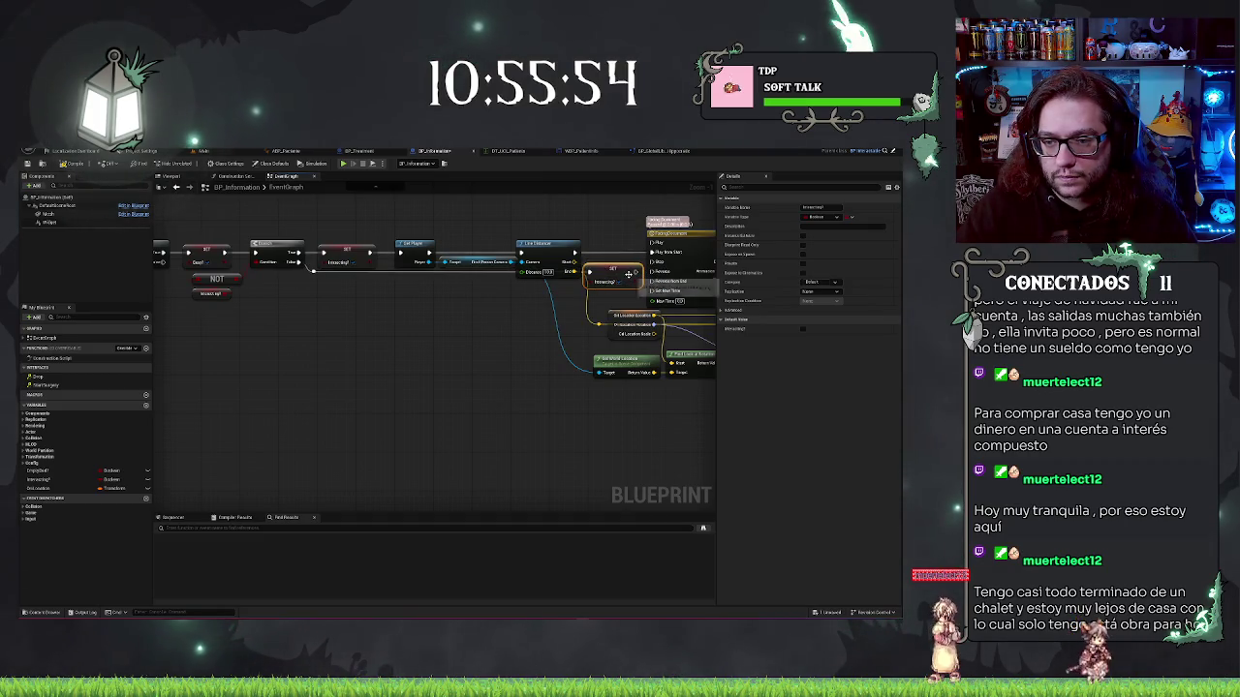
pyautogui.moveTo(526, 389)
pyautogui.mouseDown()
pyautogui.moveTo(487, 429)
pyautogui.moveTo(523, 431)
pyautogui.mouseUp()
pyautogui.click(543, 433)
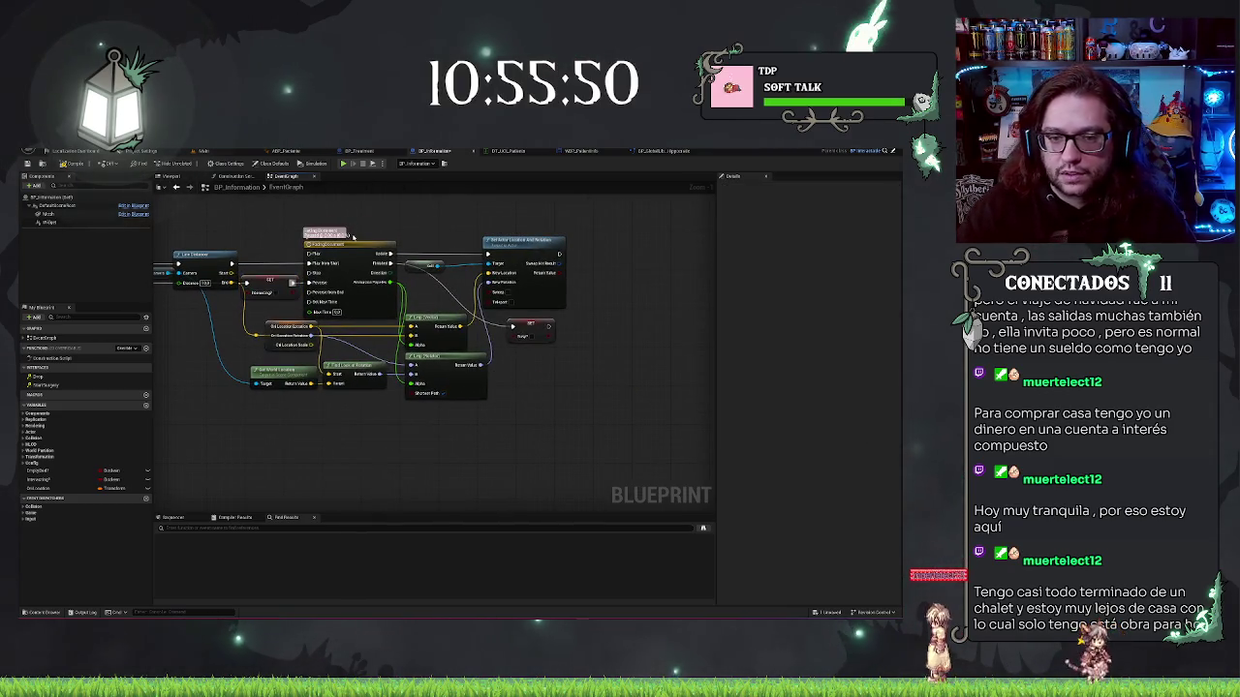
# Switch to the hospital level viewport and bring up the context menu at the spot by the bed
pyautogui.moveTo(388, 436); pyautogui.dragTo(525, 436)
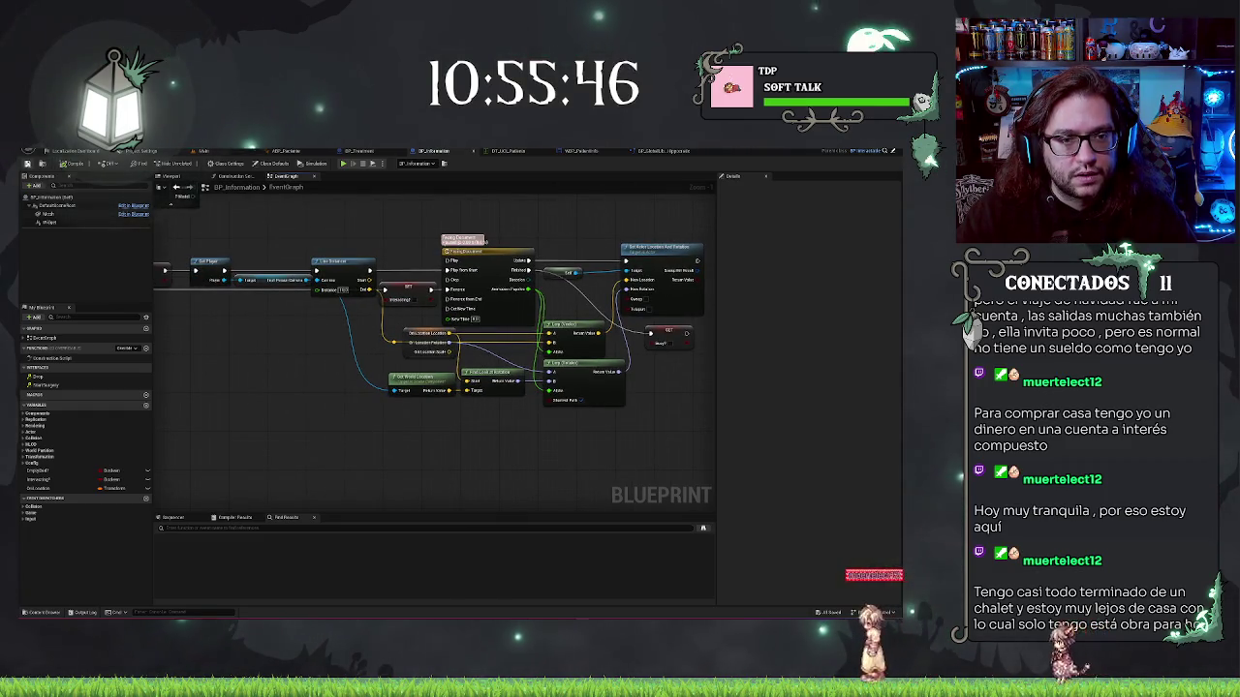
pyautogui.click(204, 151)
pyautogui.rightClick(561, 427)
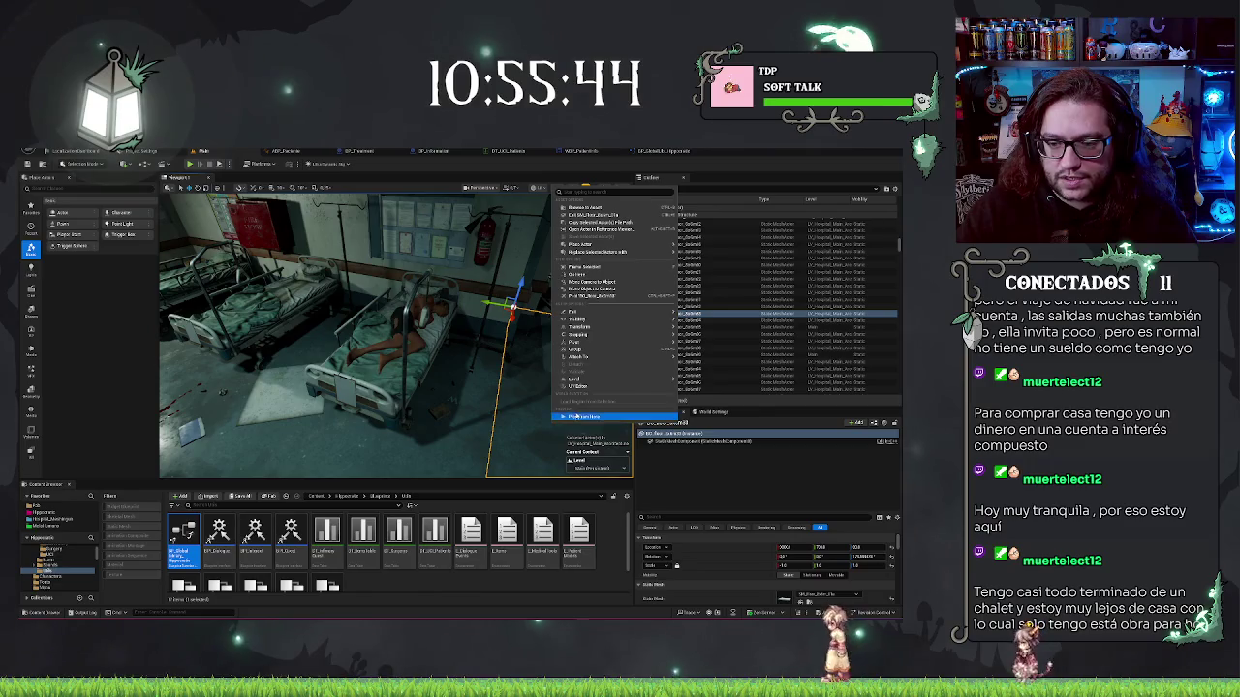
# Play from here and pick up the bedside clipboard, lowering and raising it to read
pyautogui.click(579, 416)
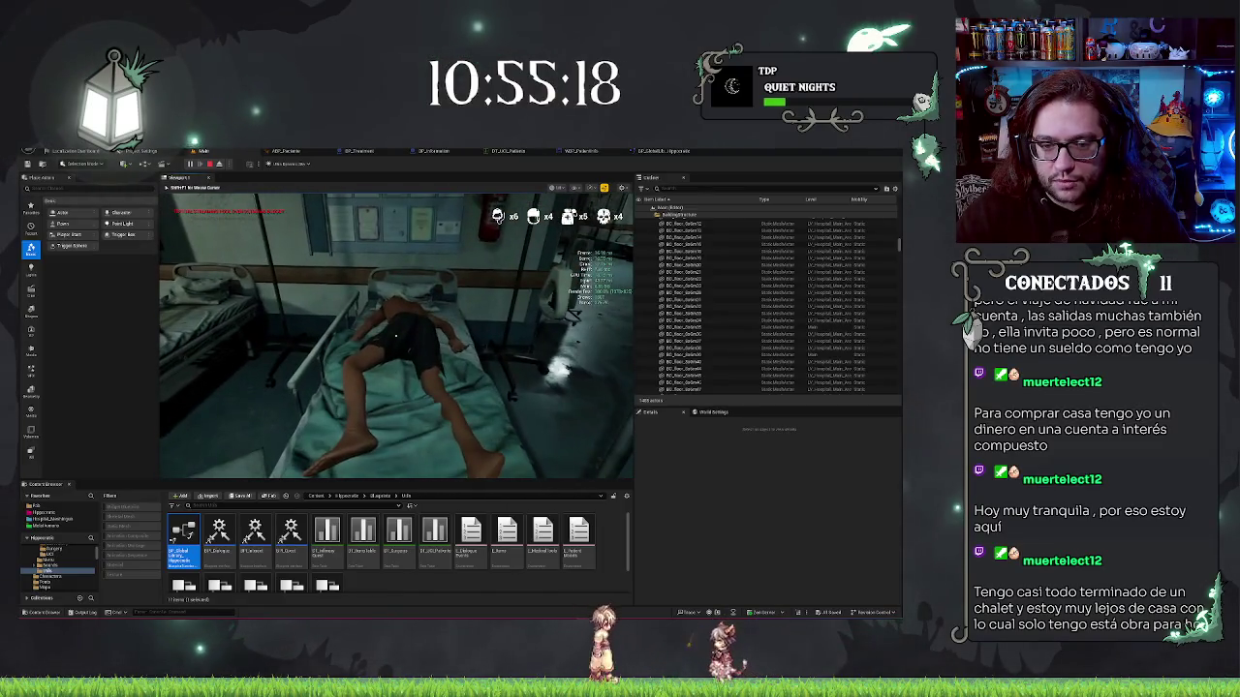
pyautogui.click(396, 335)
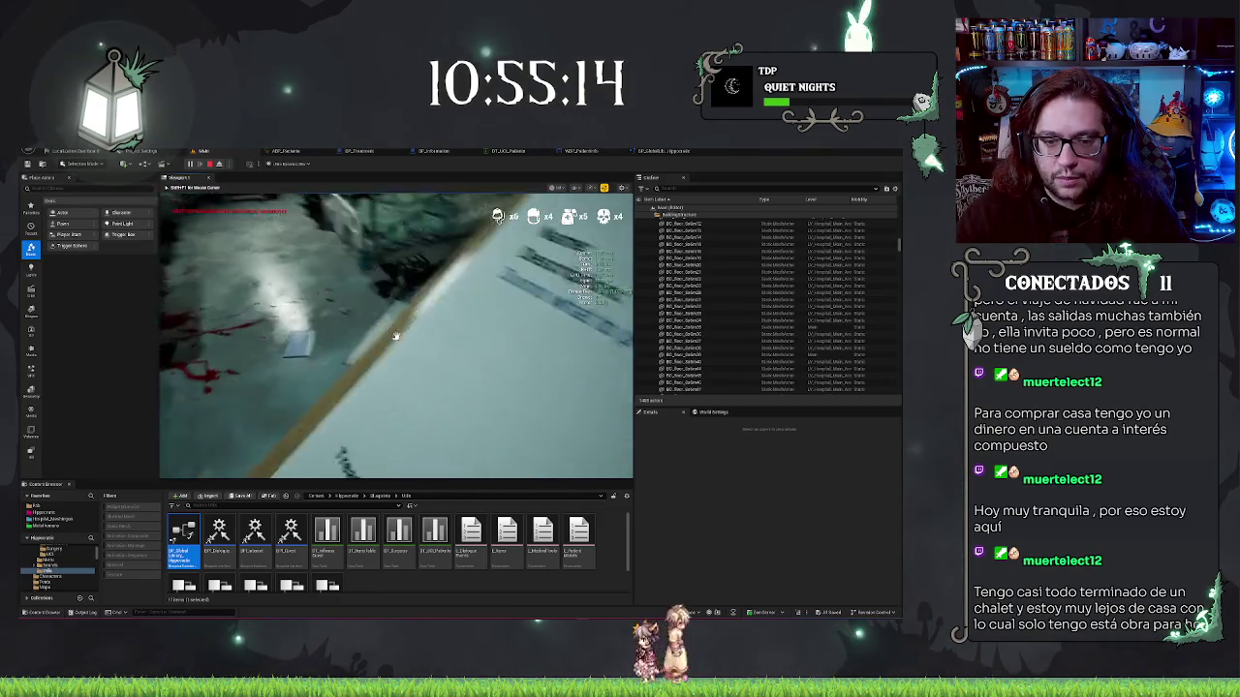
pyautogui.click(395, 335)
pyautogui.click(395, 335)
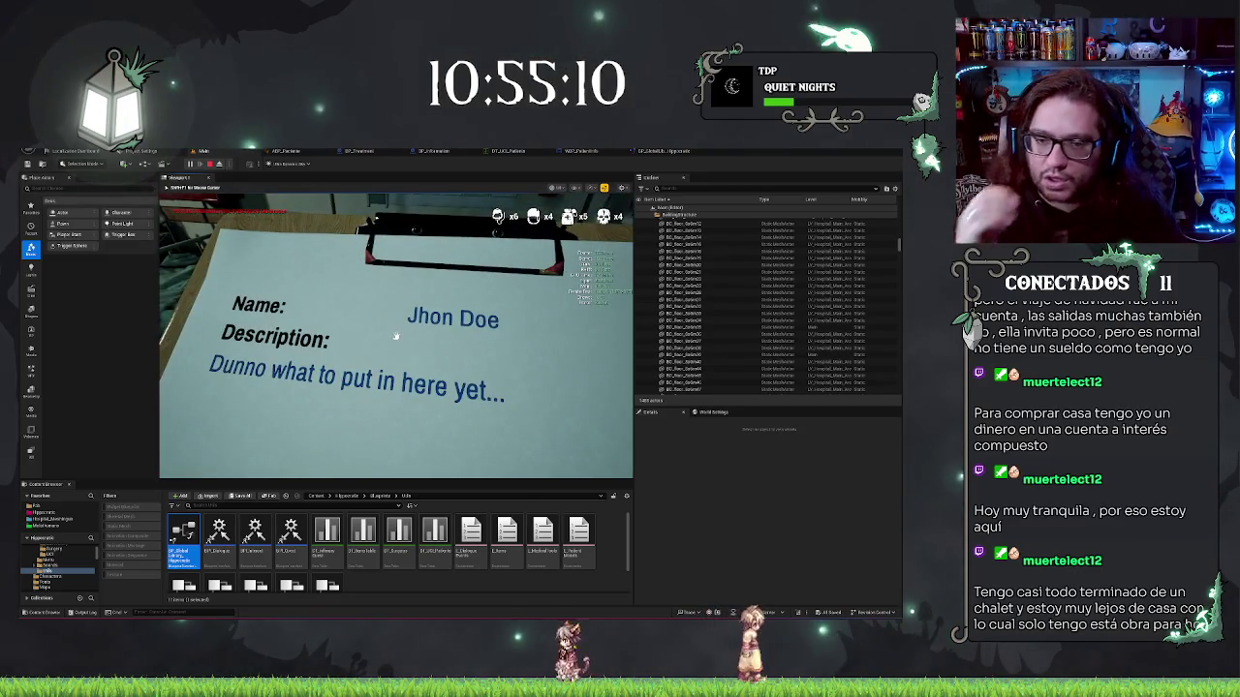
pyautogui.click(395, 336)
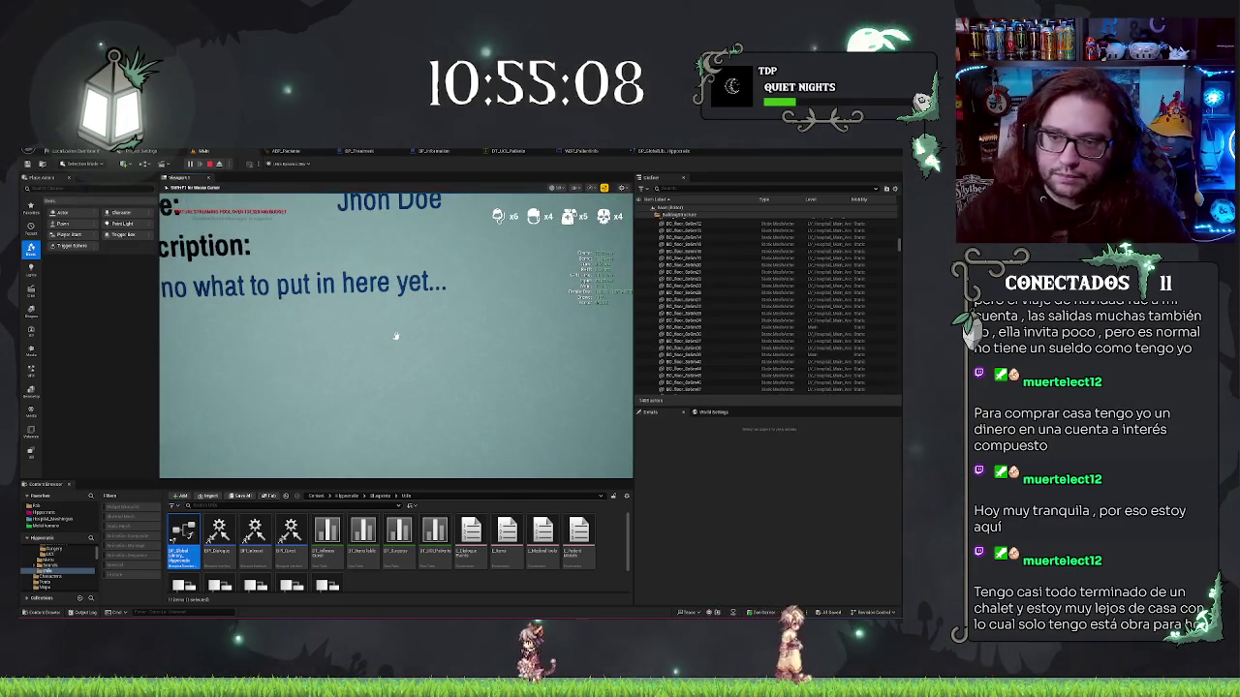
# Stop the session, view WBP_PatientInfo, then return to the BP_Information event graph
pyautogui.press('Escape')
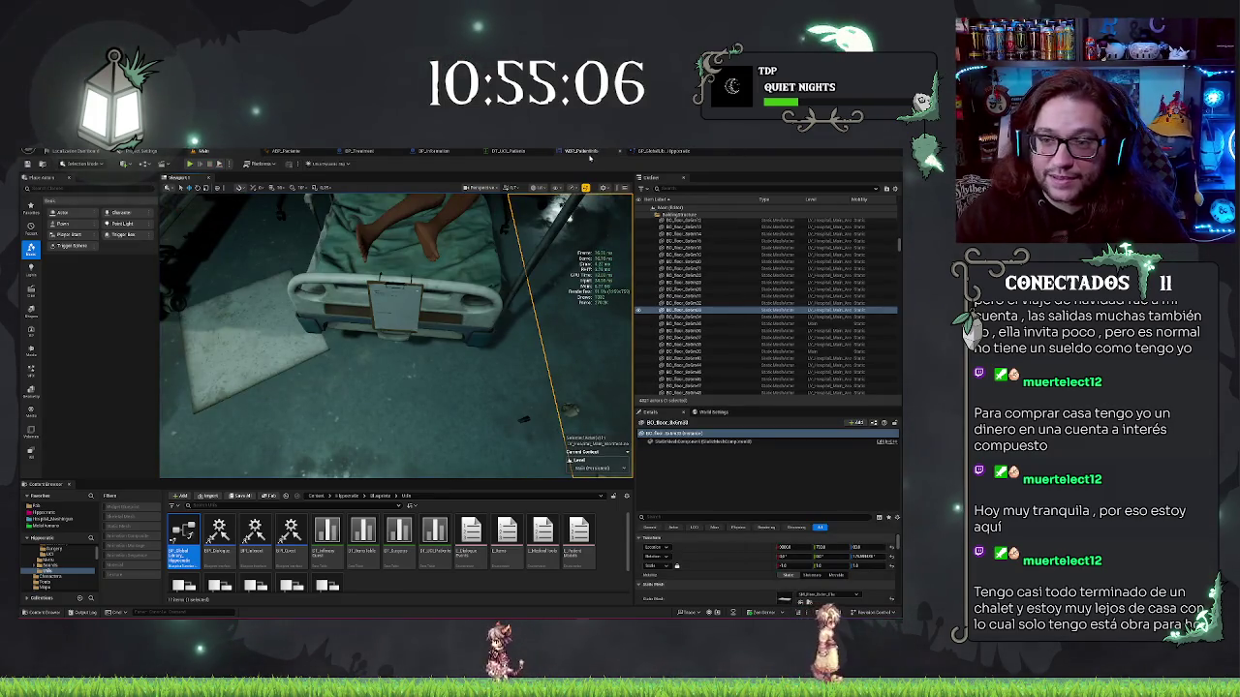
pyautogui.click(582, 152)
pyautogui.click(433, 152)
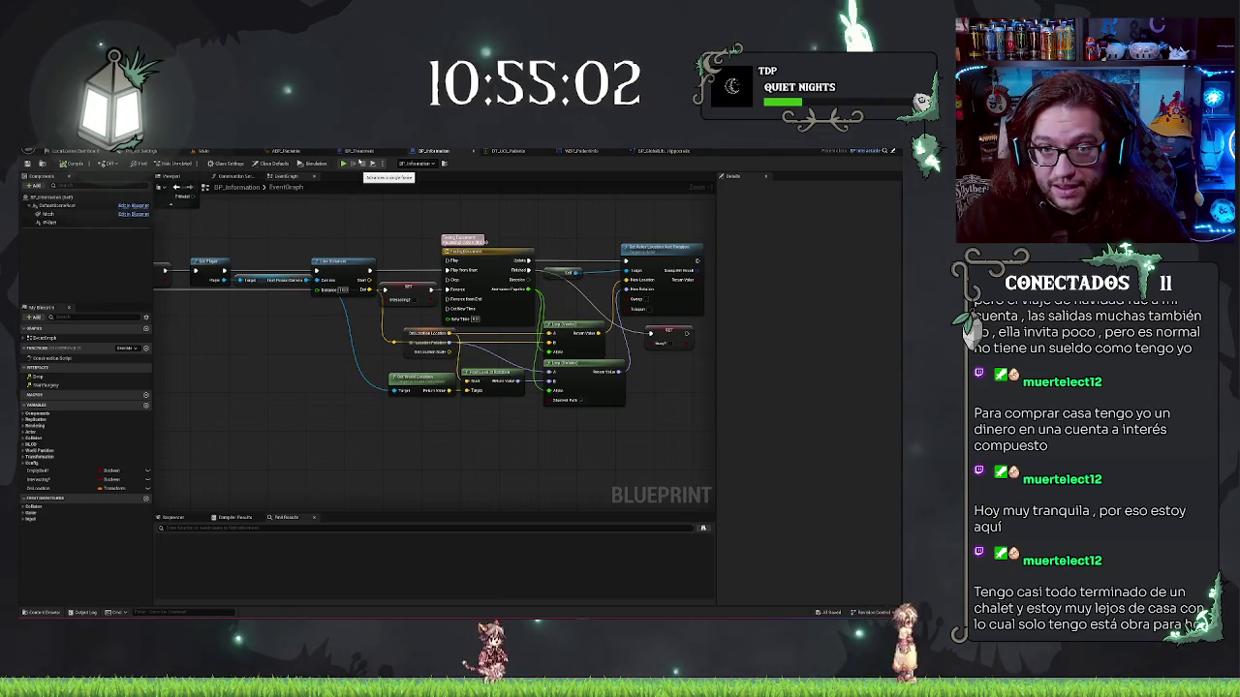
# Bring the Event Interact to Line Distance chain into view and add a Stop Player node
pyautogui.moveTo(308, 364); pyautogui.dragTo(301, 347)
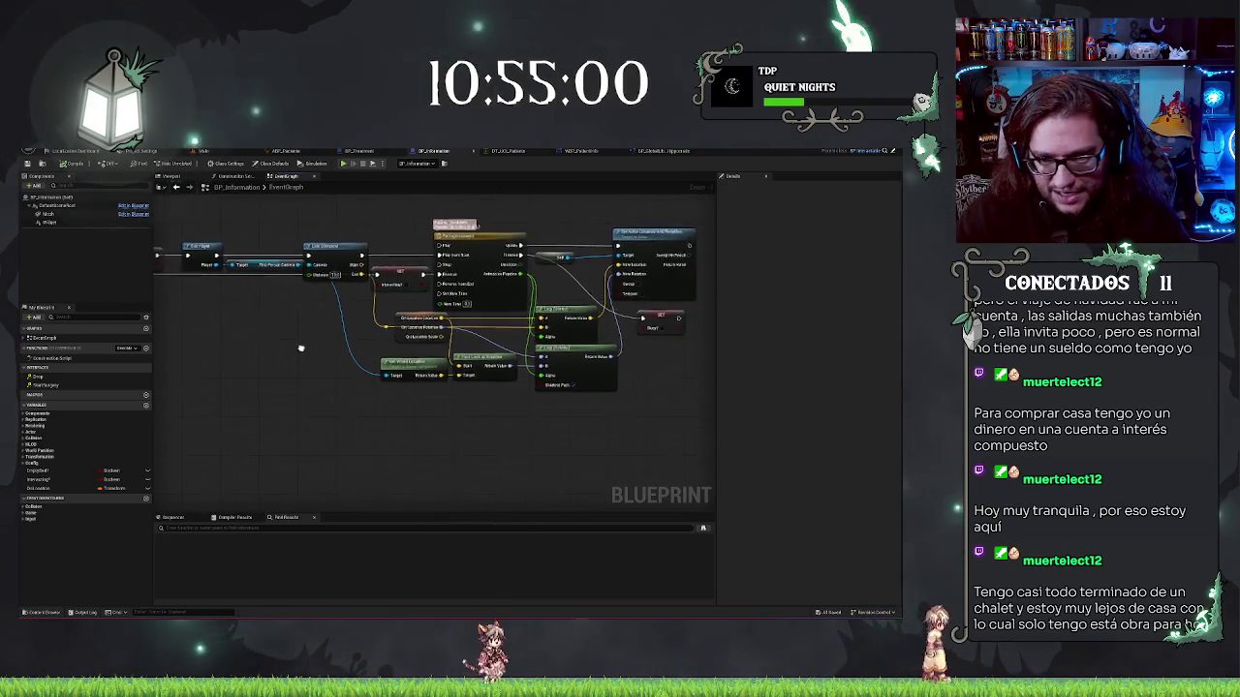
pyautogui.scroll(1, 341, 376)
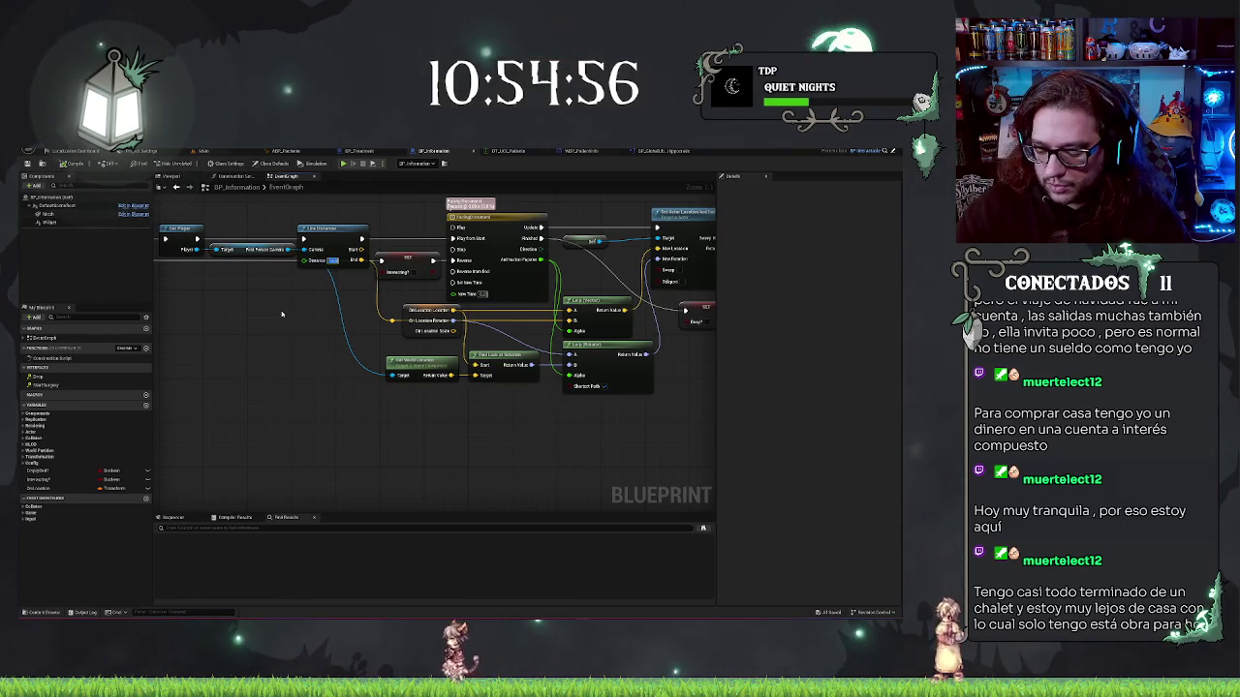
pyautogui.moveTo(282, 314)
pyautogui.mouseDown()
pyautogui.moveTo(323, 382)
pyautogui.moveTo(337, 227)
pyautogui.mouseUp()
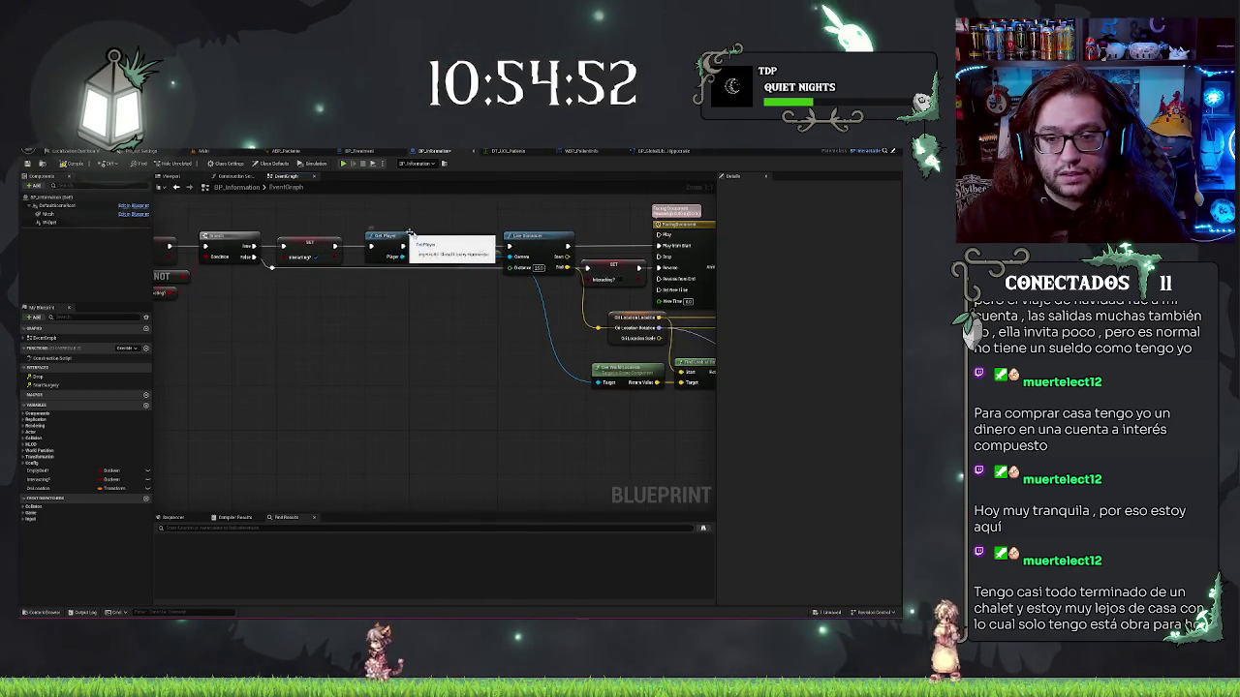
pyautogui.moveTo(391, 329); pyautogui.dragTo(471, 349)
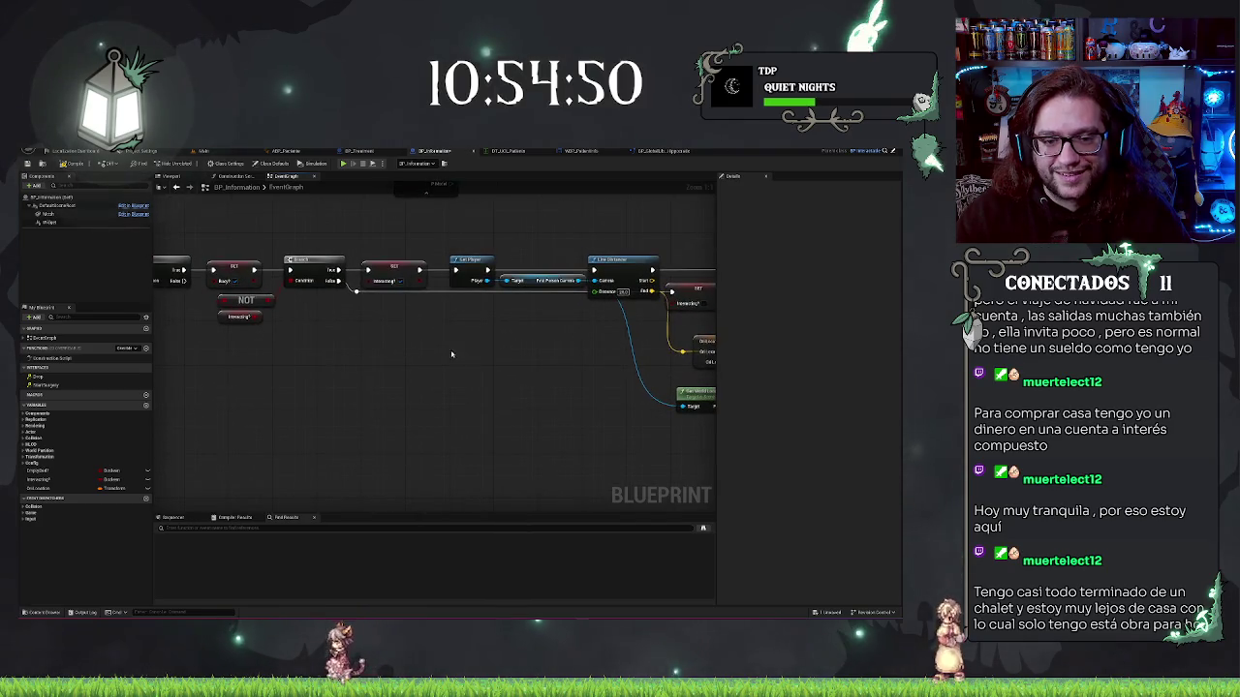
pyautogui.moveTo(266, 251); pyautogui.dragTo(411, 389)
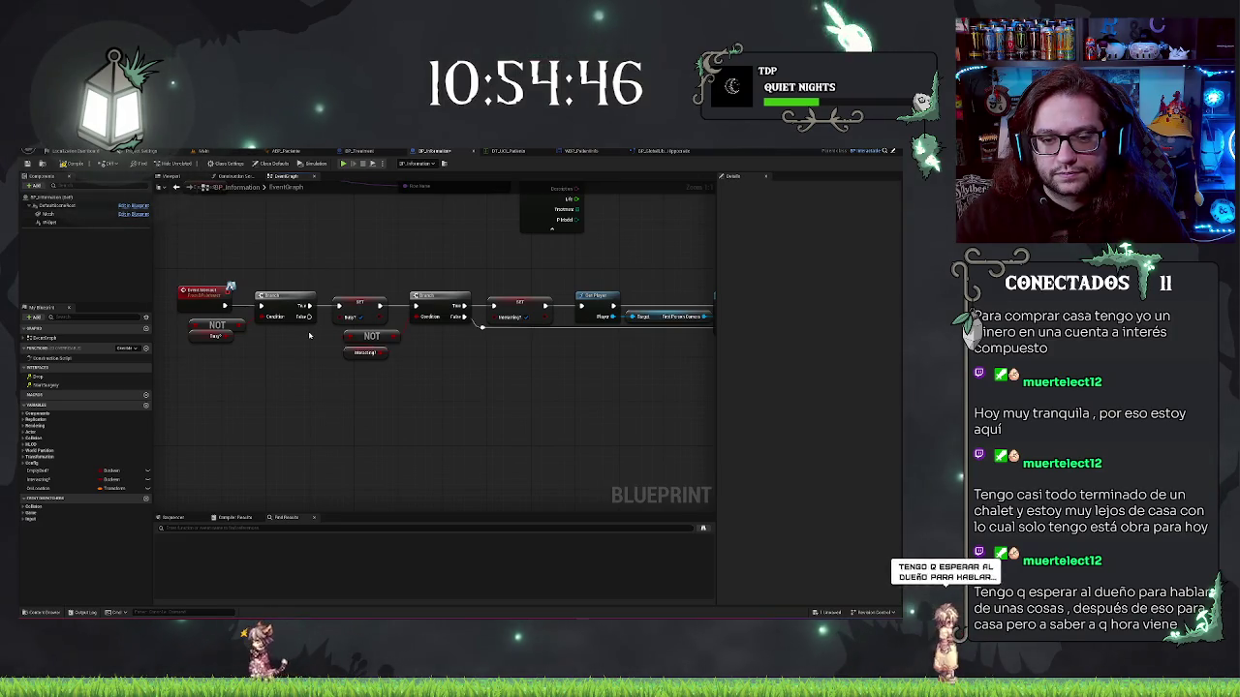
pyautogui.moveTo(579, 381); pyautogui.dragTo(397, 385)
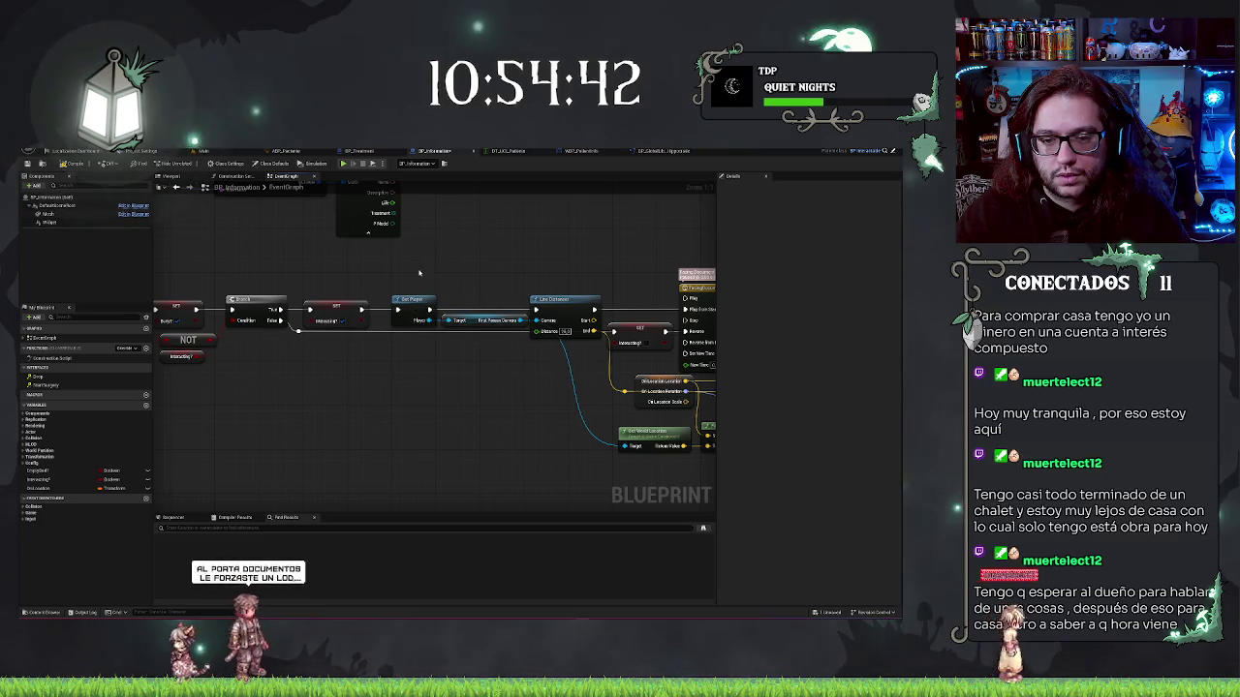
pyautogui.rightClick(401, 273)
pyautogui.write('stop')
pyautogui.press('Return')
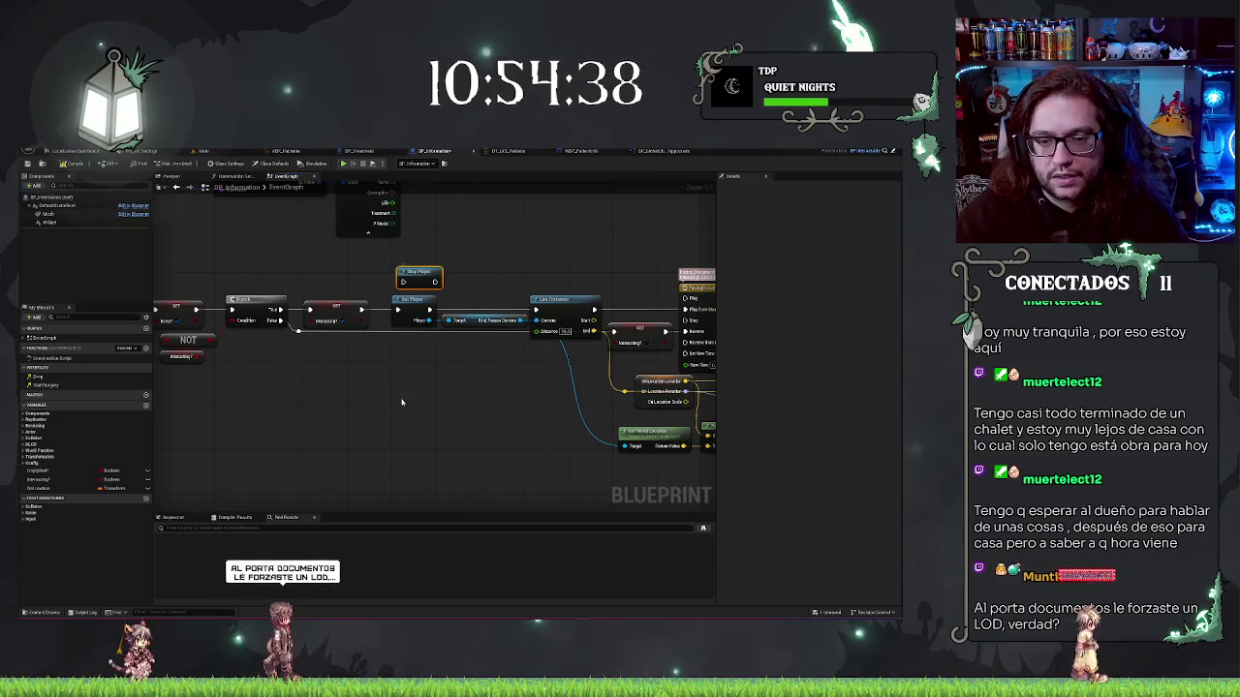
# Add a Resume Player node and move it up toward the main node chain
pyautogui.rightClick(387, 376)
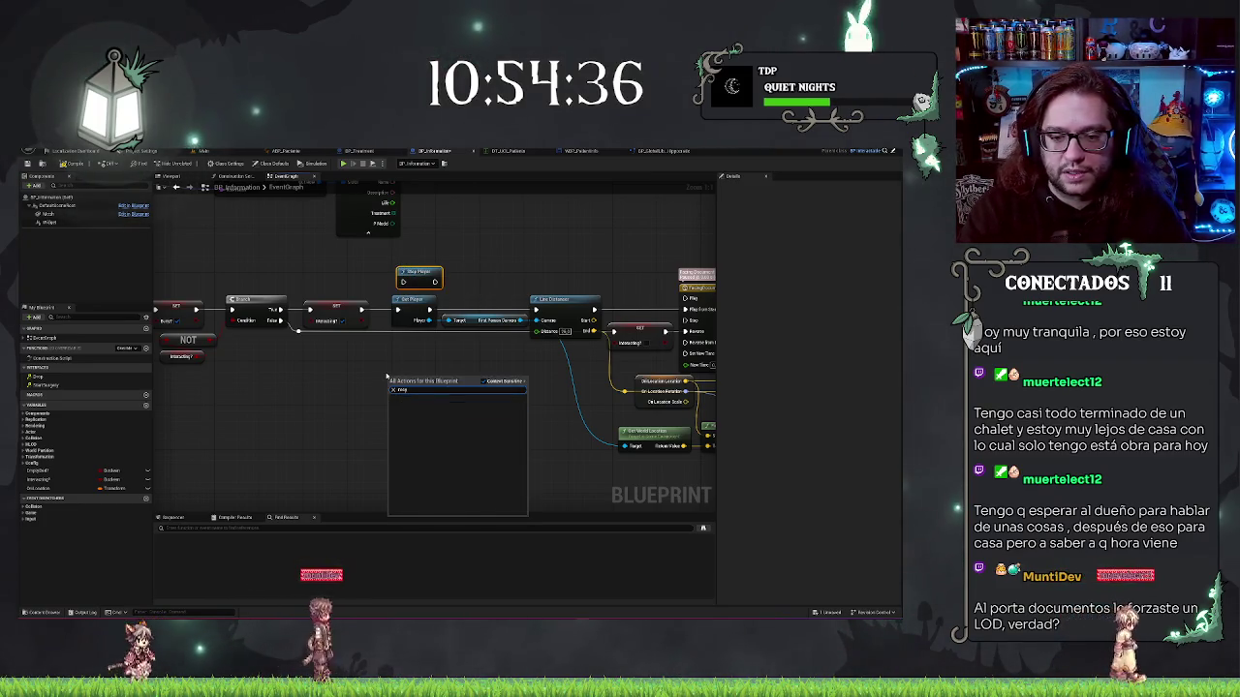
pyautogui.write('resume')
pyautogui.press('Return')
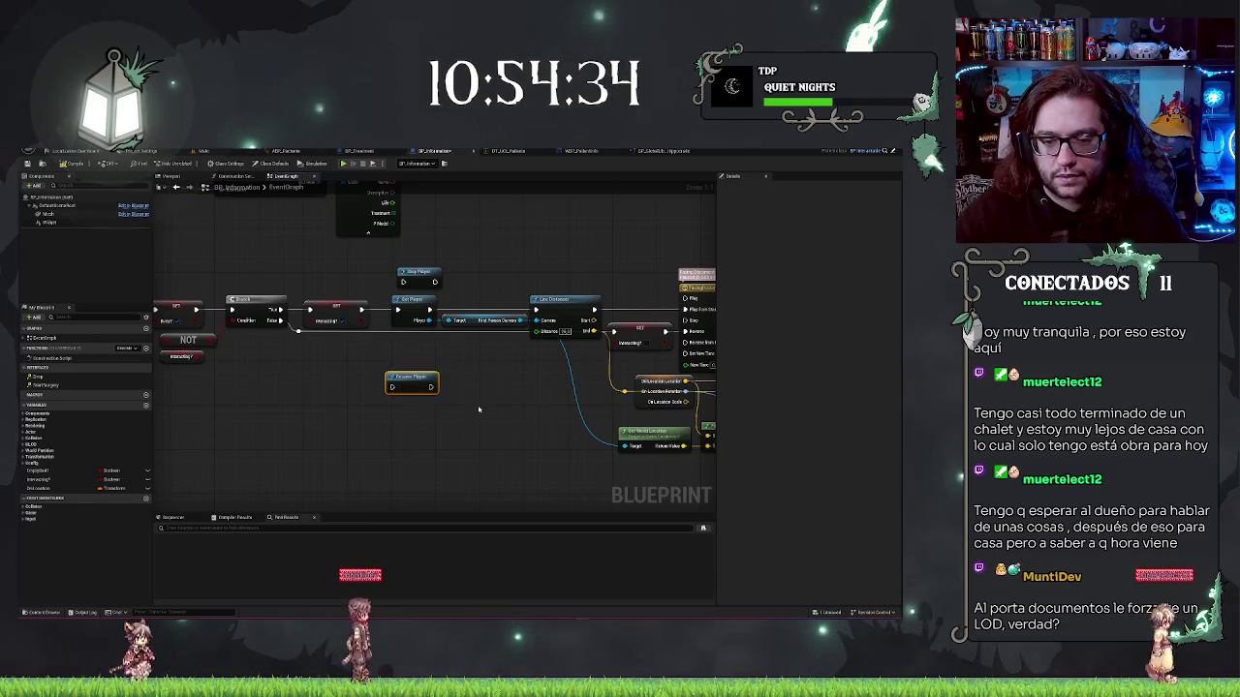
pyautogui.moveTo(479, 409); pyautogui.dragTo(412, 392)
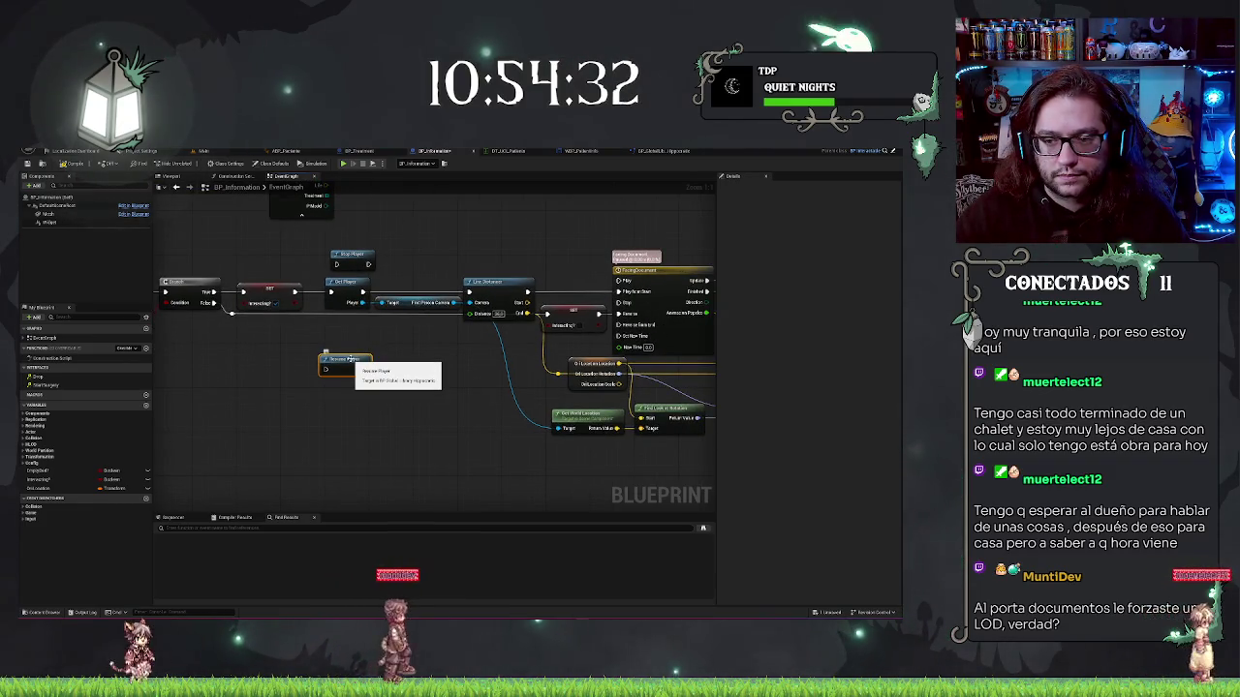
pyautogui.moveTo(350, 359)
pyautogui.mouseDown()
pyautogui.moveTo(325, 331)
pyautogui.moveTo(325, 351)
pyautogui.mouseUp()
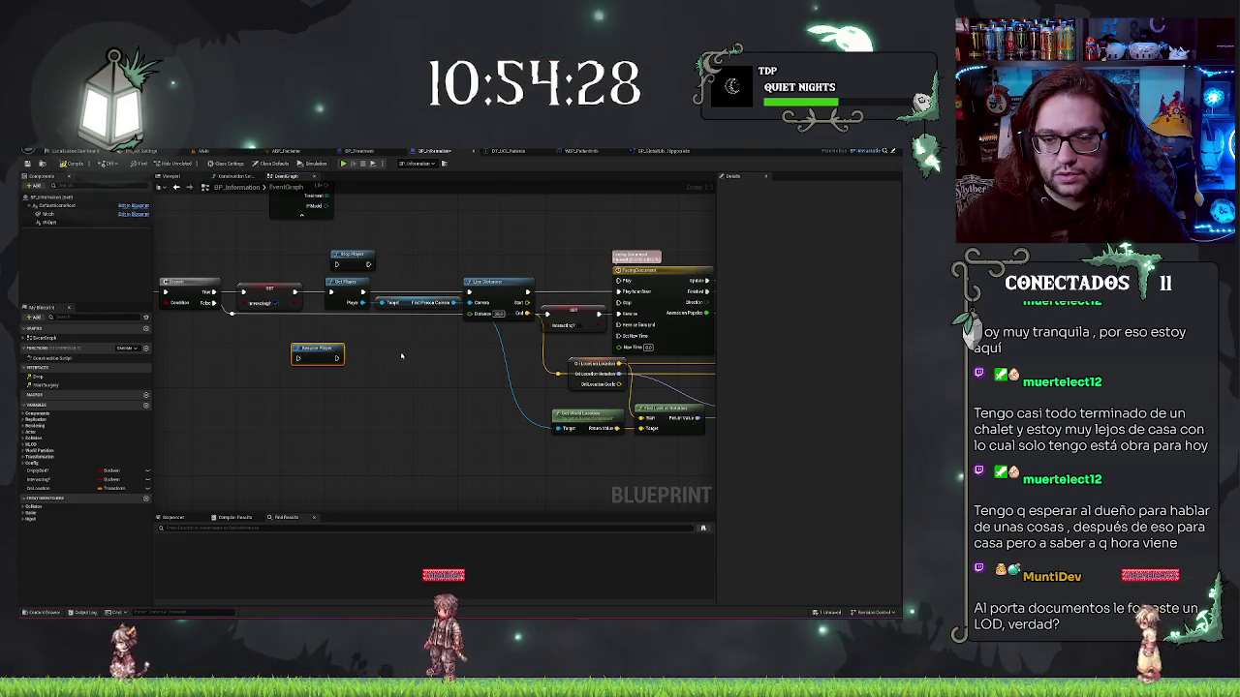
pyautogui.moveTo(314, 351); pyautogui.dragTo(312, 312)
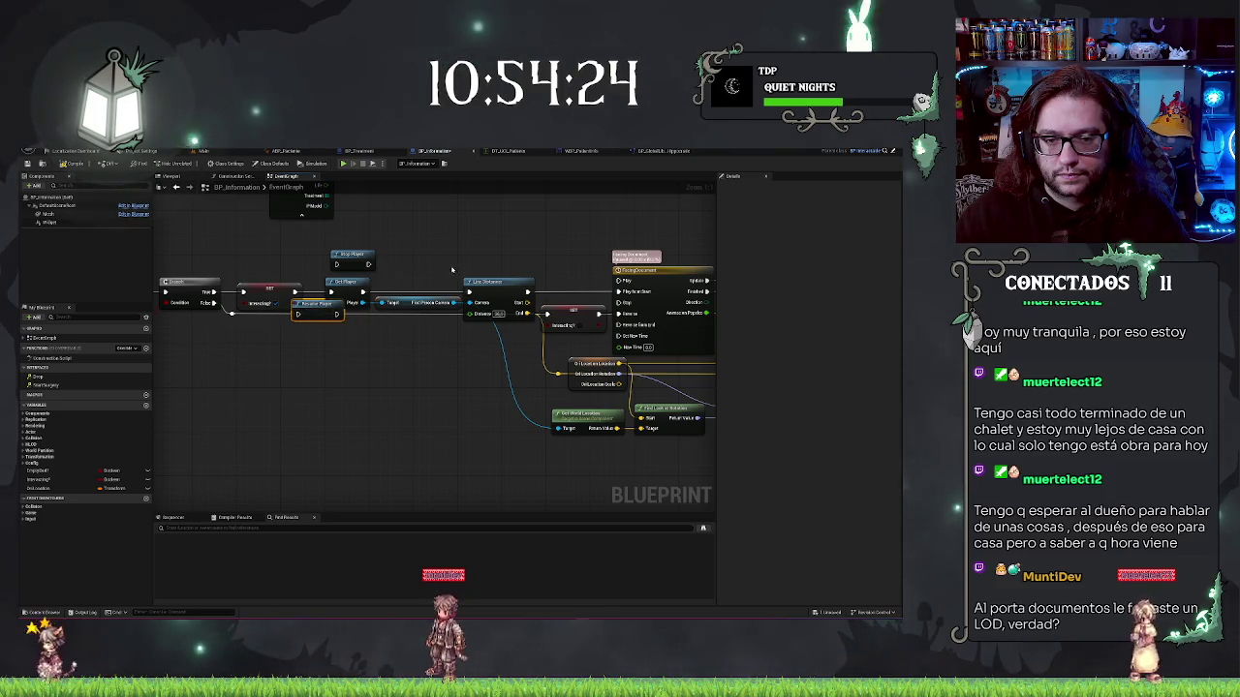
pyautogui.scroll(-2, 455, 274)
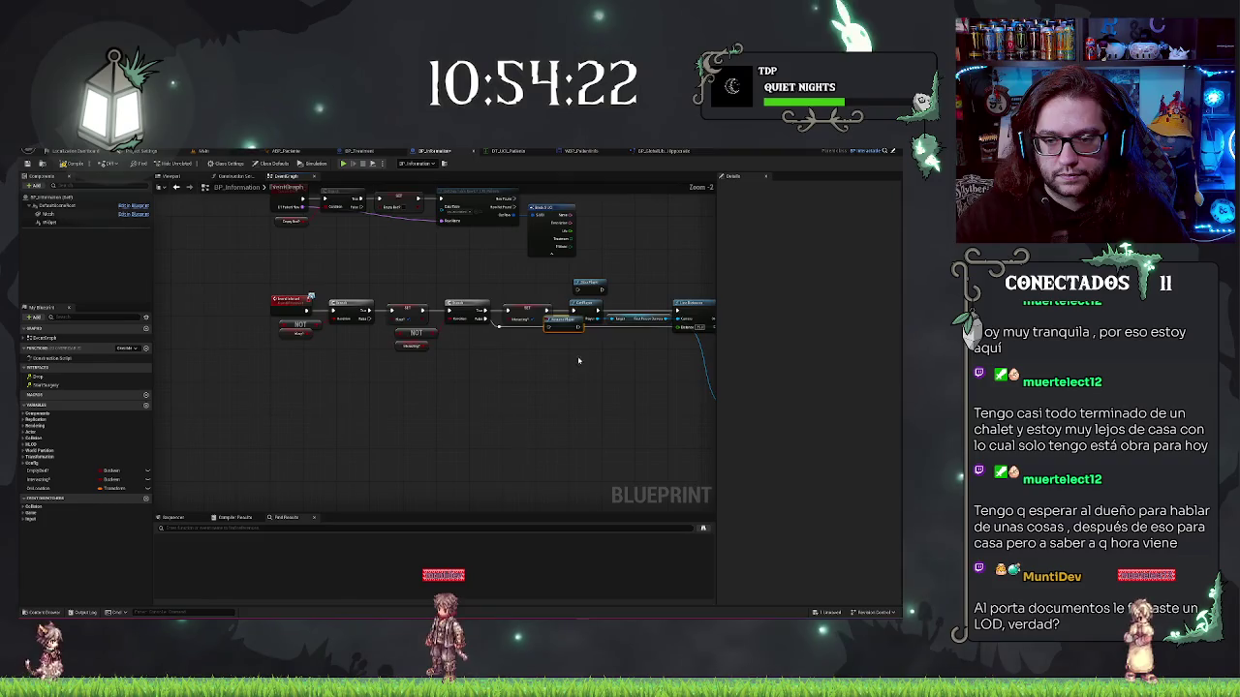
pyautogui.scroll(3, 475, 278)
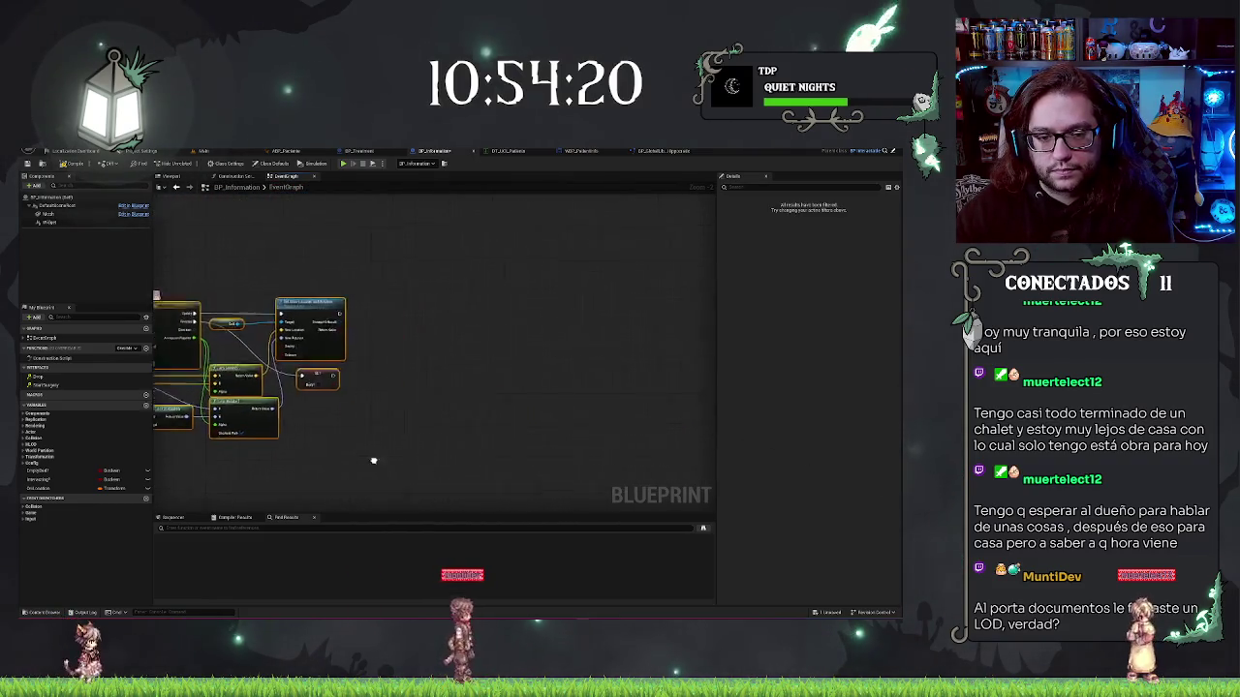
pyautogui.scroll(2, 421, 292)
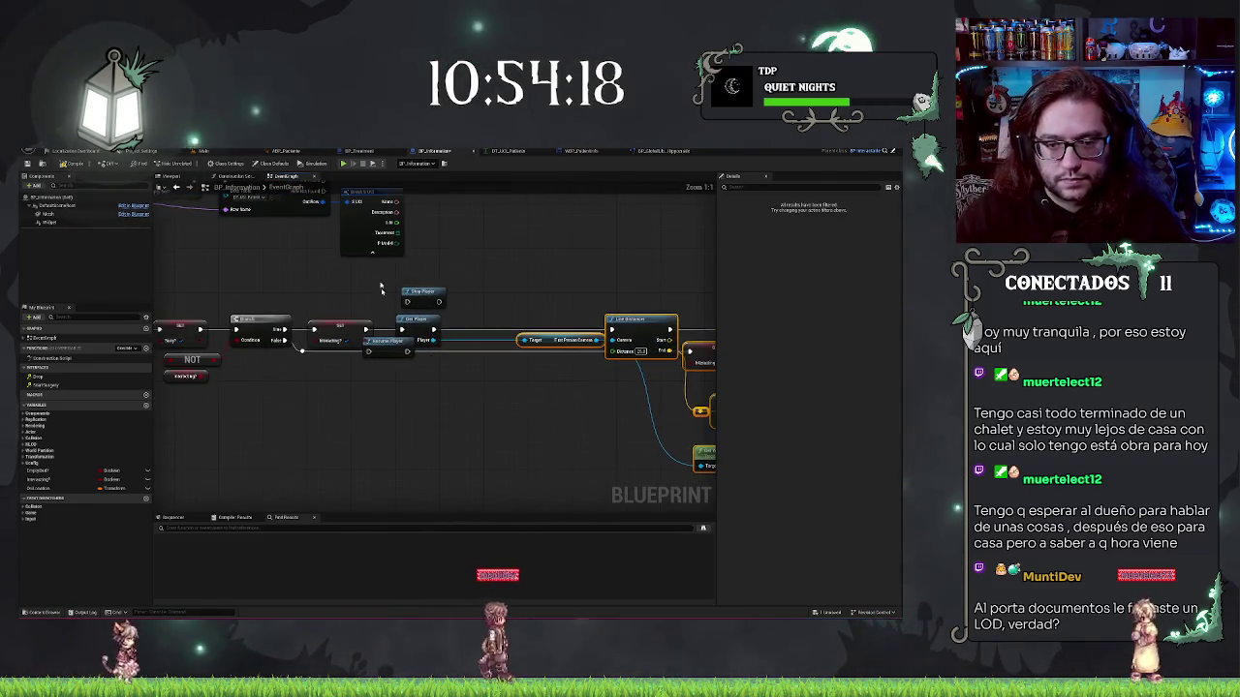
# Wire Stop Player into the exec chain before Line Distance and place Resume Player beneath it
pyautogui.moveTo(421, 291); pyautogui.dragTo(474, 322)
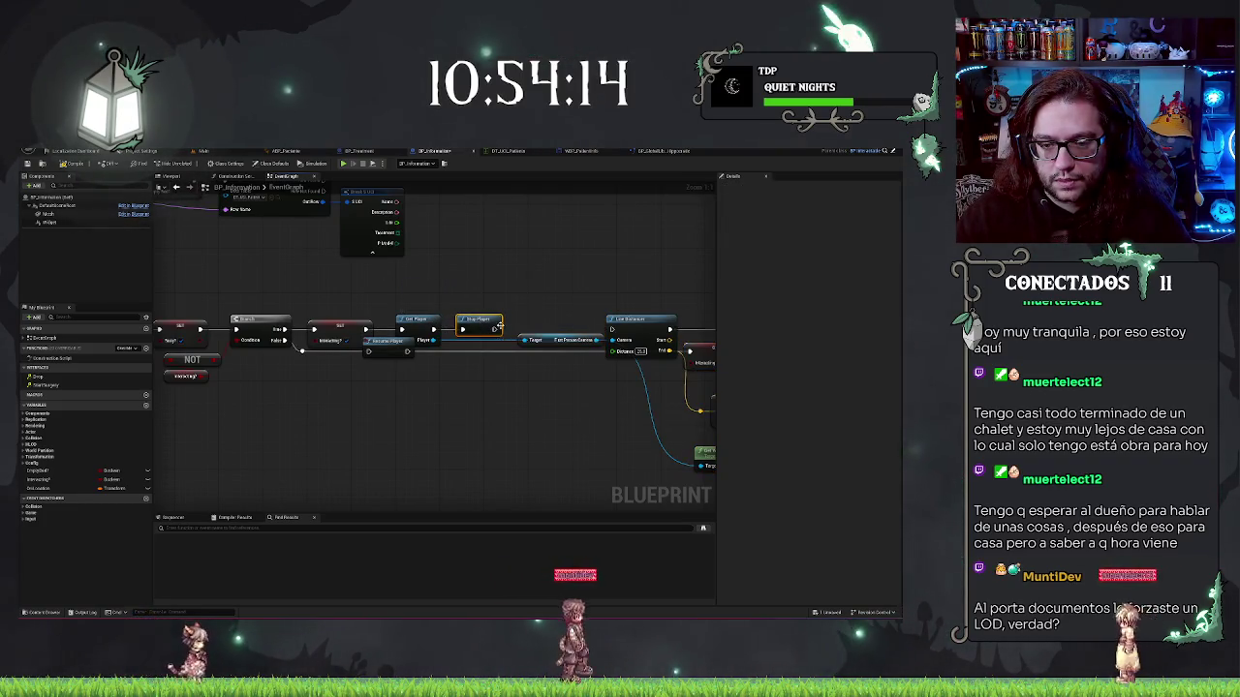
pyautogui.moveTo(495, 329); pyautogui.dragTo(611, 331)
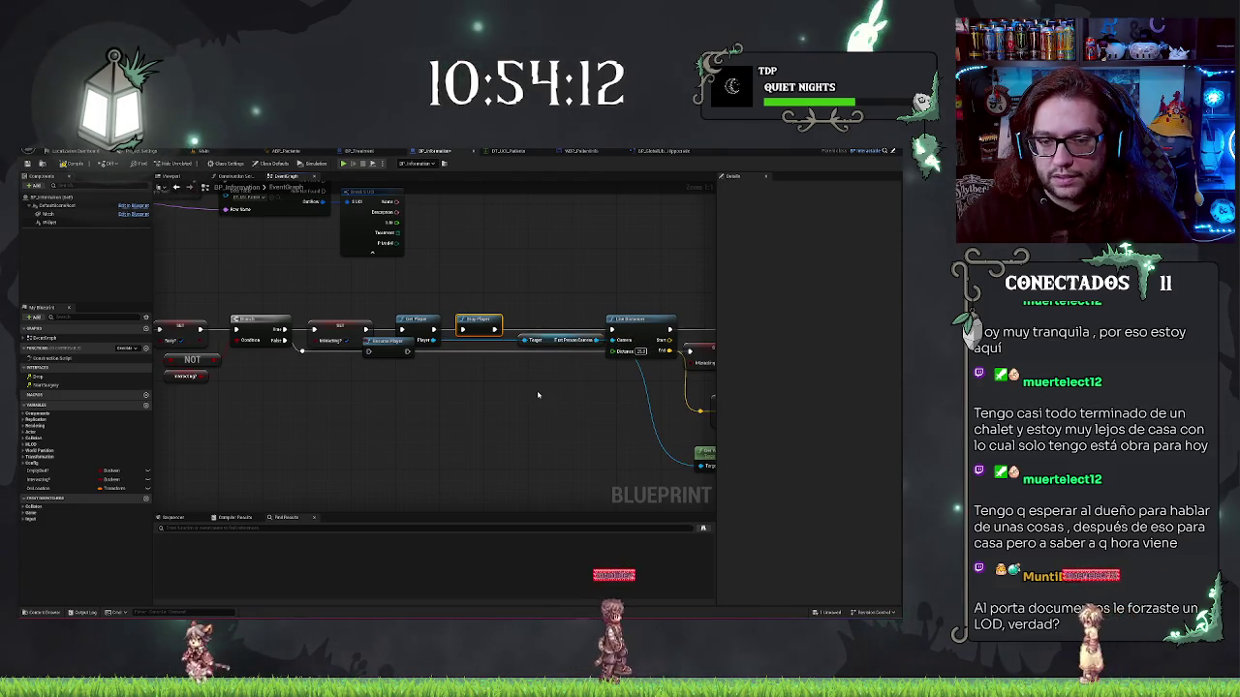
pyautogui.moveTo(397, 342)
pyautogui.mouseDown()
pyautogui.moveTo(702, 358)
pyautogui.moveTo(542, 355)
pyautogui.mouseUp()
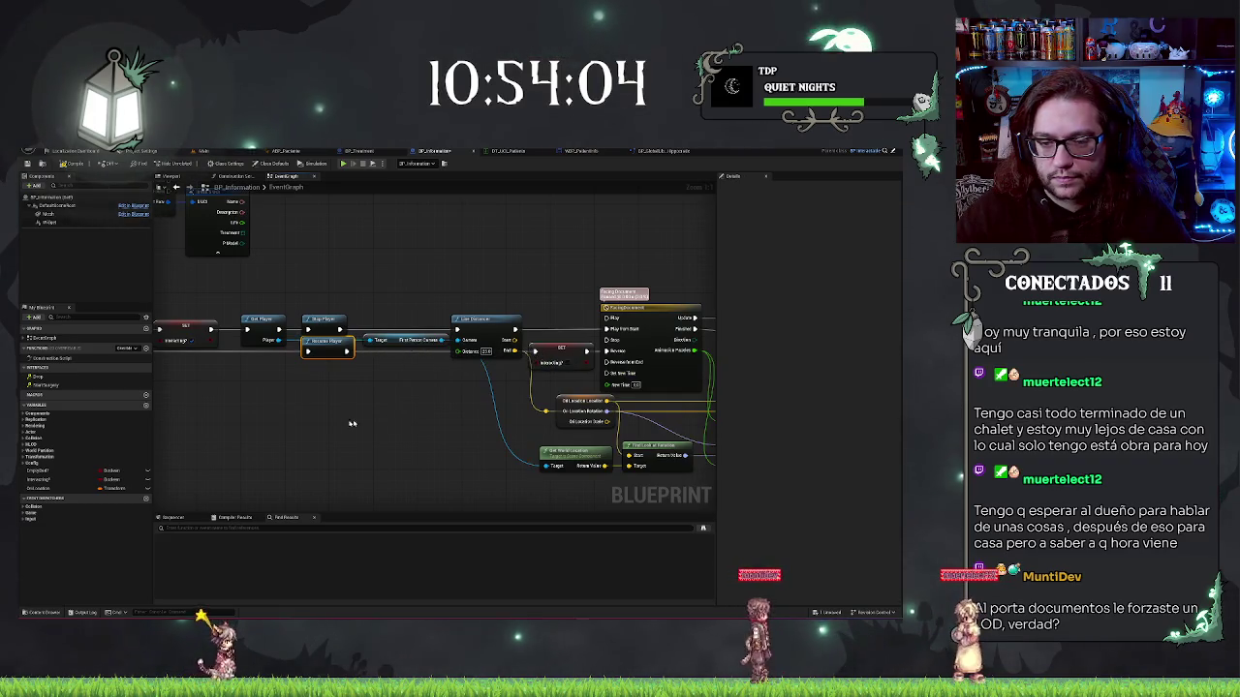
pyautogui.moveTo(359, 429); pyautogui.dragTo(460, 425)
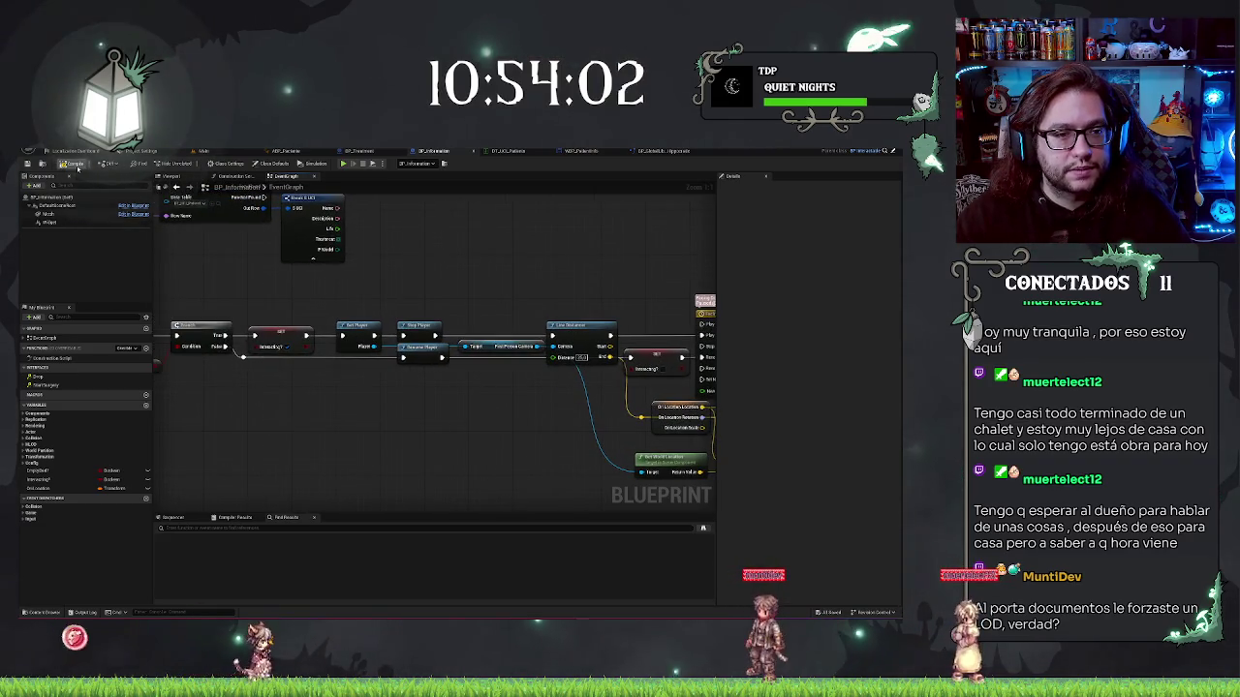
pyautogui.click(203, 151)
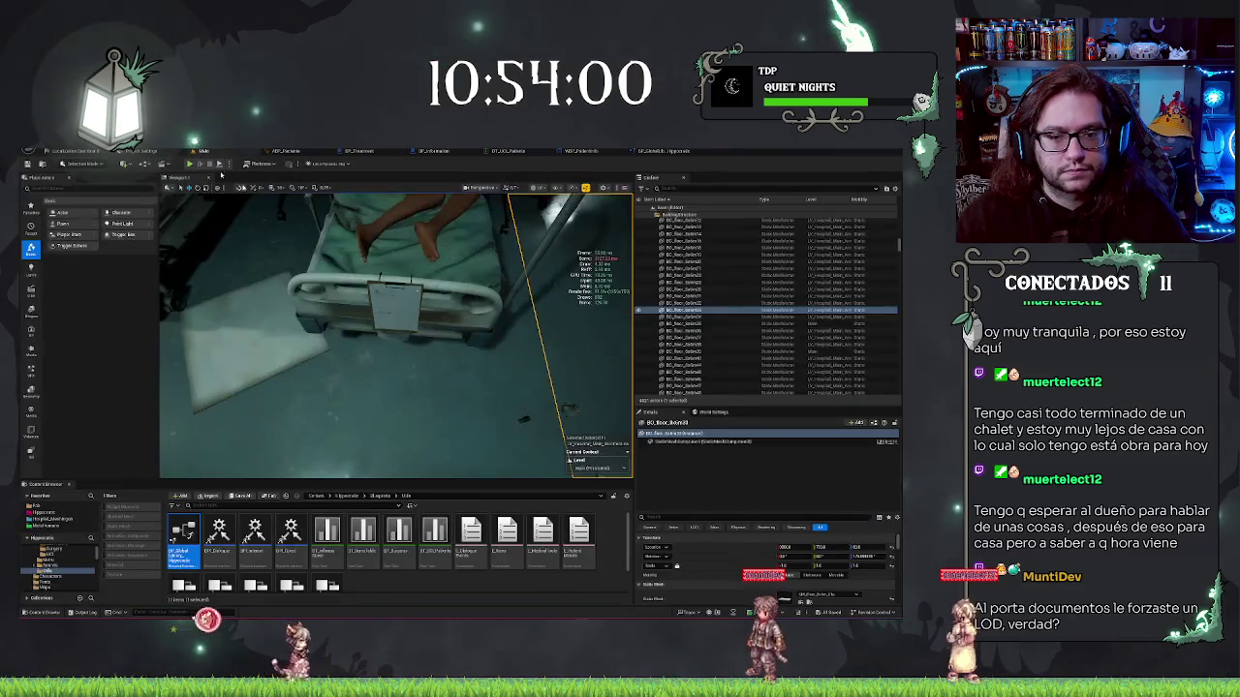
# Start Play with Alt+P and repeatedly pick up and set down the bedside clipboard
pyautogui.rightClick(412, 207)
pyautogui.click(431, 396)
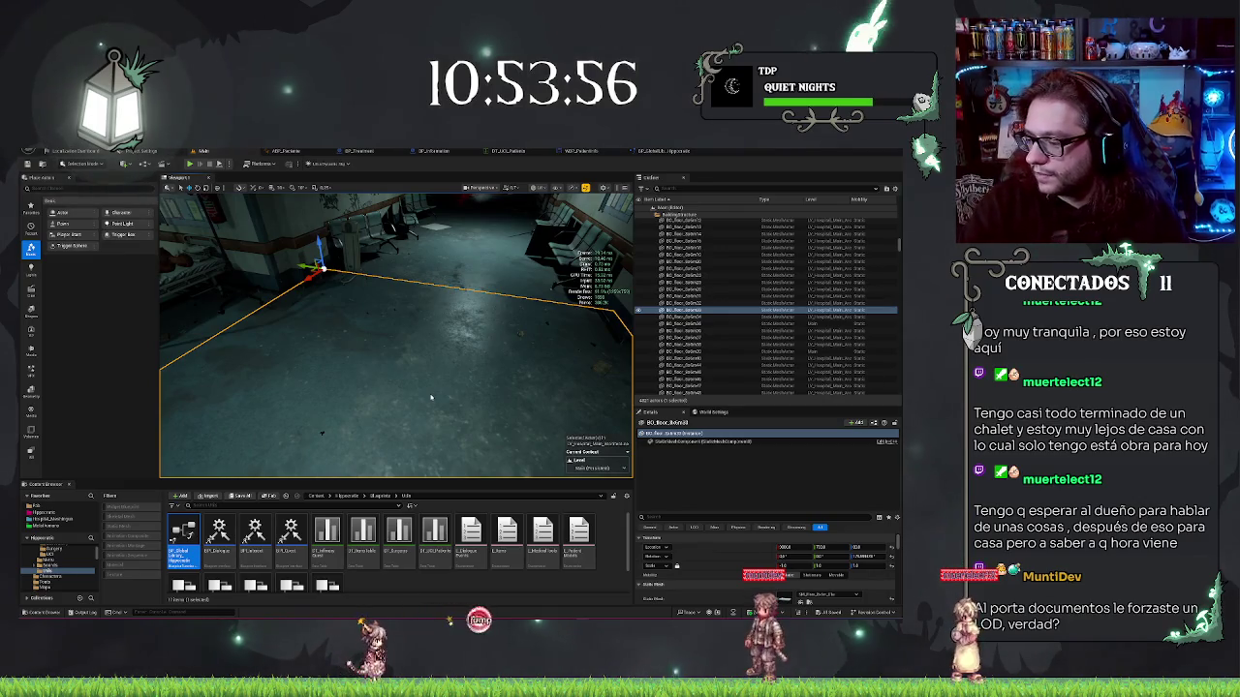
pyautogui.hotkey('alt', 'p')
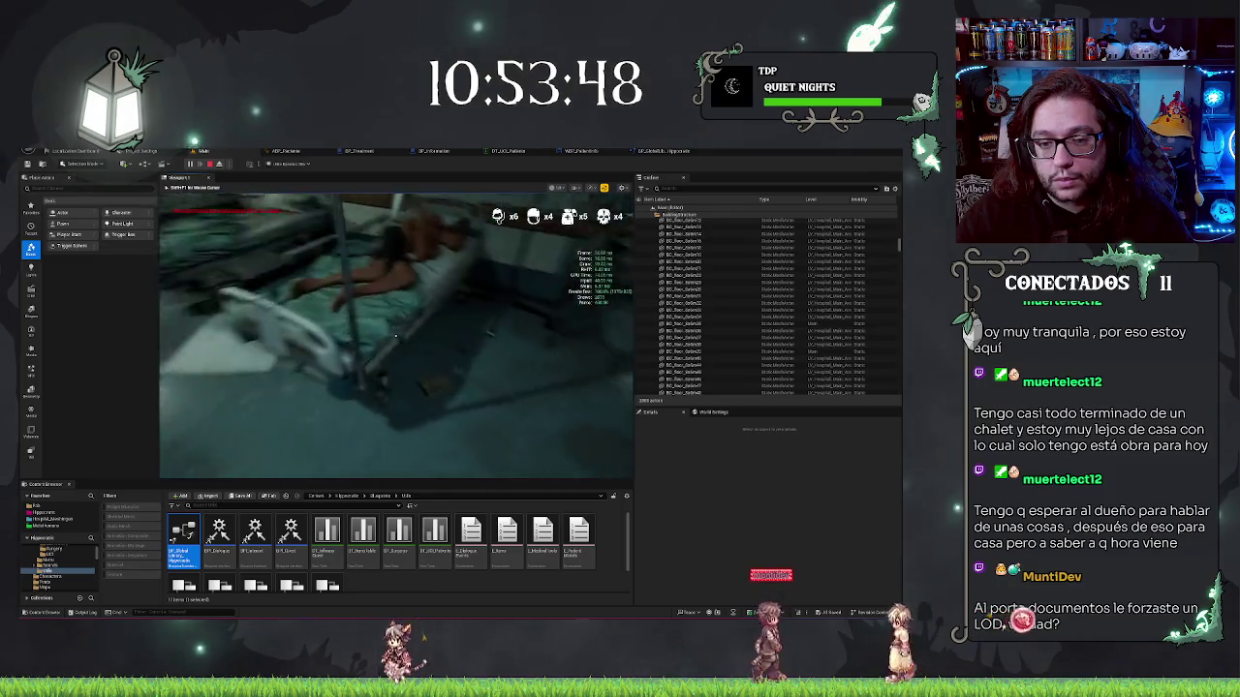
pyautogui.click(395, 335)
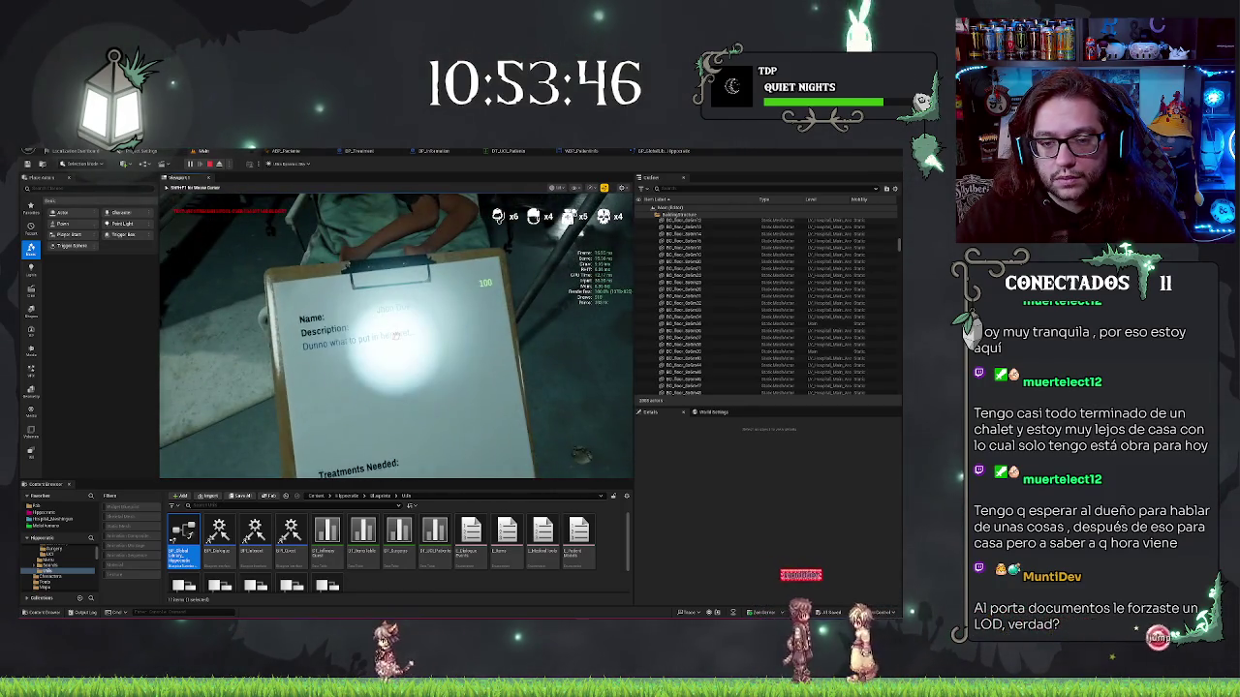
pyautogui.click(395, 335)
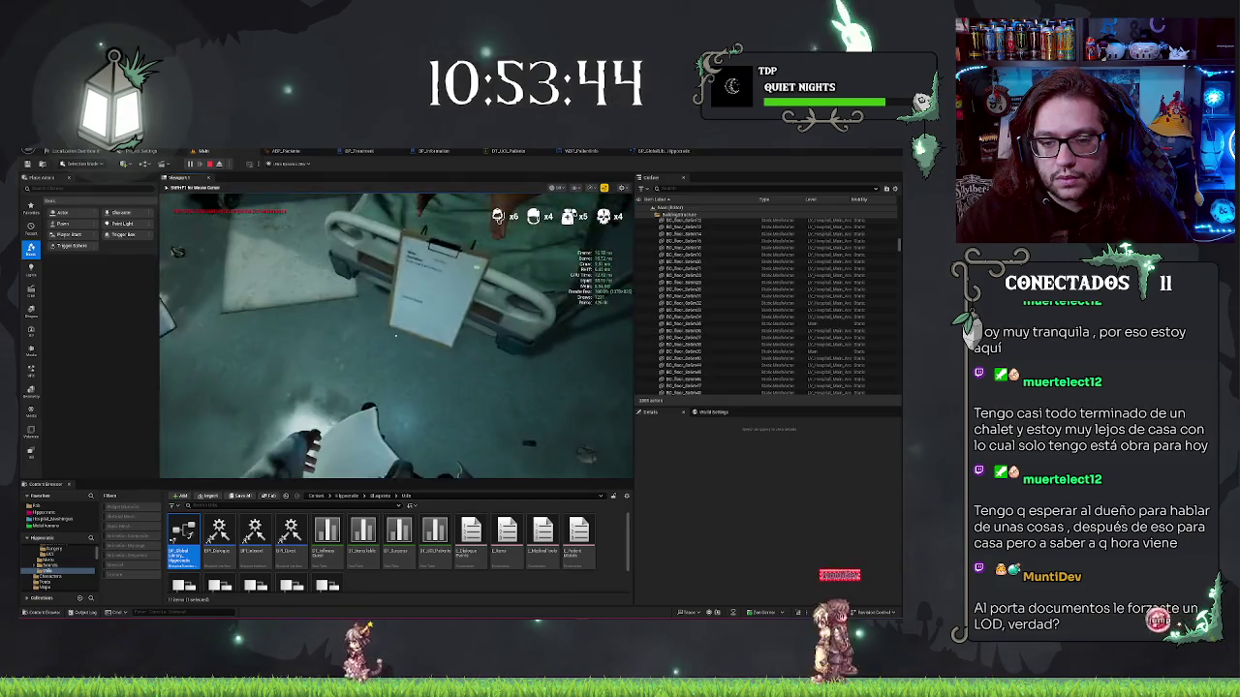
pyautogui.click(395, 335)
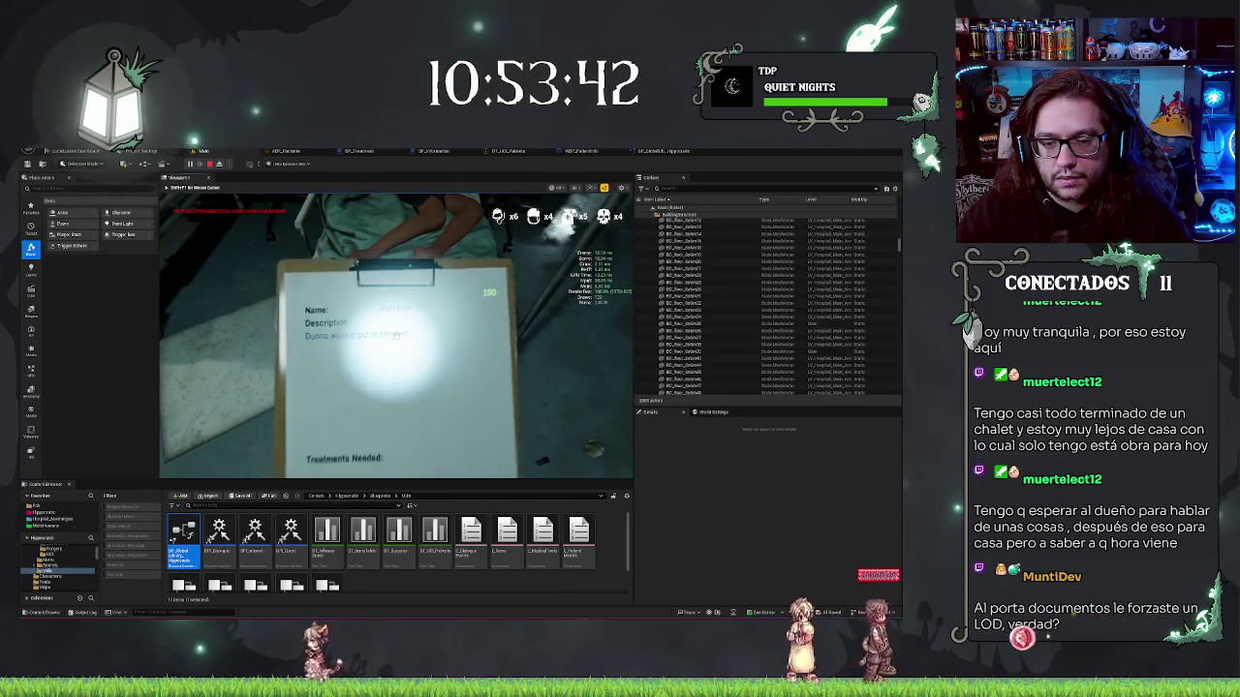
pyautogui.click(395, 336)
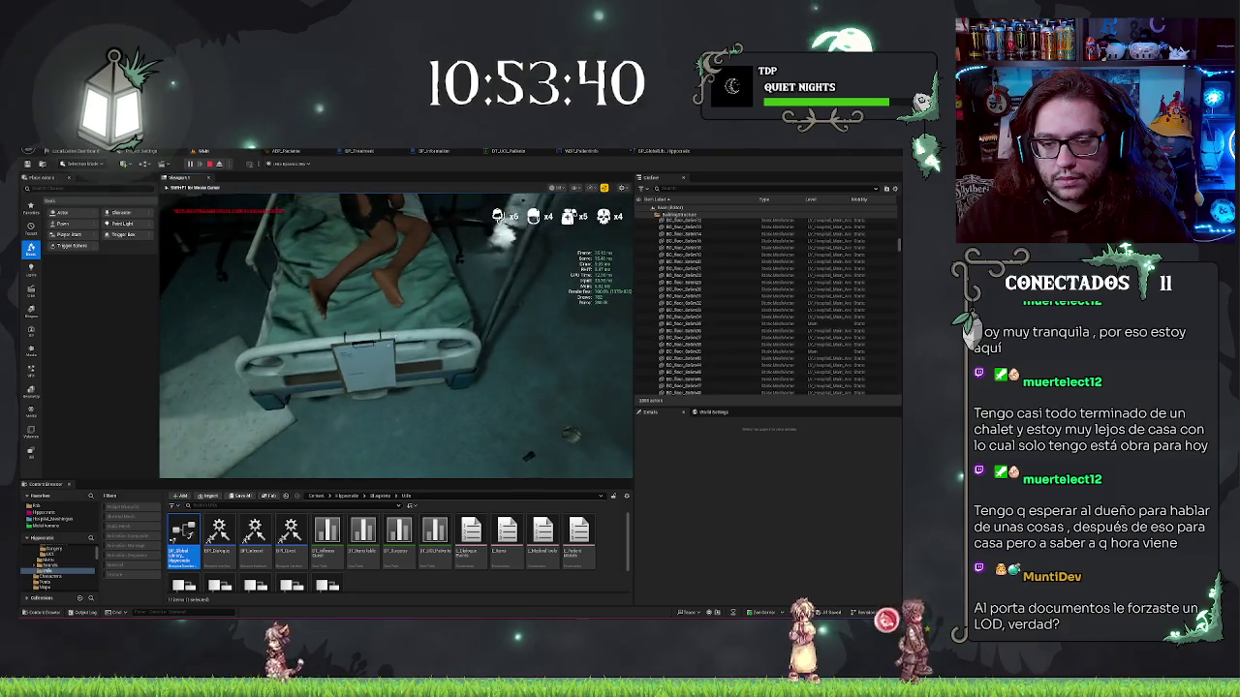
pyautogui.click(395, 335)
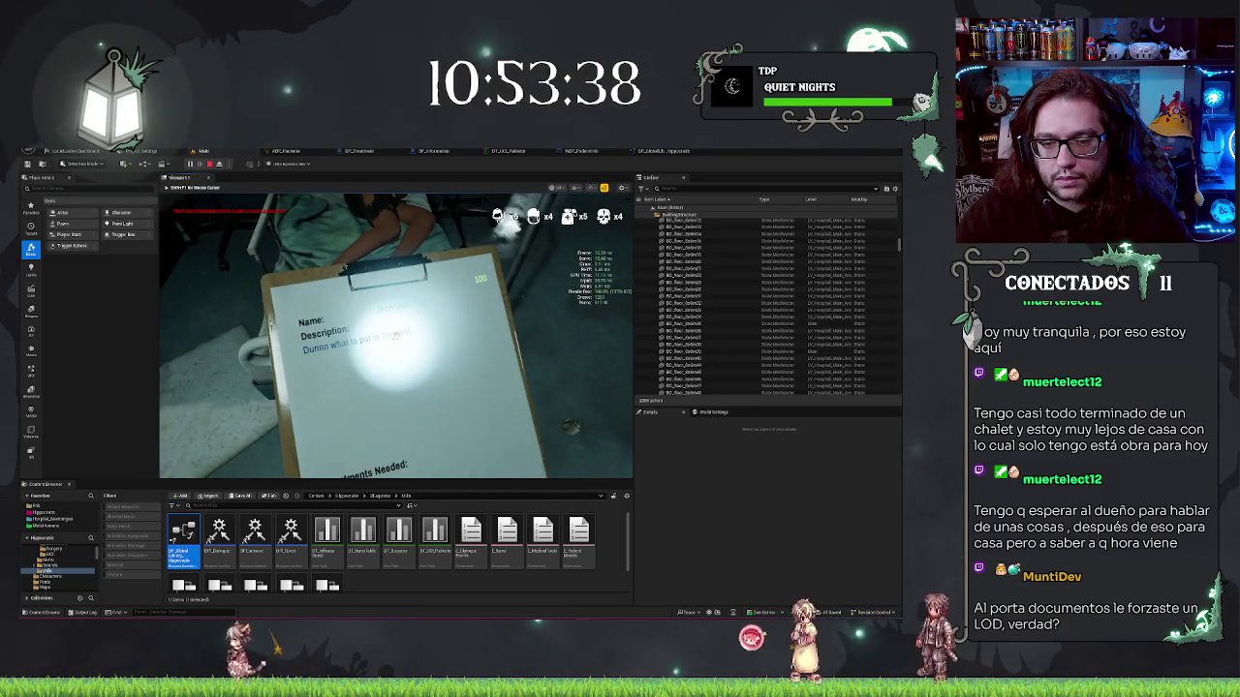
pyautogui.click(395, 336)
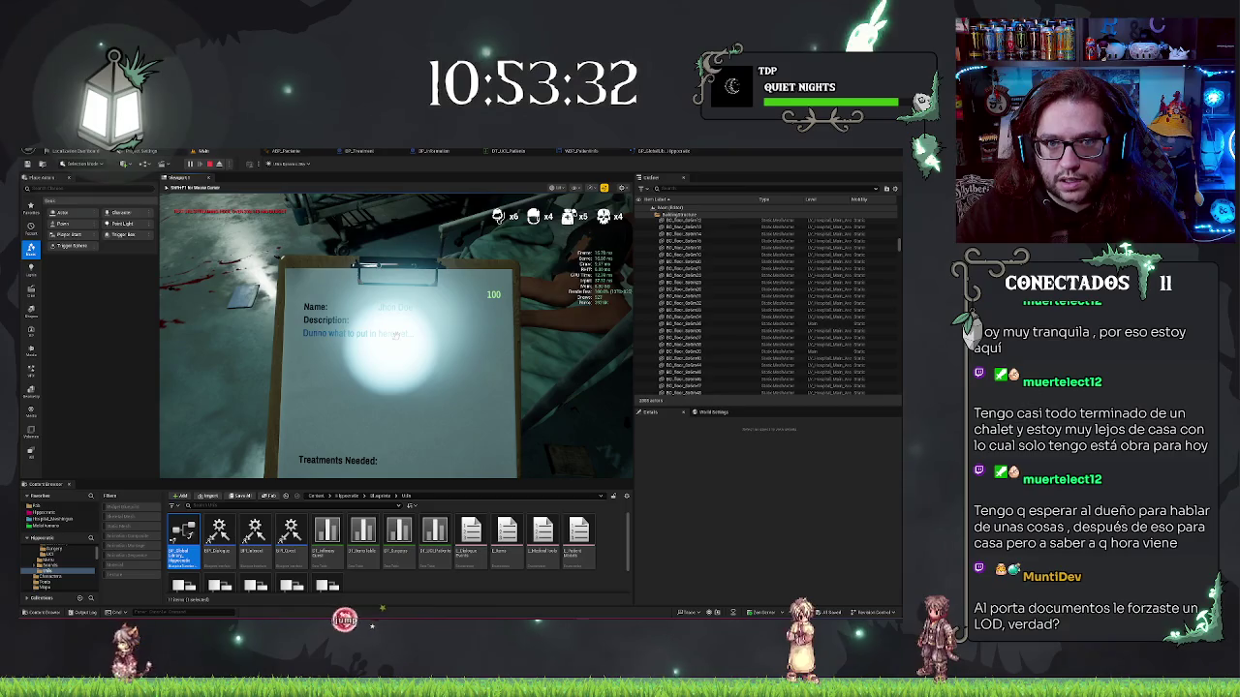
# Raise the clipboard to read its Name, Description and Treatments Needed fields, then stop play
pyautogui.click(395, 335)
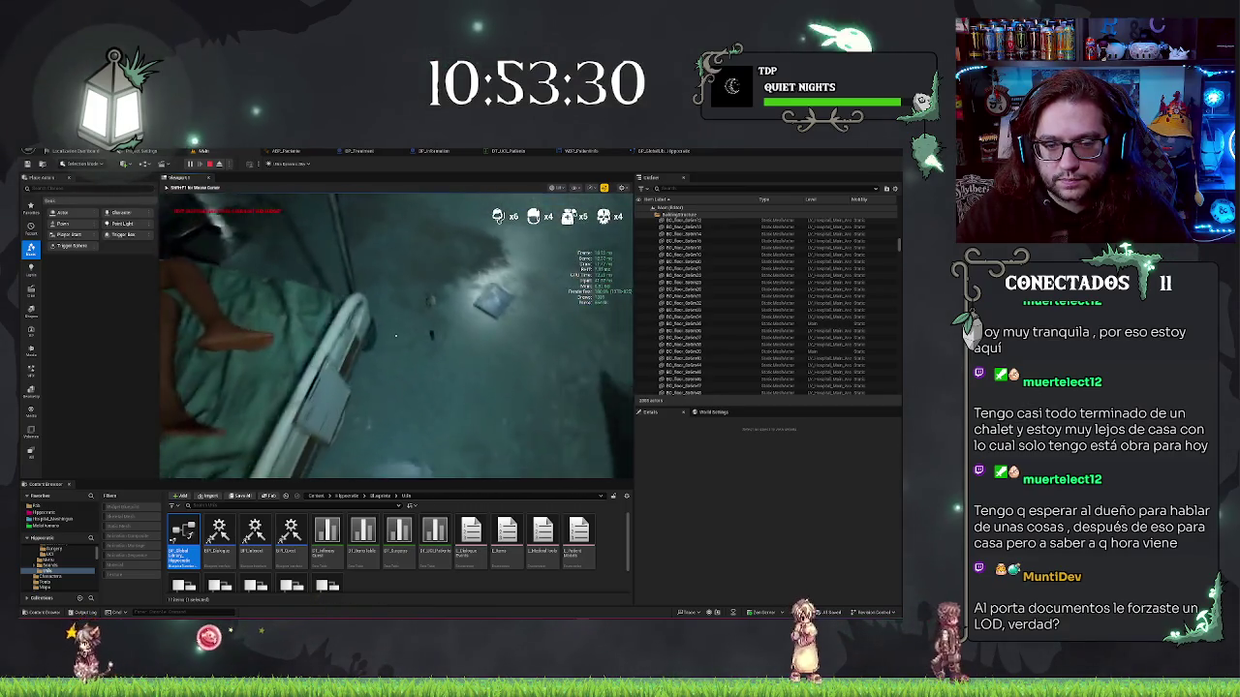
pyautogui.click(395, 335)
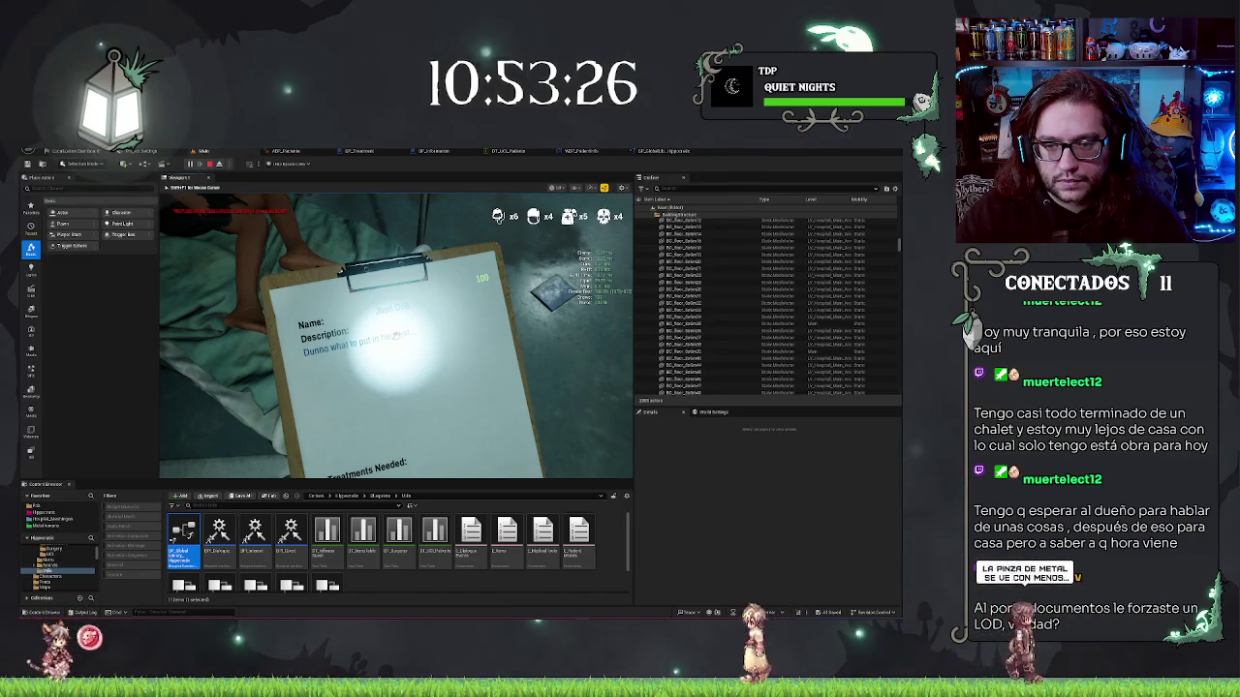
pyautogui.click(396, 335)
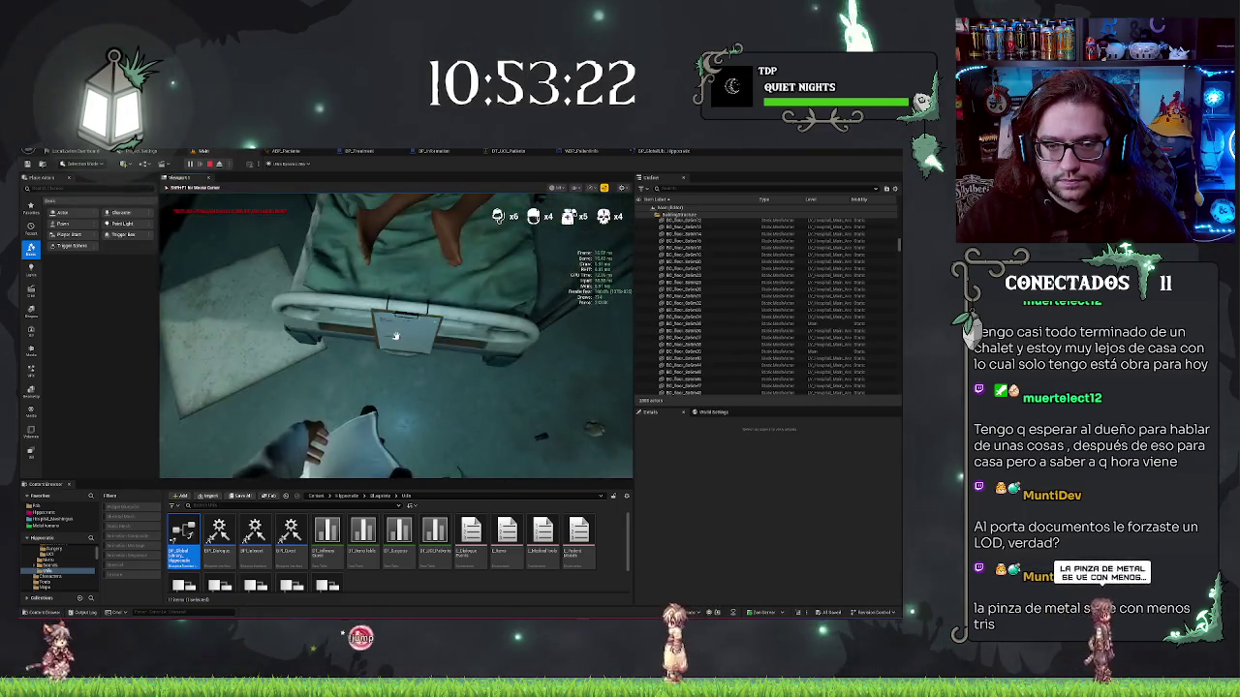
pyautogui.click(395, 335)
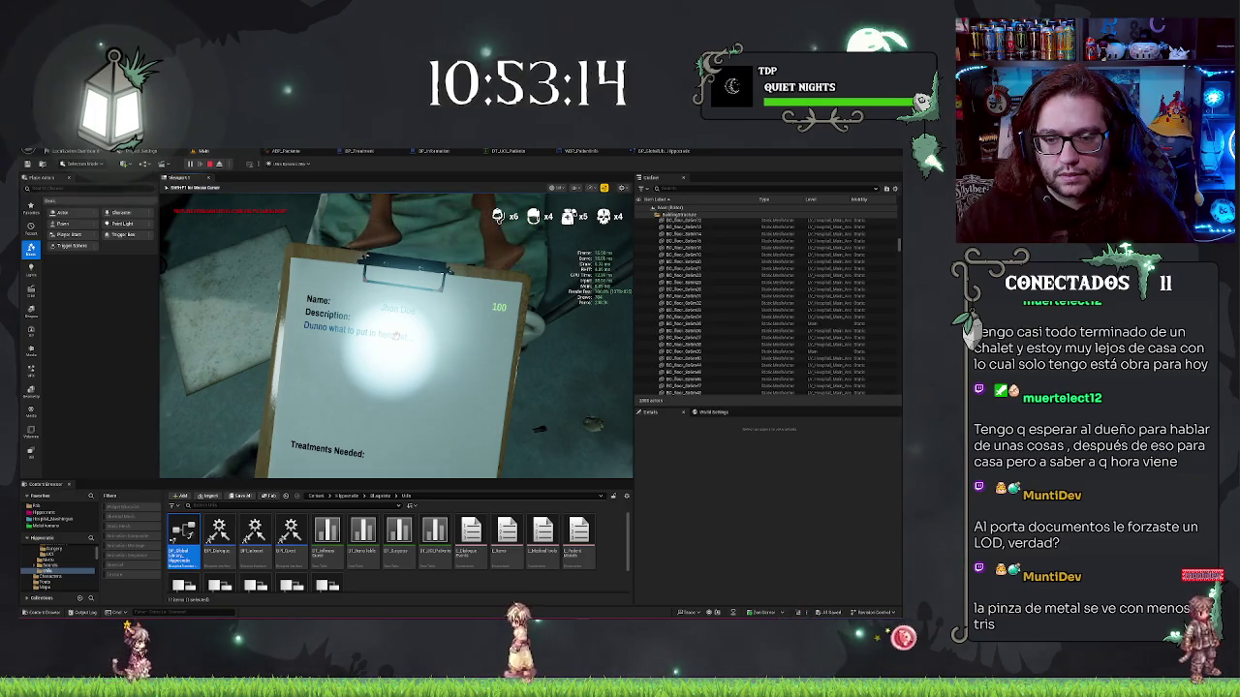
pyautogui.click(395, 335)
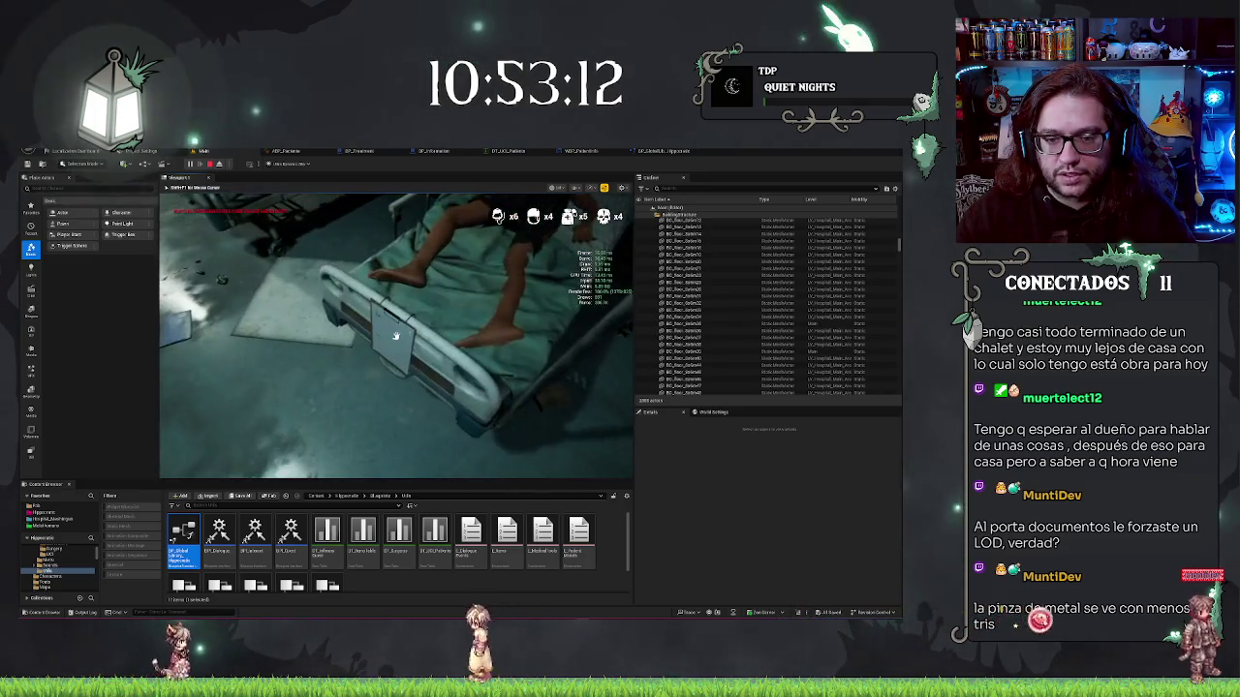
pyautogui.click(395, 335)
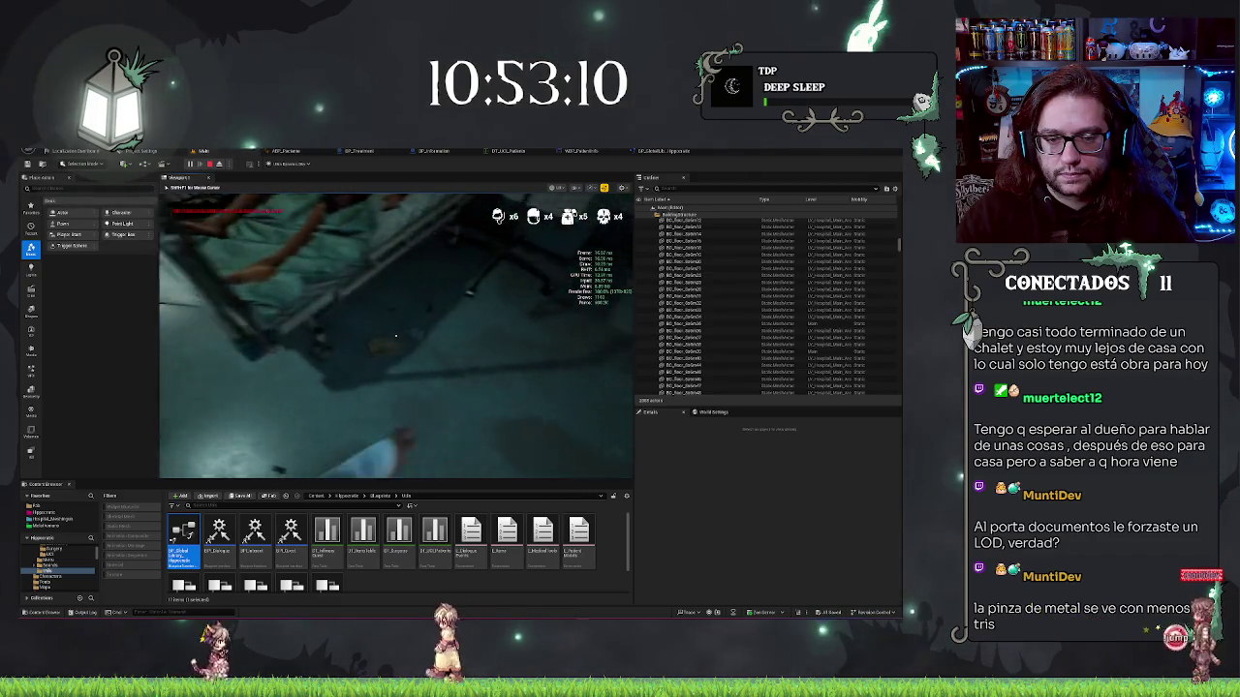
pyautogui.press('w')
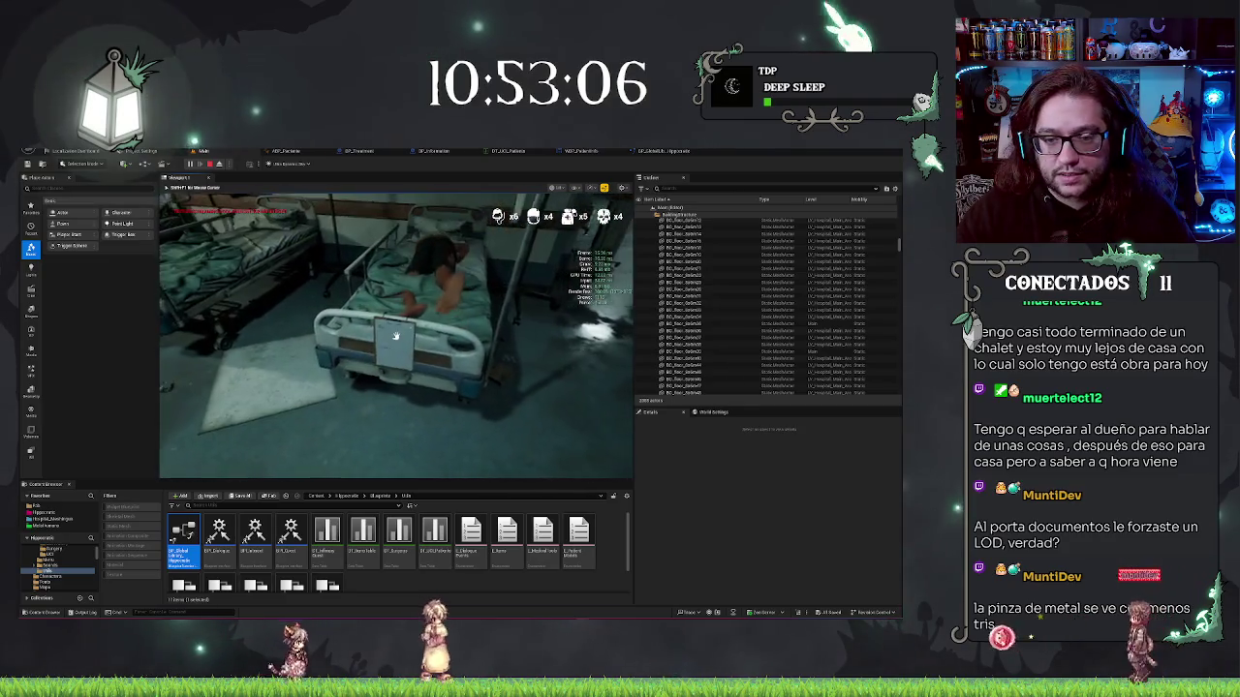
pyautogui.press('e')
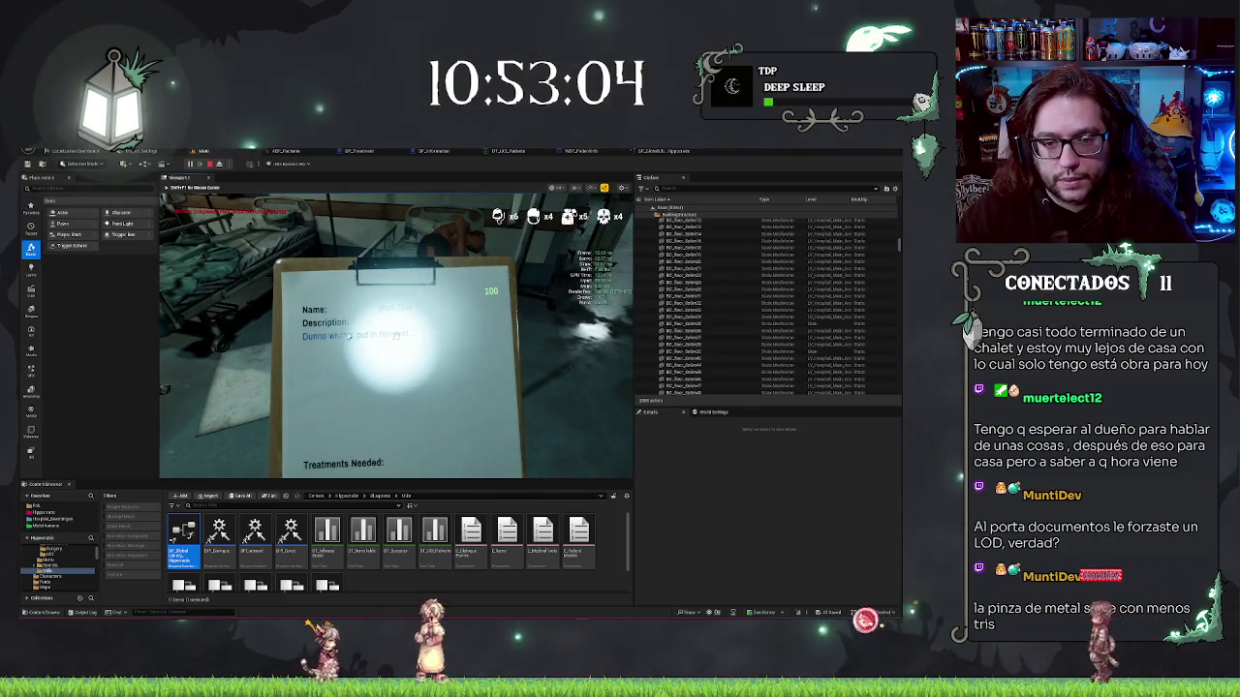
pyautogui.press('Escape')
pyautogui.click(392, 344)
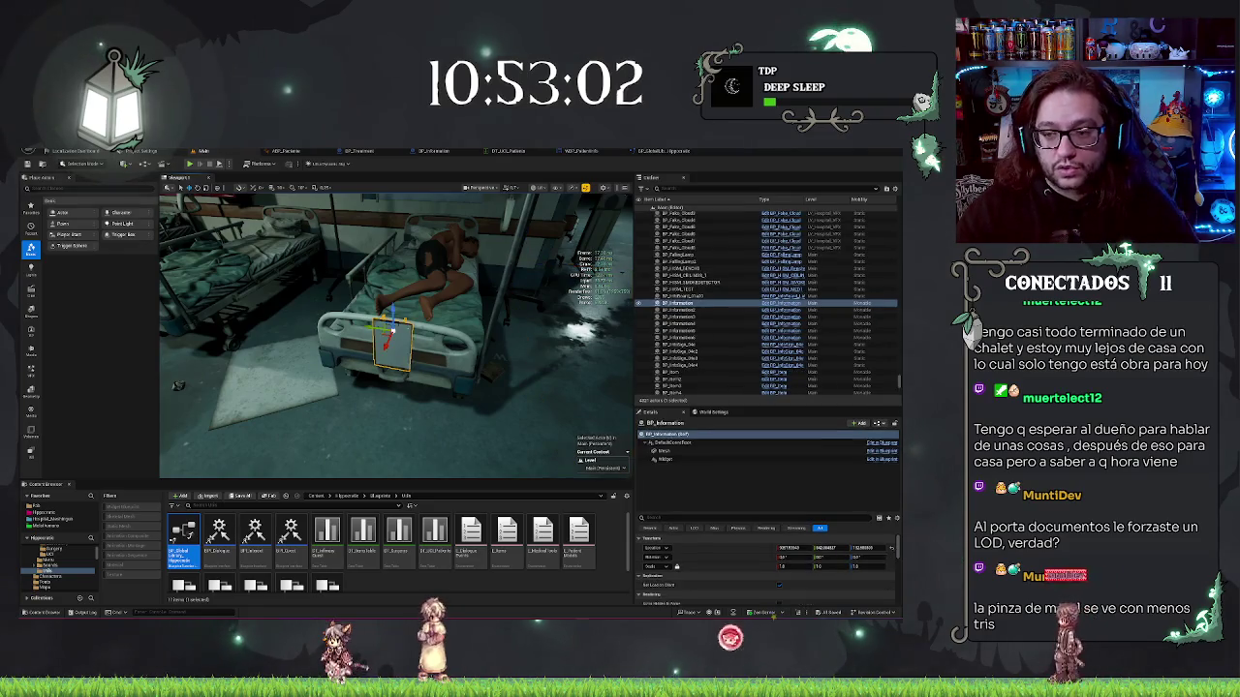
# Open the clipboard's Mesh component asset in the Static Mesh Editor and orbit its preview
pyautogui.click(665, 450)
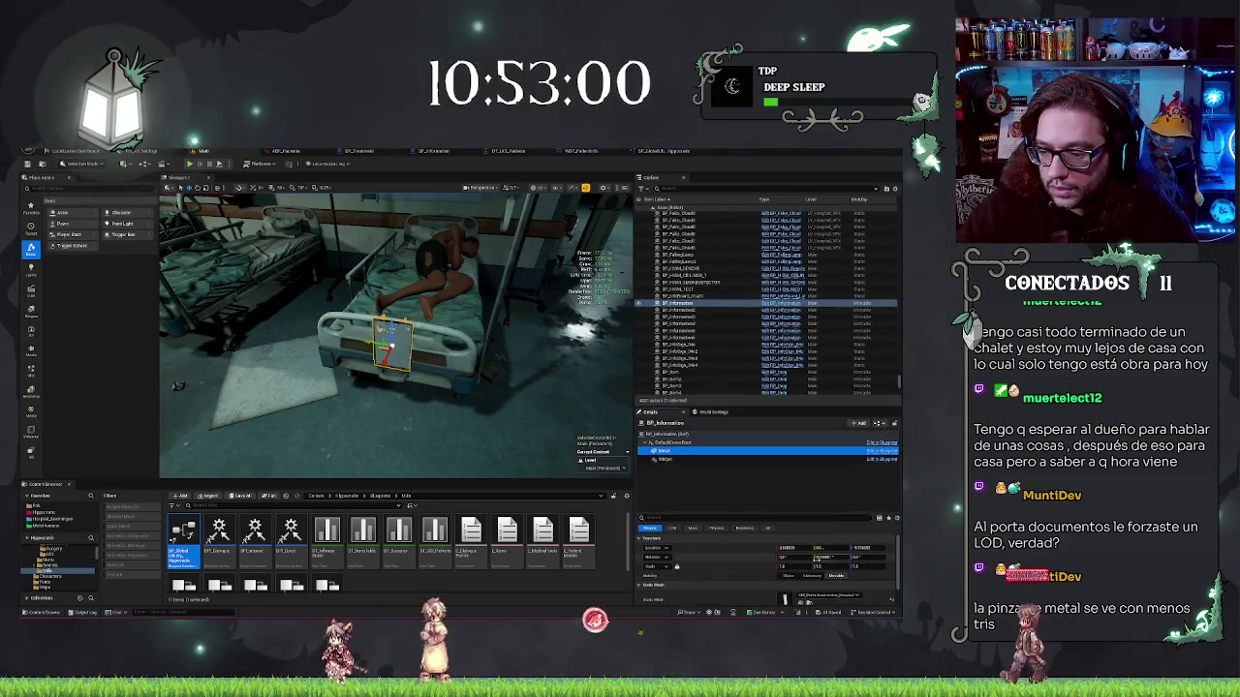
pyautogui.click(809, 580)
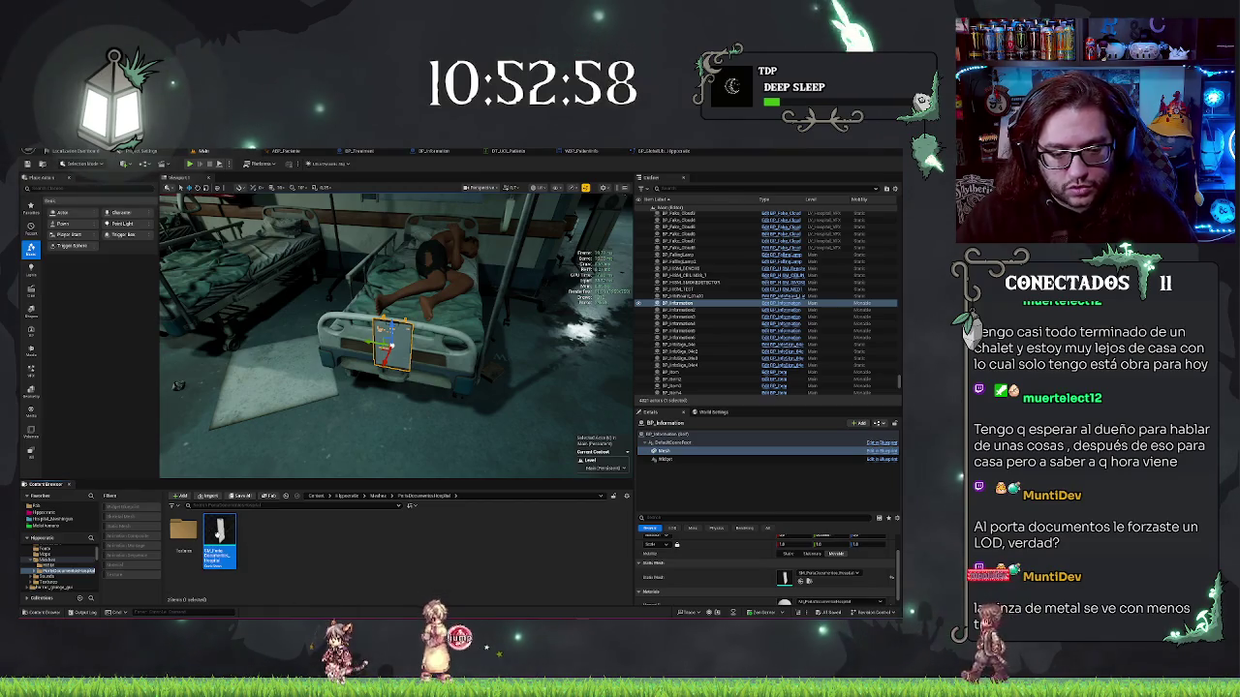
pyautogui.press('Return')
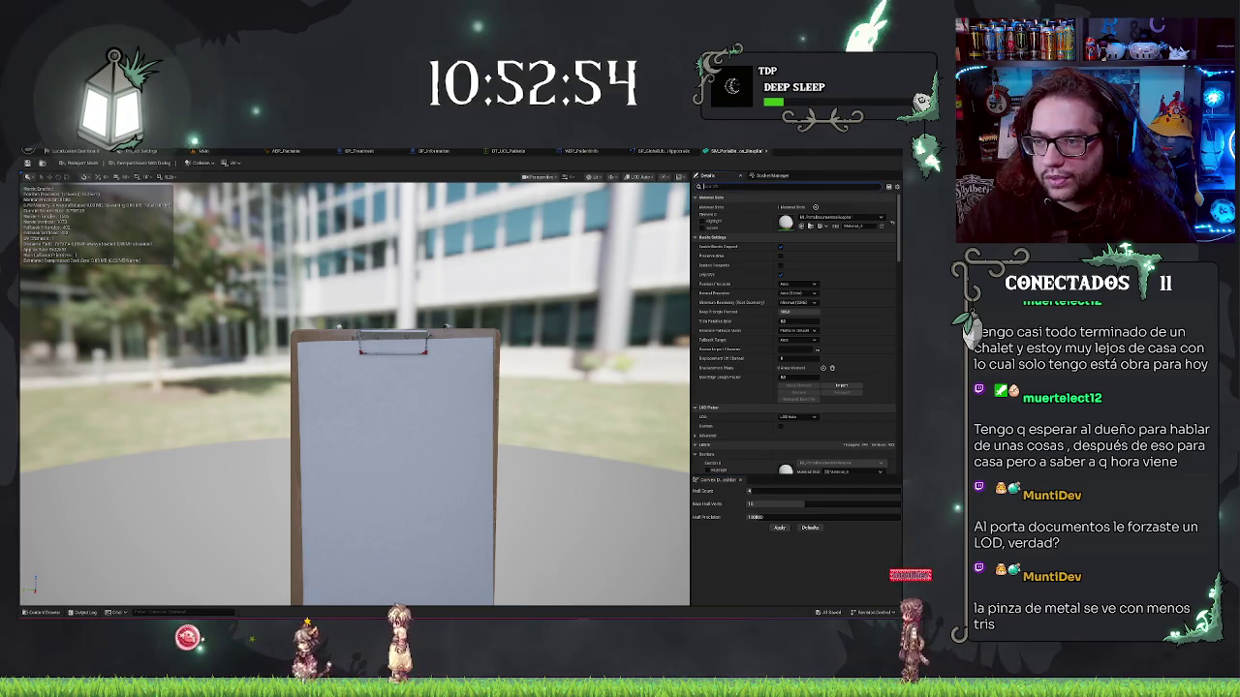
pyautogui.scroll(-5, 795, 334)
pyautogui.moveTo(581, 342)
pyautogui.mouseDown()
pyautogui.moveTo(426, 349)
pyautogui.moveTo(417, 290)
pyautogui.moveTo(388, 286)
pyautogui.moveTo(398, 329)
pyautogui.mouseUp()
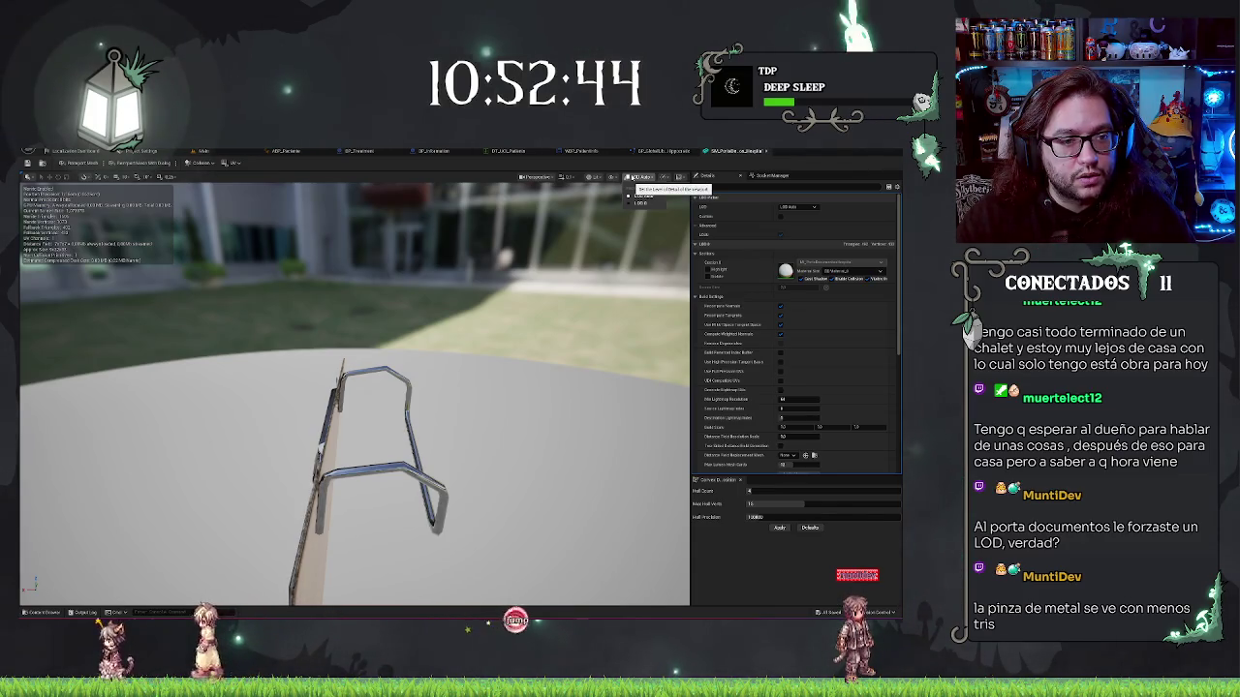
pyautogui.moveTo(594, 274); pyautogui.dragTo(620, 285)
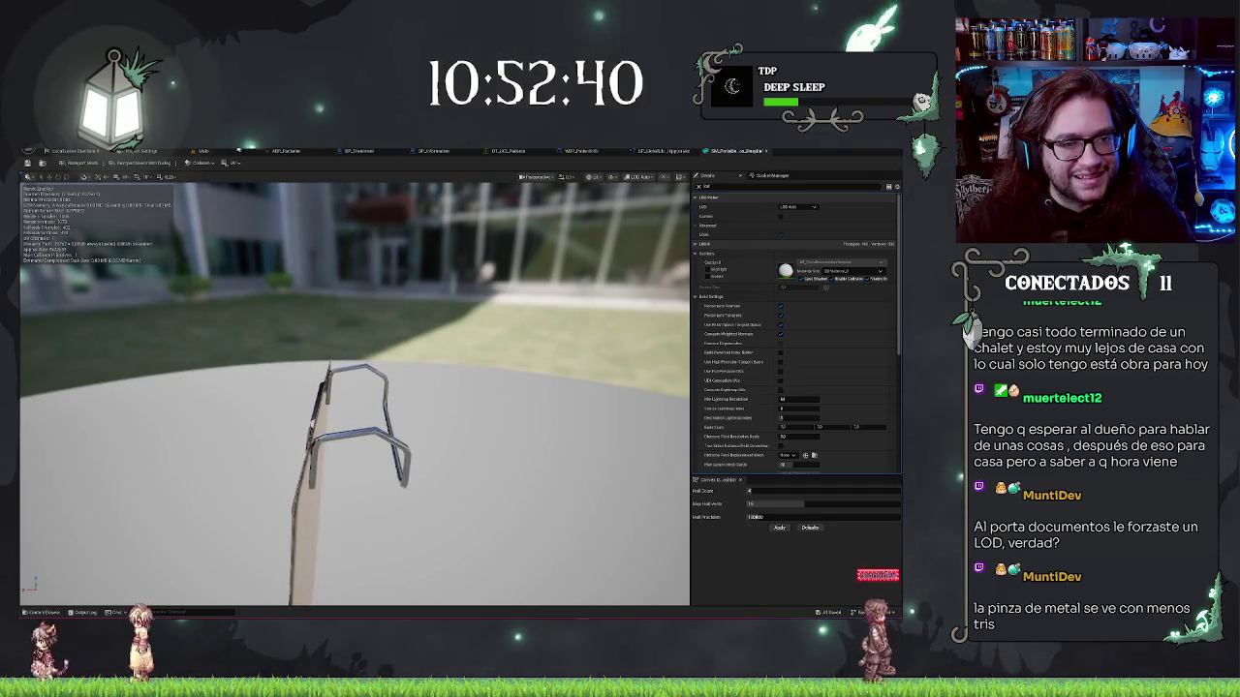
# Back in the hospital level, save the Main map with Ctrl+S
pyautogui.click(206, 151)
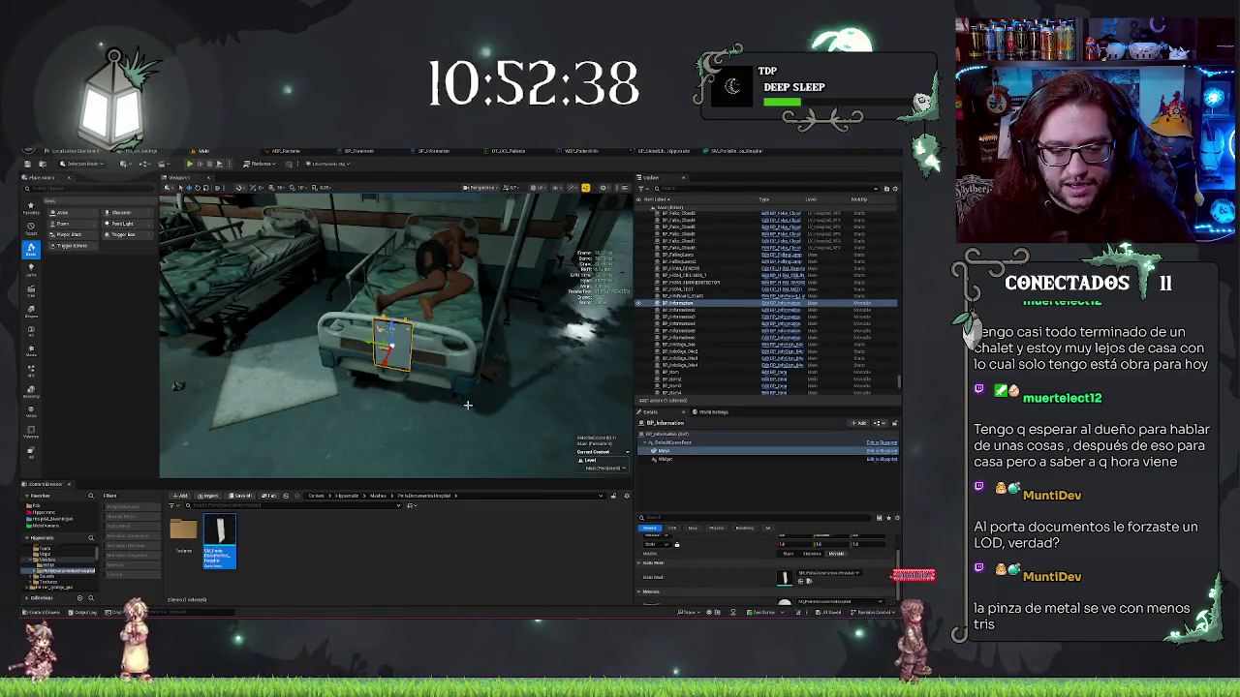
pyautogui.scroll(5, 467, 405)
pyautogui.scroll(-3, 467, 405)
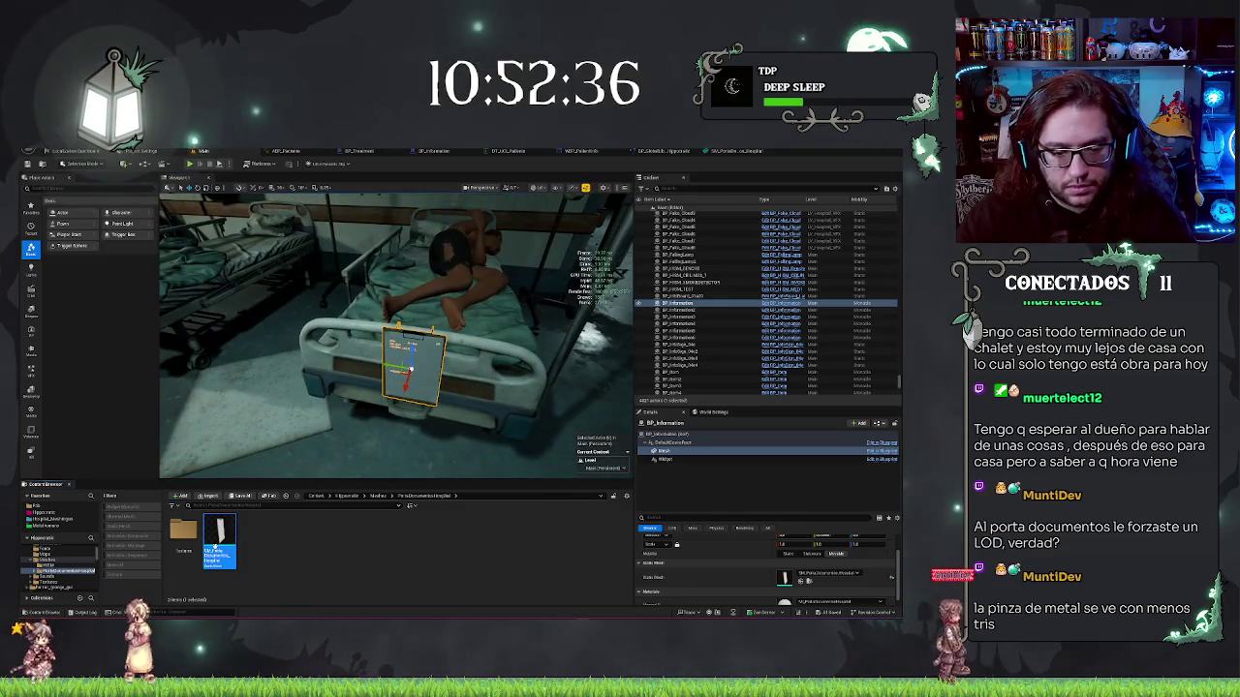
pyautogui.rightClick(219, 545)
pyautogui.press('Escape')
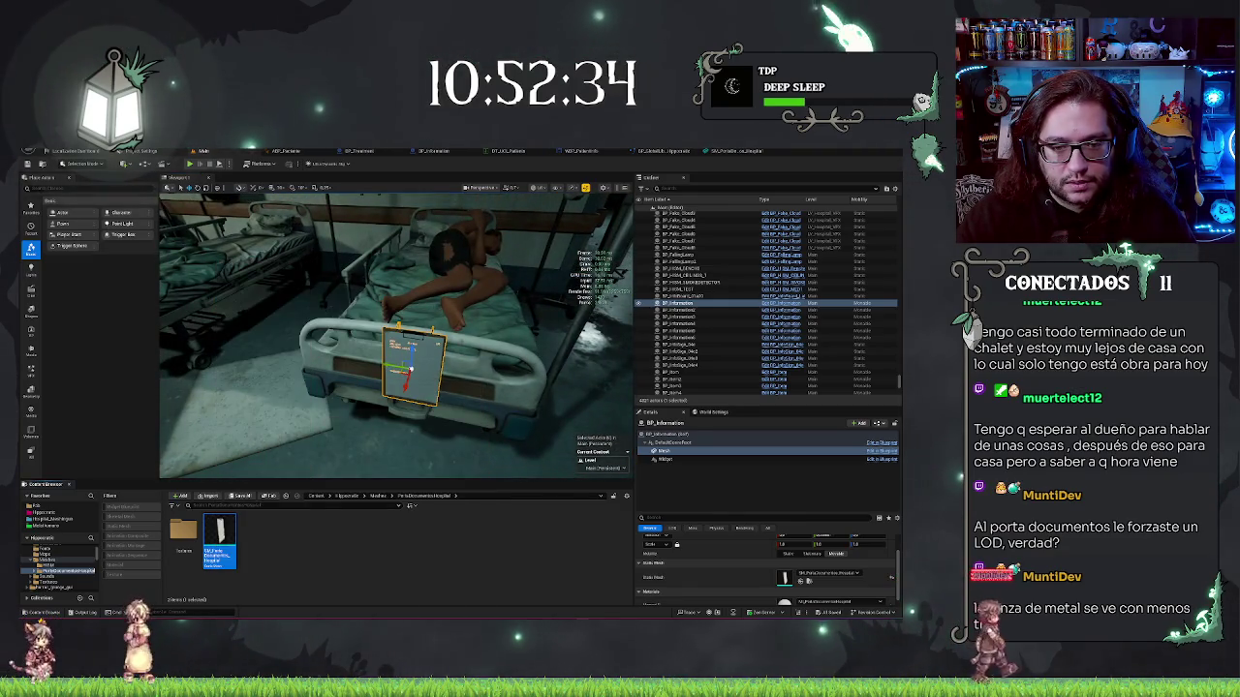
pyautogui.hotkey('ctrl', 's')
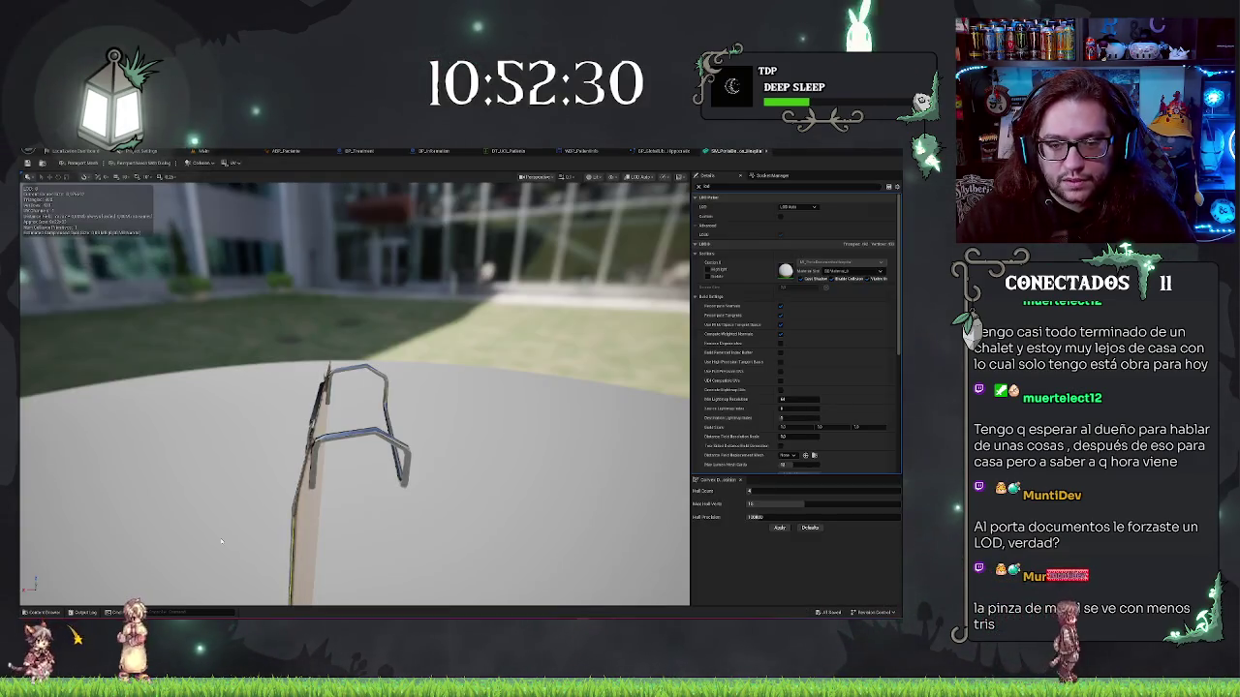
# Set the mesh preview to LOD Auto and get a close front view of the metal clip
pyautogui.moveTo(389, 463); pyautogui.dragTo(395, 446)
pyautogui.moveTo(505, 346); pyautogui.dragTo(431, 356)
pyautogui.click(642, 177)
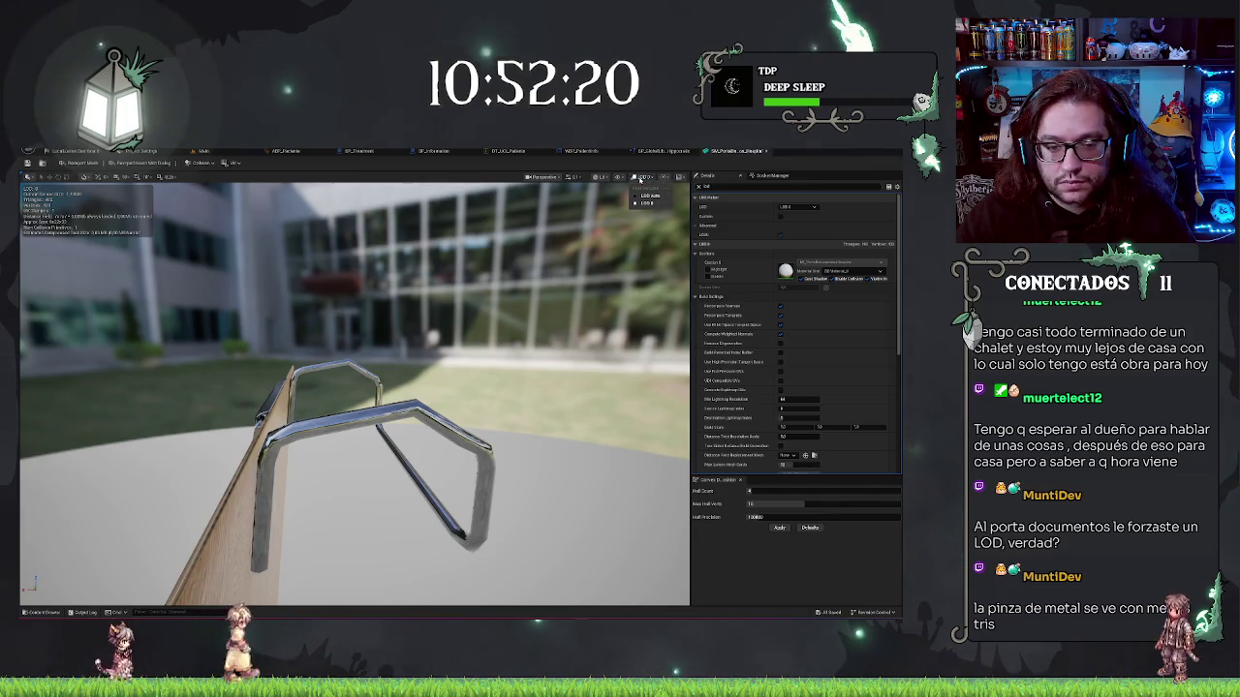
pyautogui.click(646, 194)
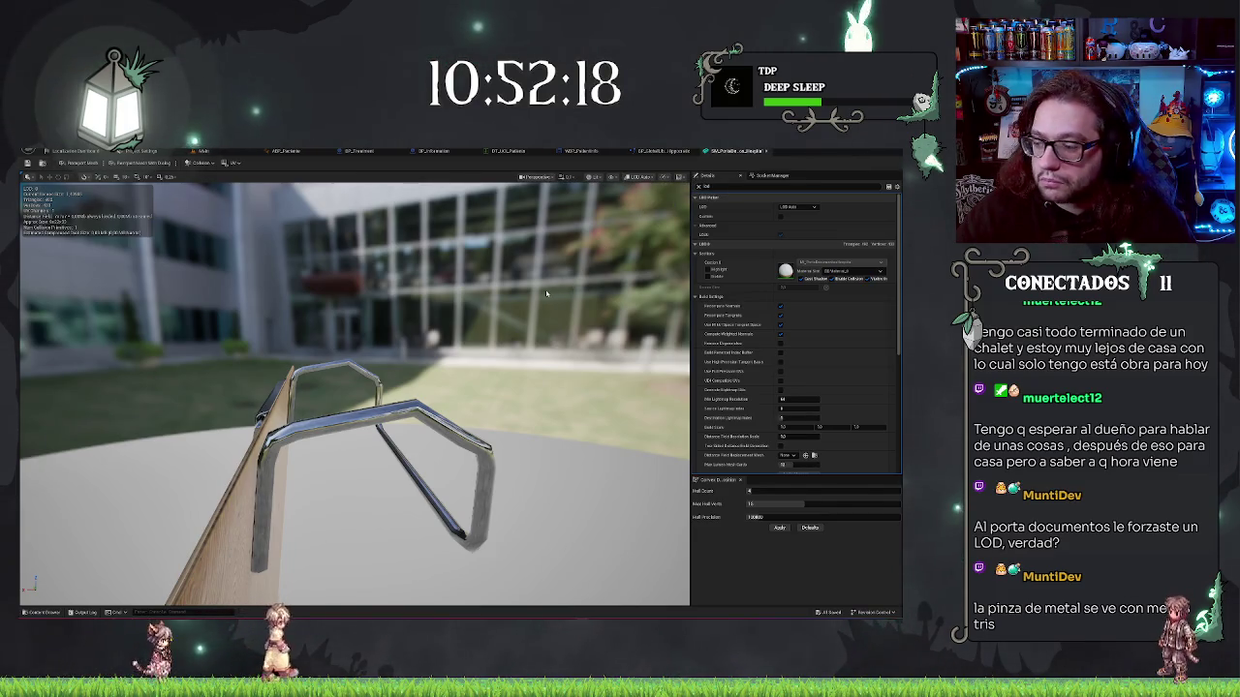
pyautogui.moveTo(355, 394)
pyautogui.mouseDown()
pyautogui.moveTo(233, 387)
pyautogui.moveTo(545, 295)
pyautogui.mouseUp()
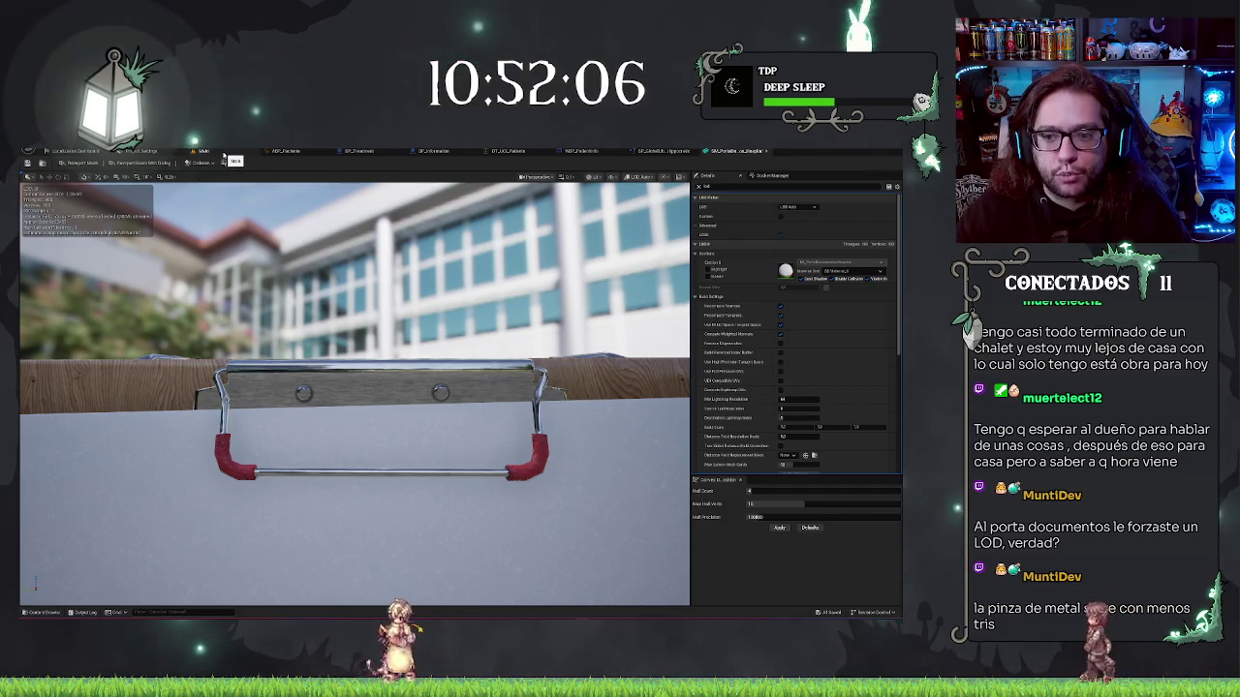
# Reopen the clipboard mesh editor from the Content Browser and scroll to its LOD Settings
pyautogui.click(223, 155)
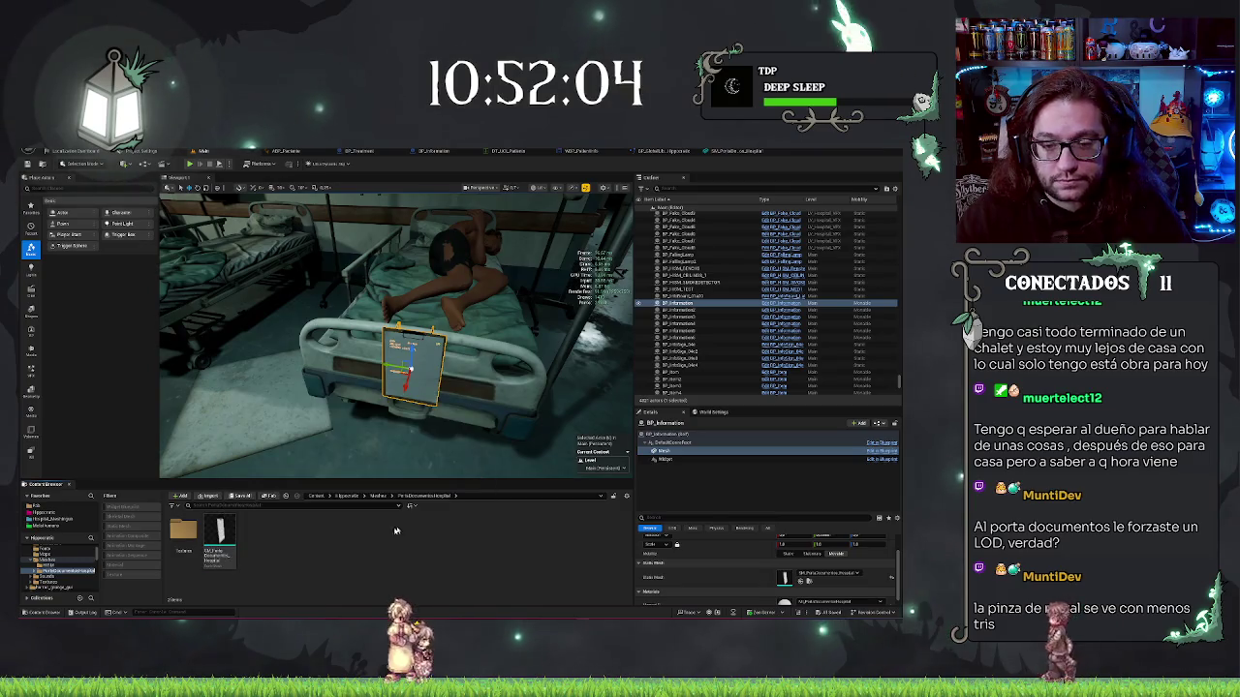
pyautogui.doubleClick(218, 551)
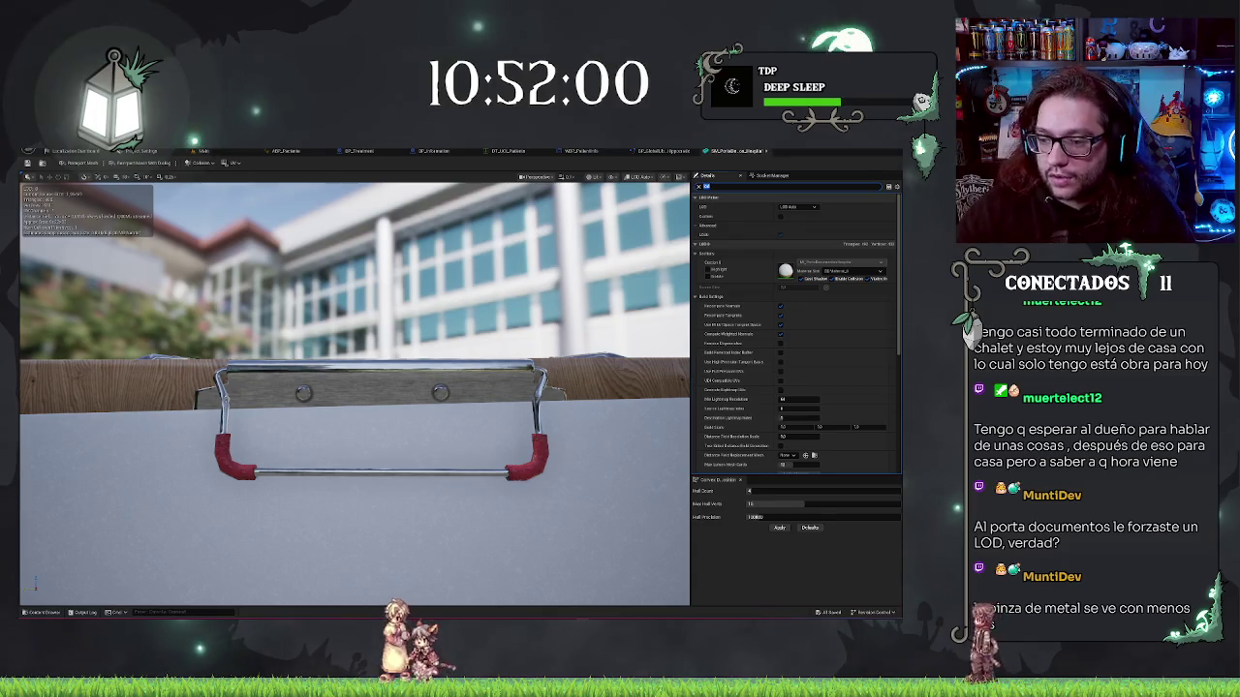
pyautogui.scroll(-5, 814, 358)
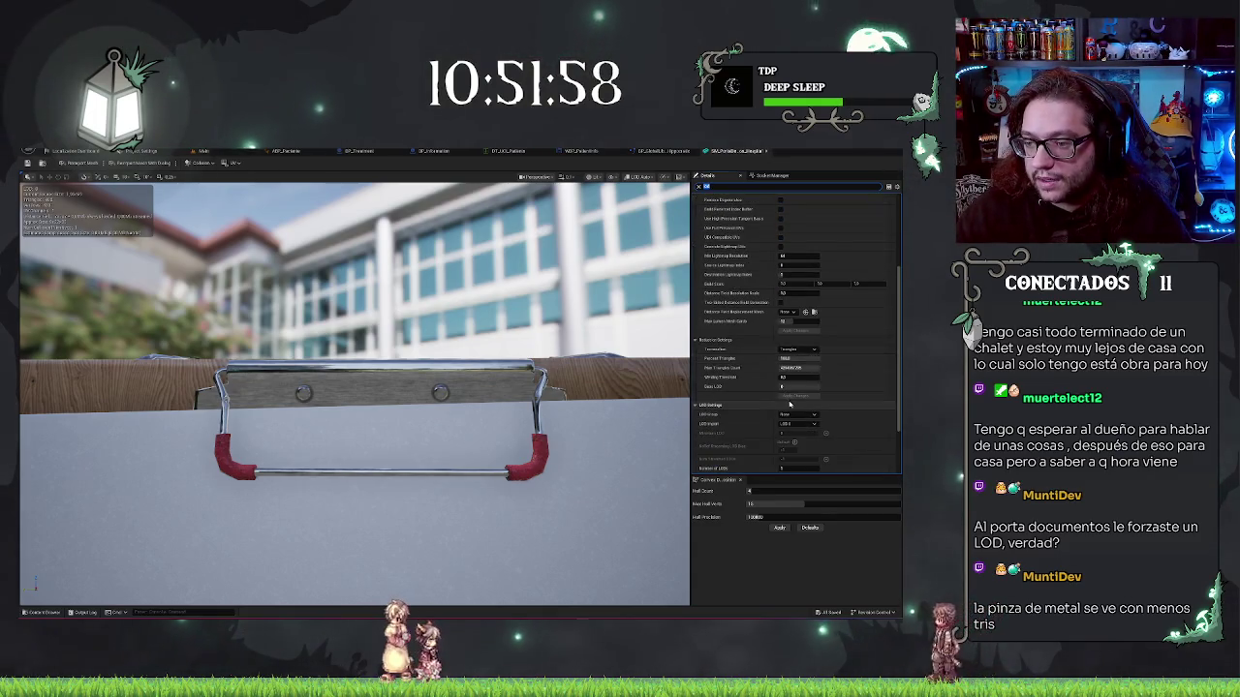
pyautogui.scroll(-1, 804, 388)
pyautogui.scroll(-1, 789, 399)
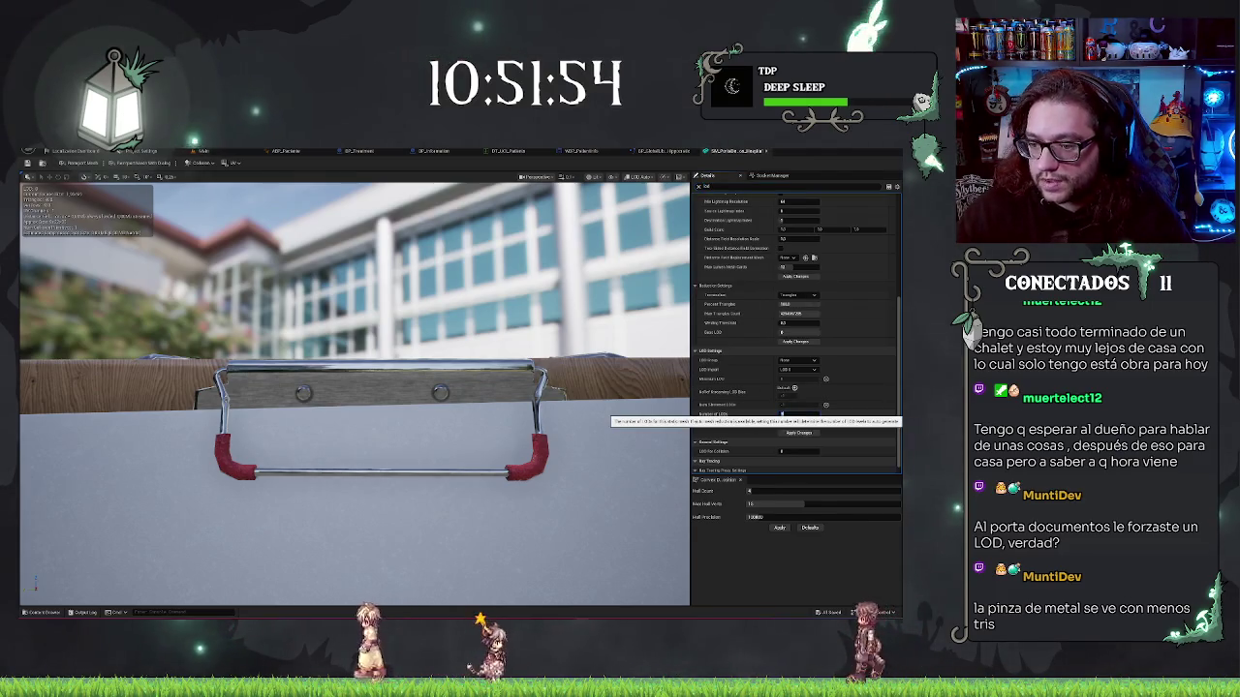
pyautogui.scroll(1, 787, 416)
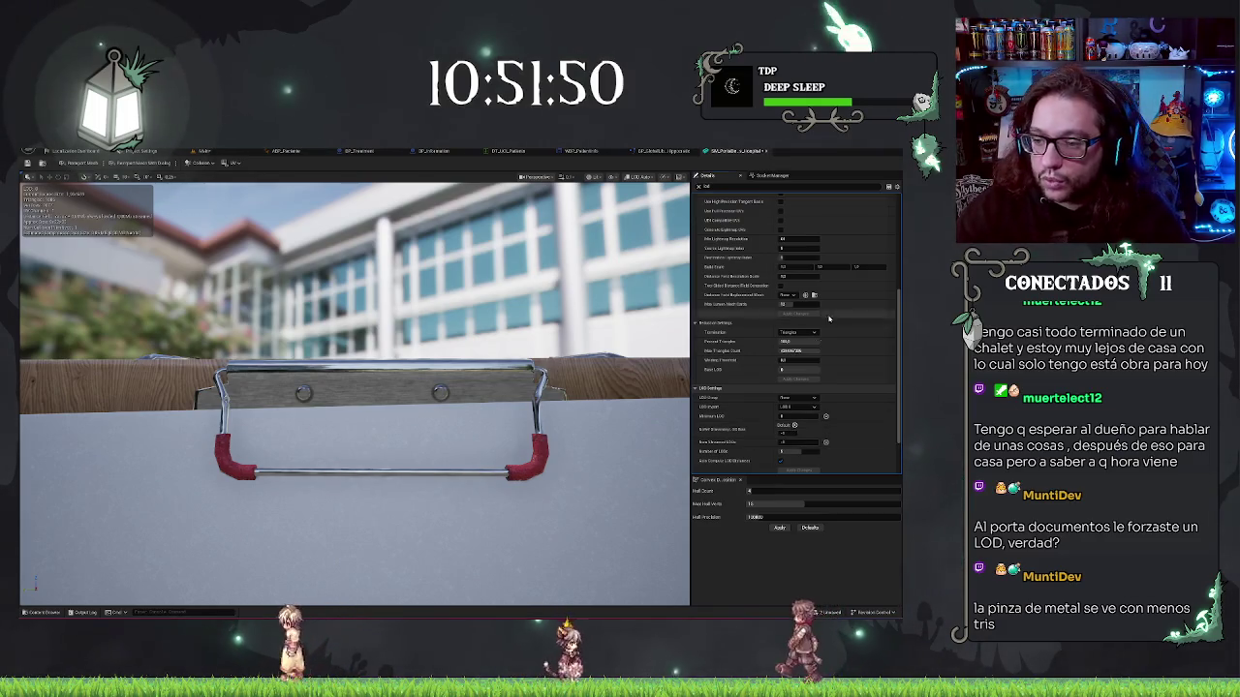
# Preview the clipboard mesh at LOD 0, LOD 1, coarser LODs, and LOD 4
pyautogui.click(642, 177)
pyautogui.click(642, 204)
pyautogui.click(644, 177)
pyautogui.click(651, 212)
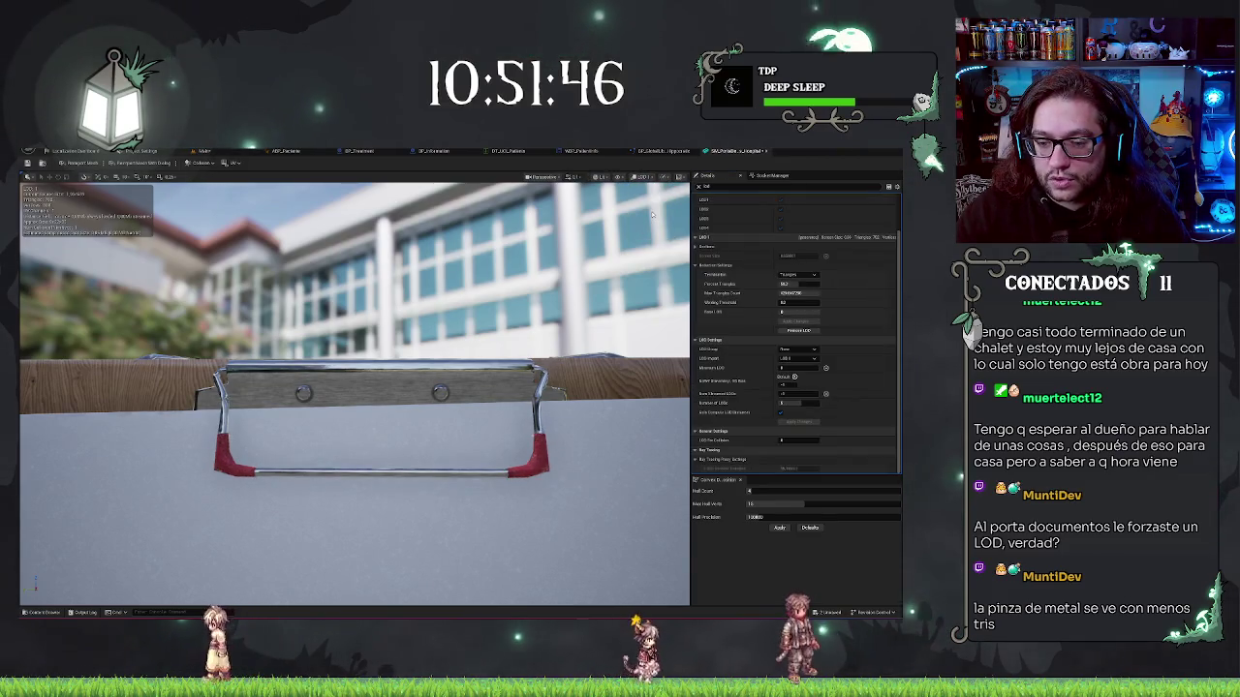
pyautogui.click(648, 224)
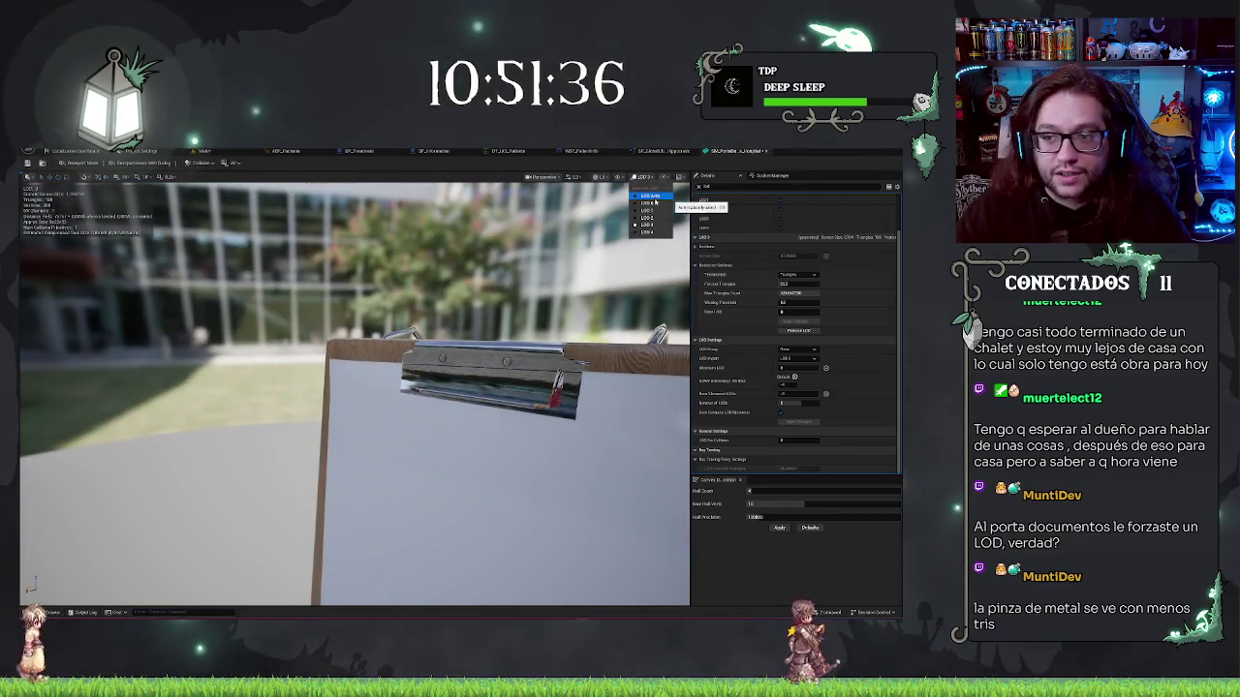
pyautogui.click(649, 204)
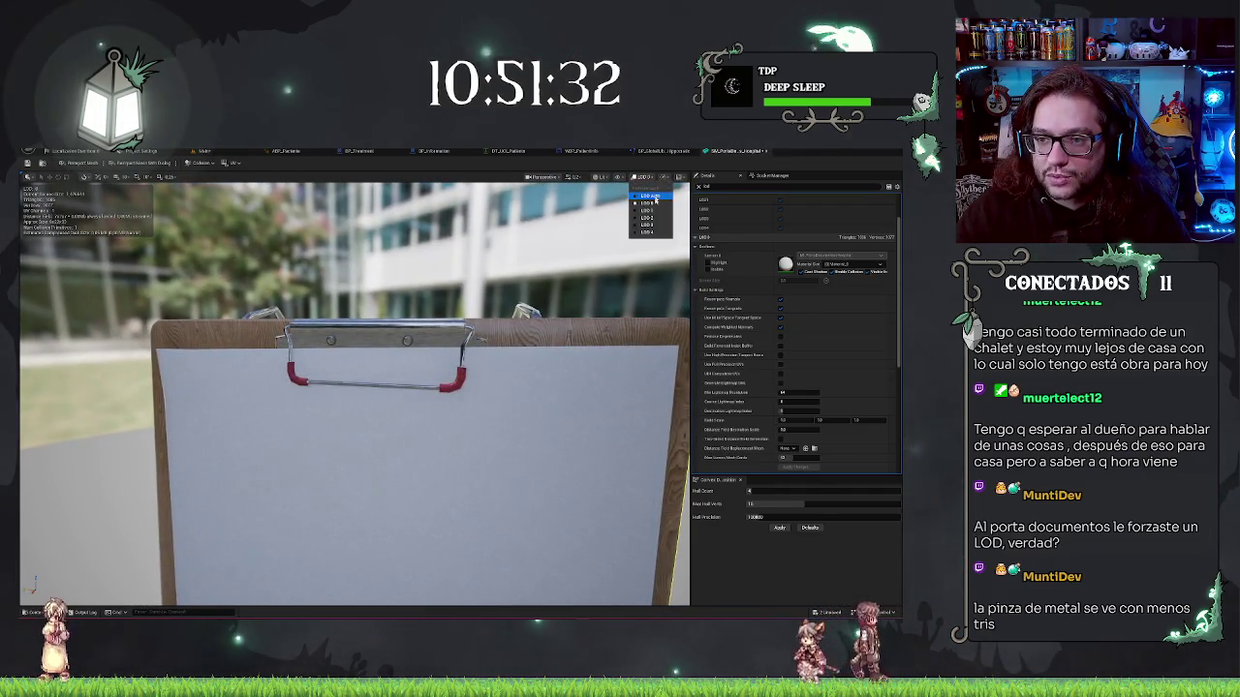
pyautogui.click(649, 211)
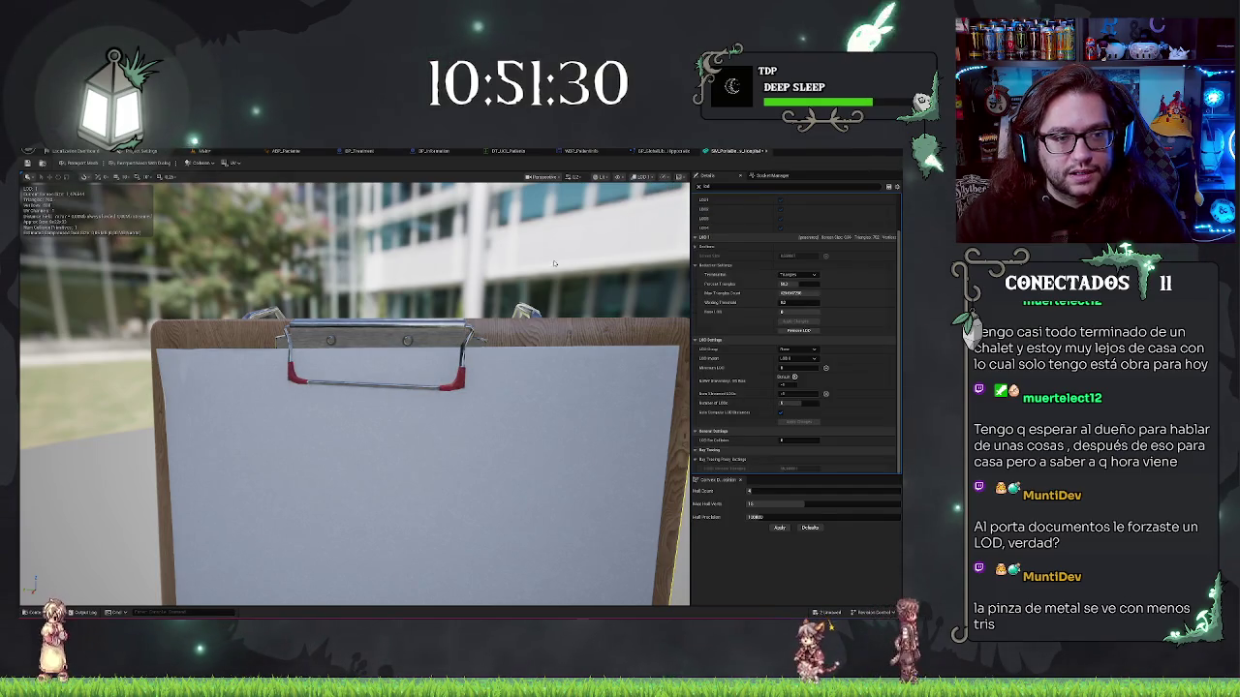
pyautogui.click(649, 180)
pyautogui.click(648, 233)
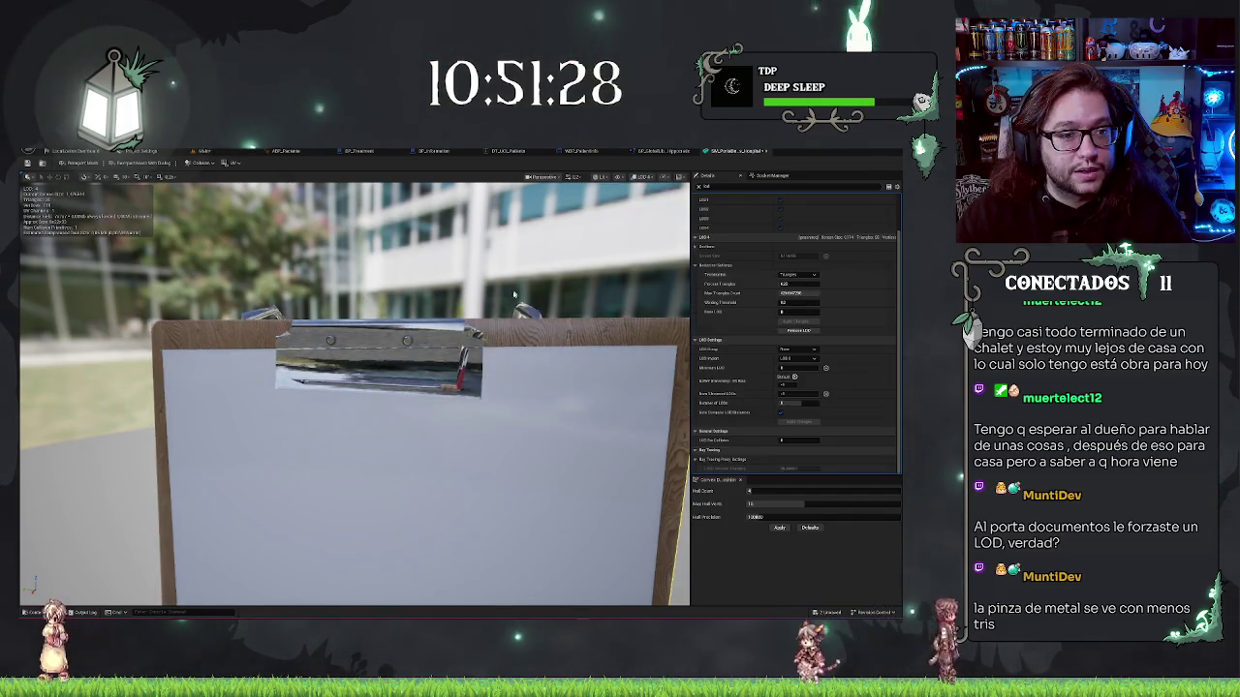
# View the LOD 4 clipboard from afar, then switch the preview back to LOD 0
pyautogui.scroll(-5, 354, 394)
pyautogui.moveTo(355, 394); pyautogui.dragTo(184, 391)
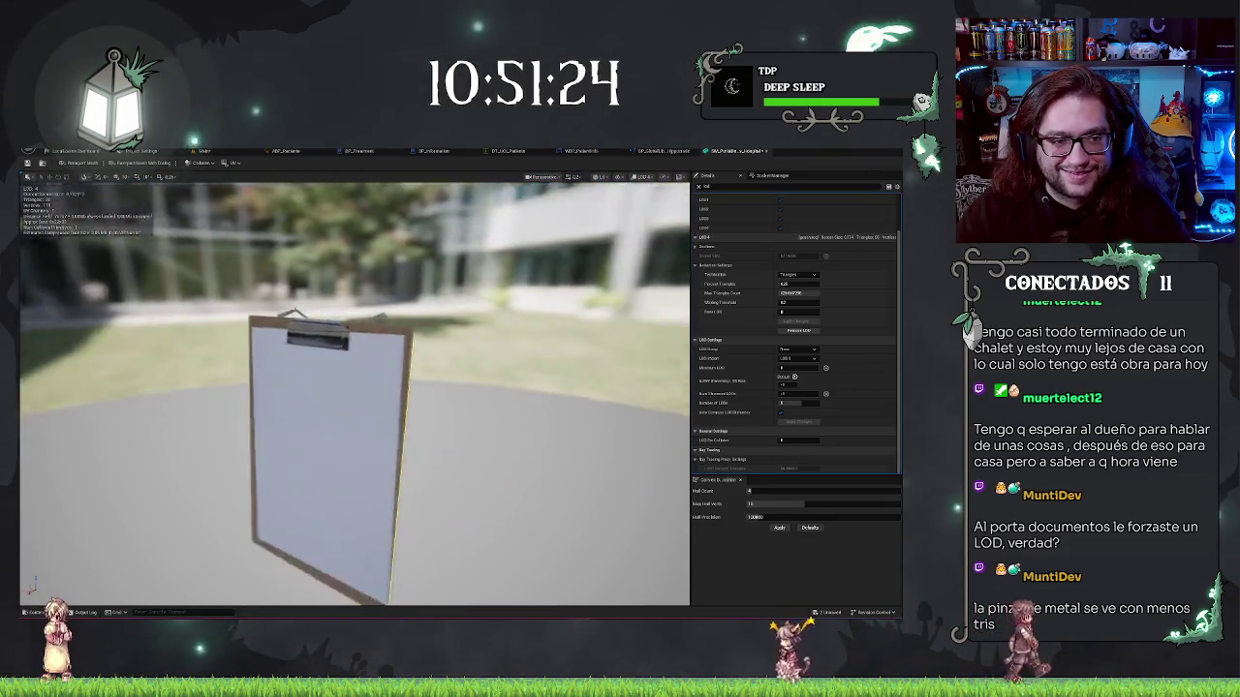
pyautogui.scroll(3, 355, 394)
pyautogui.moveTo(355, 394); pyautogui.dragTo(272, 380)
pyautogui.scroll(-4, 355, 395)
pyautogui.scroll(5, 354, 395)
pyautogui.click(644, 176)
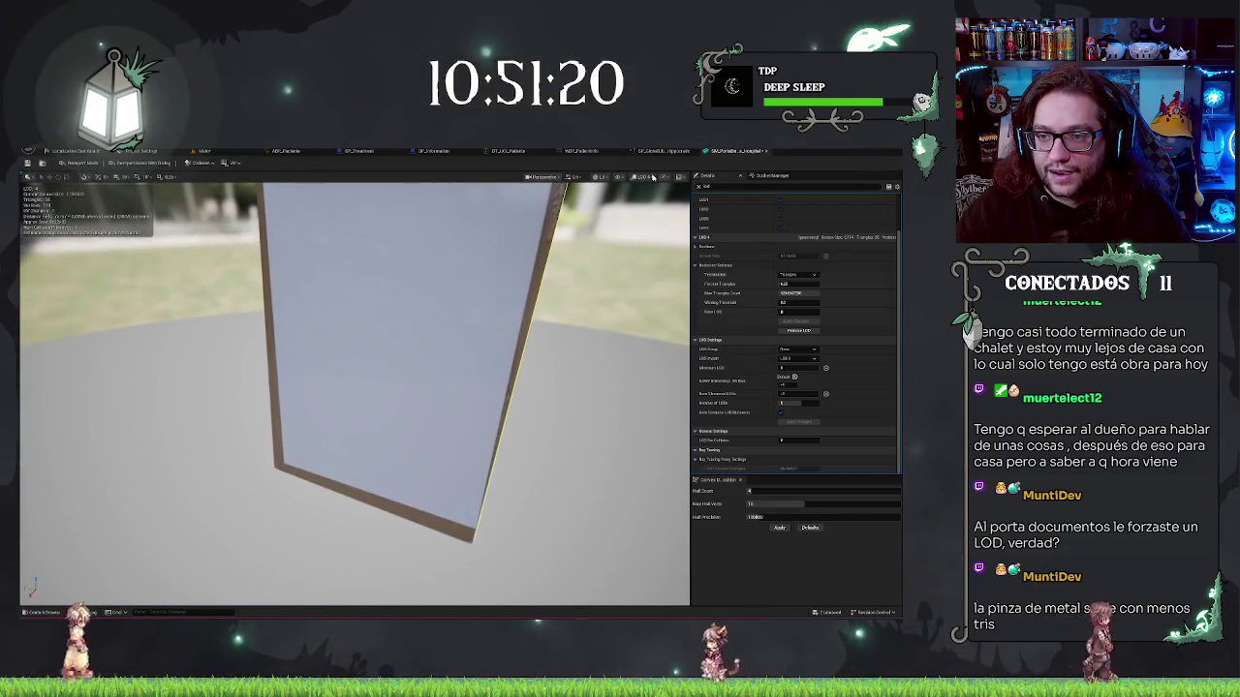
pyautogui.click(649, 195)
# Zoom and orbit to a front view of the whole clipboard, then save the Main map
pyautogui.scroll(-5, 355, 394)
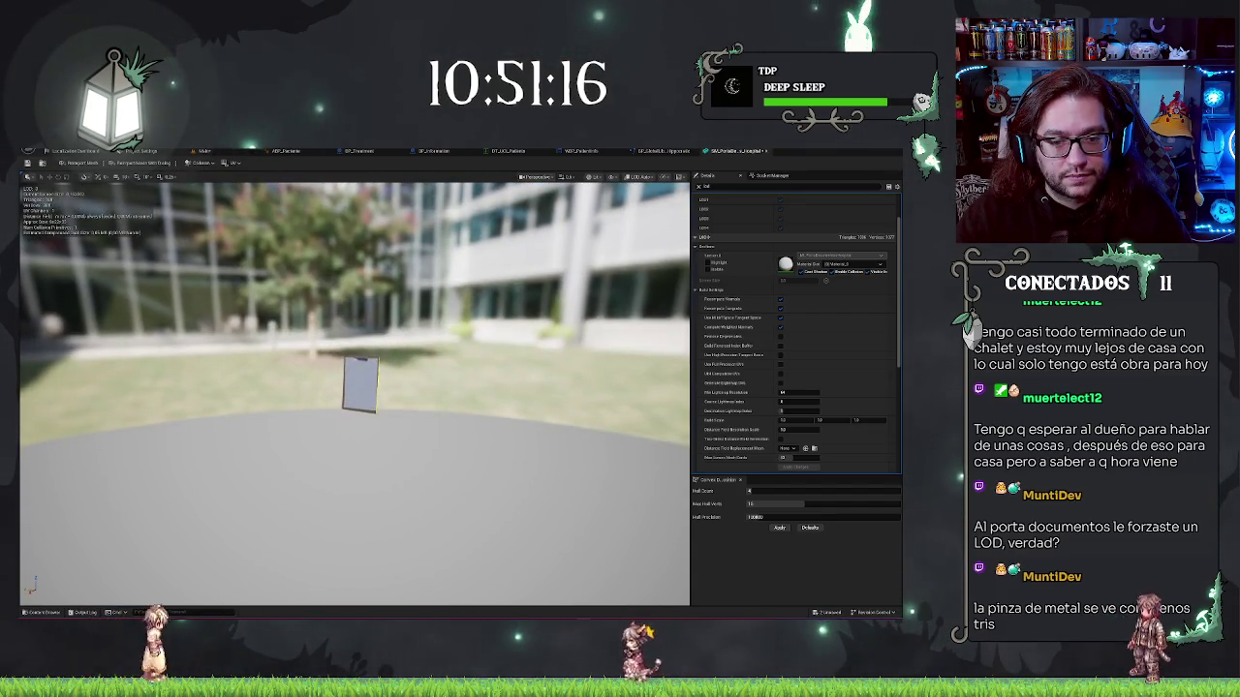
pyautogui.scroll(2, 355, 394)
pyautogui.scroll(3, 354, 436)
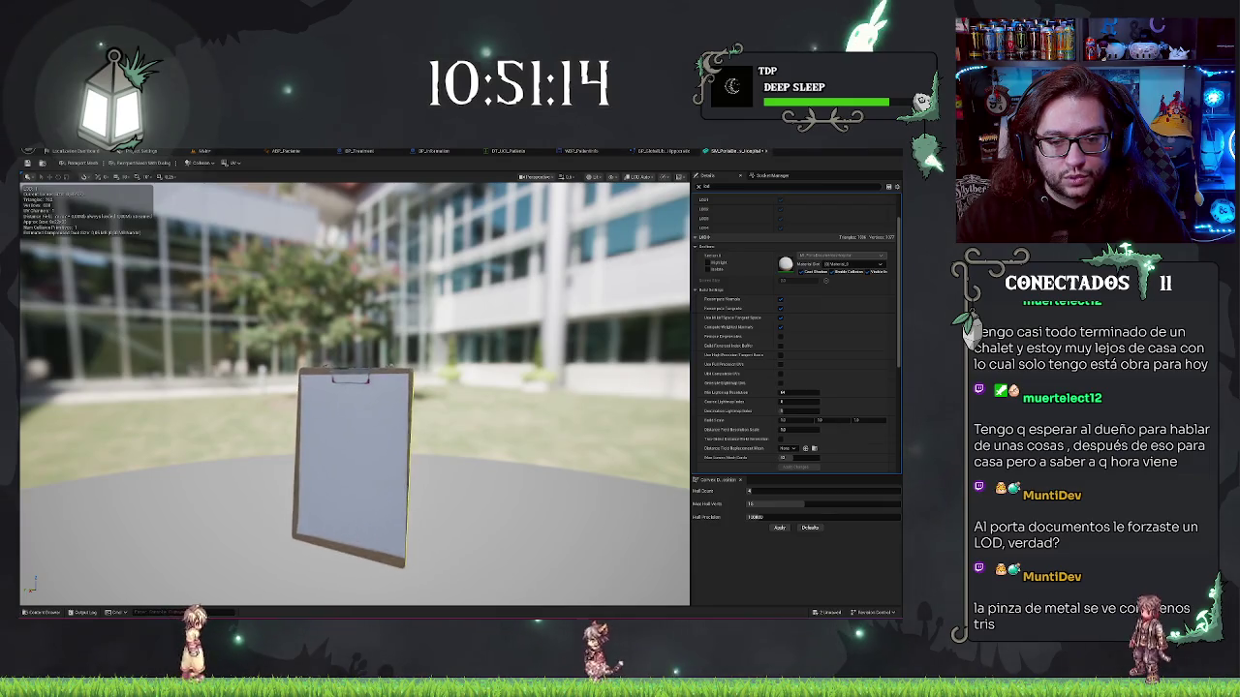
pyautogui.scroll(-2, 355, 394)
pyautogui.scroll(-3, 354, 395)
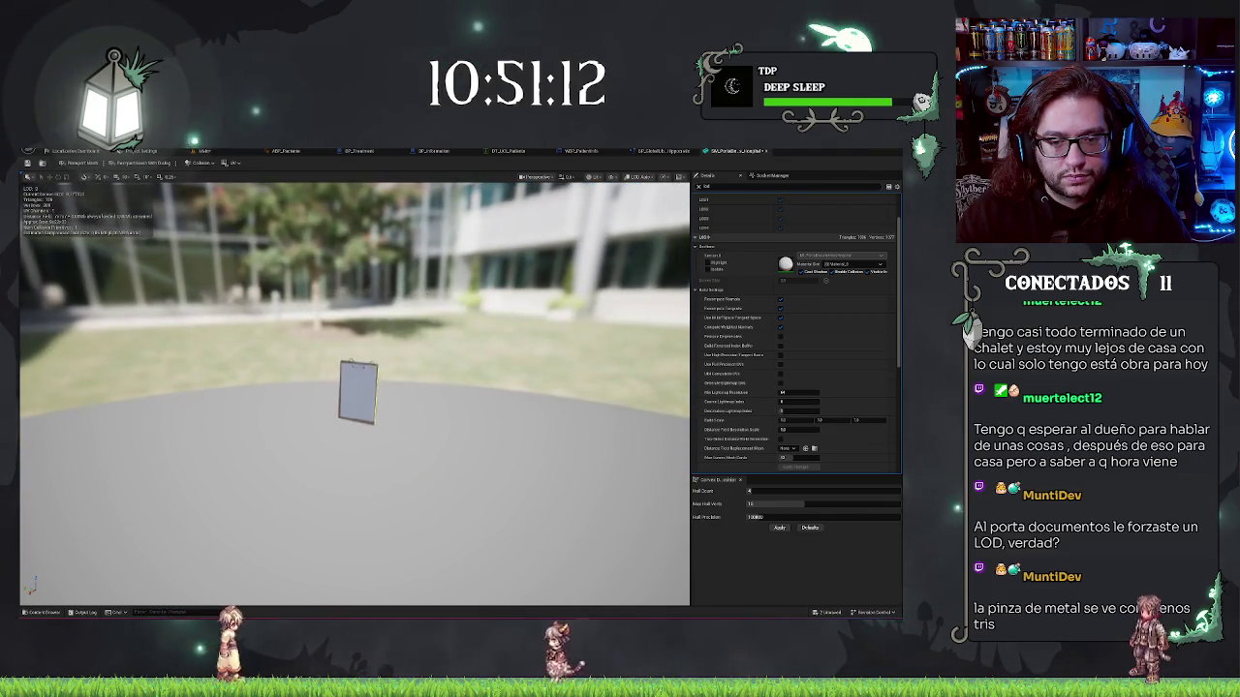
pyautogui.scroll(5, 354, 394)
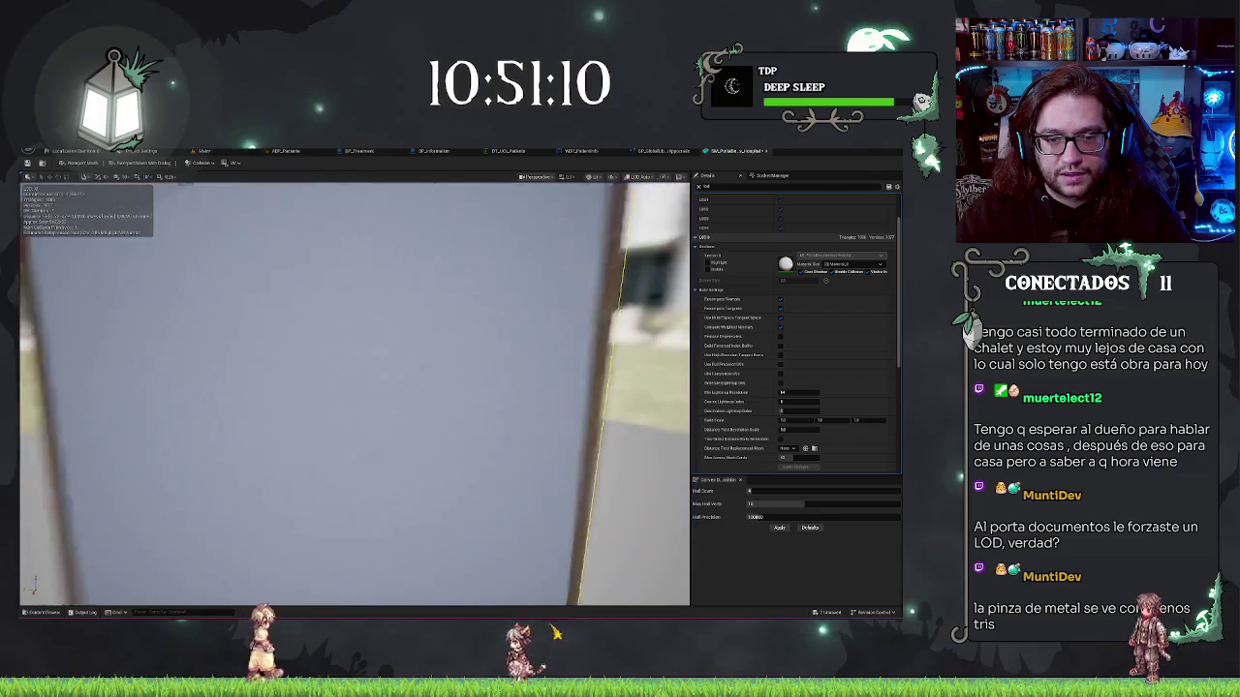
pyautogui.moveTo(355, 395); pyautogui.dragTo(184, 394)
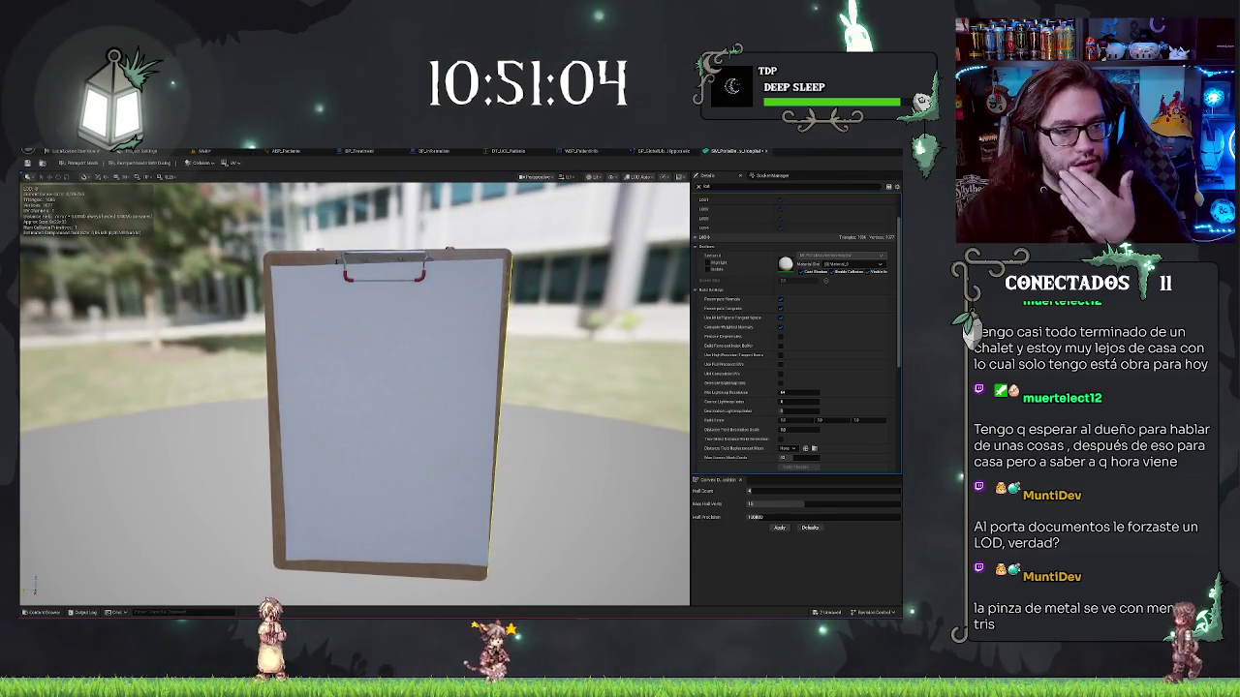
pyautogui.moveTo(605, 344); pyautogui.dragTo(606, 324)
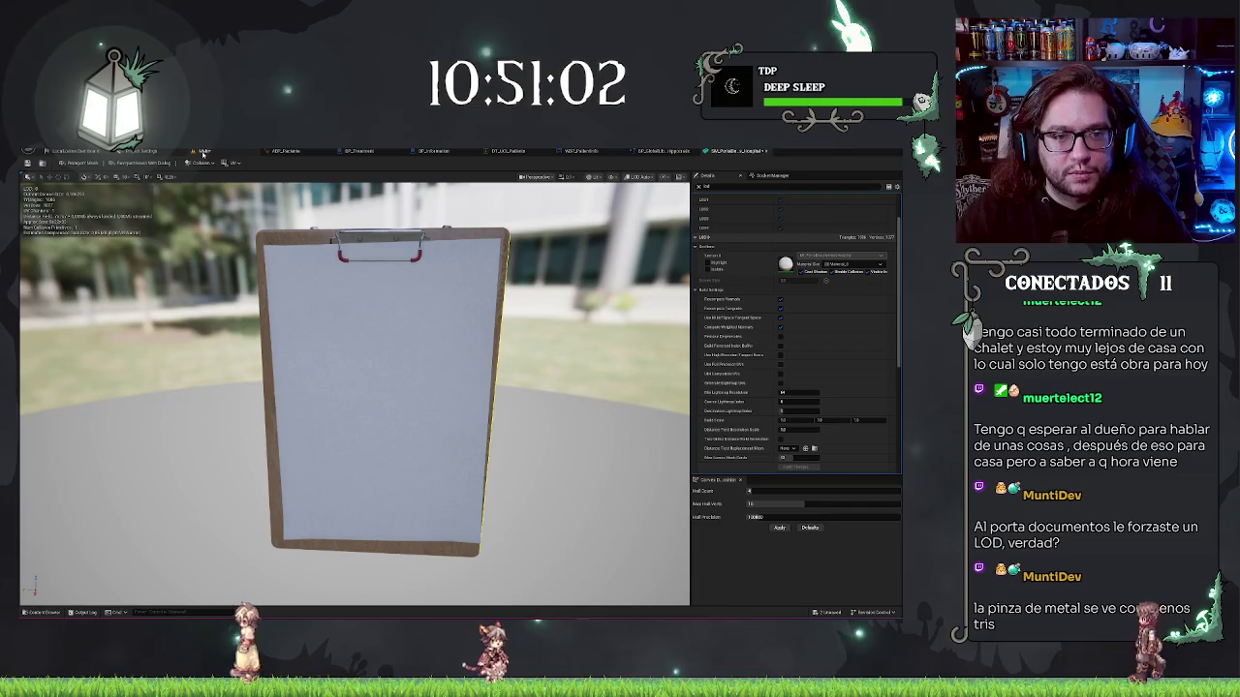
pyautogui.hotkey('ctrl', 's')
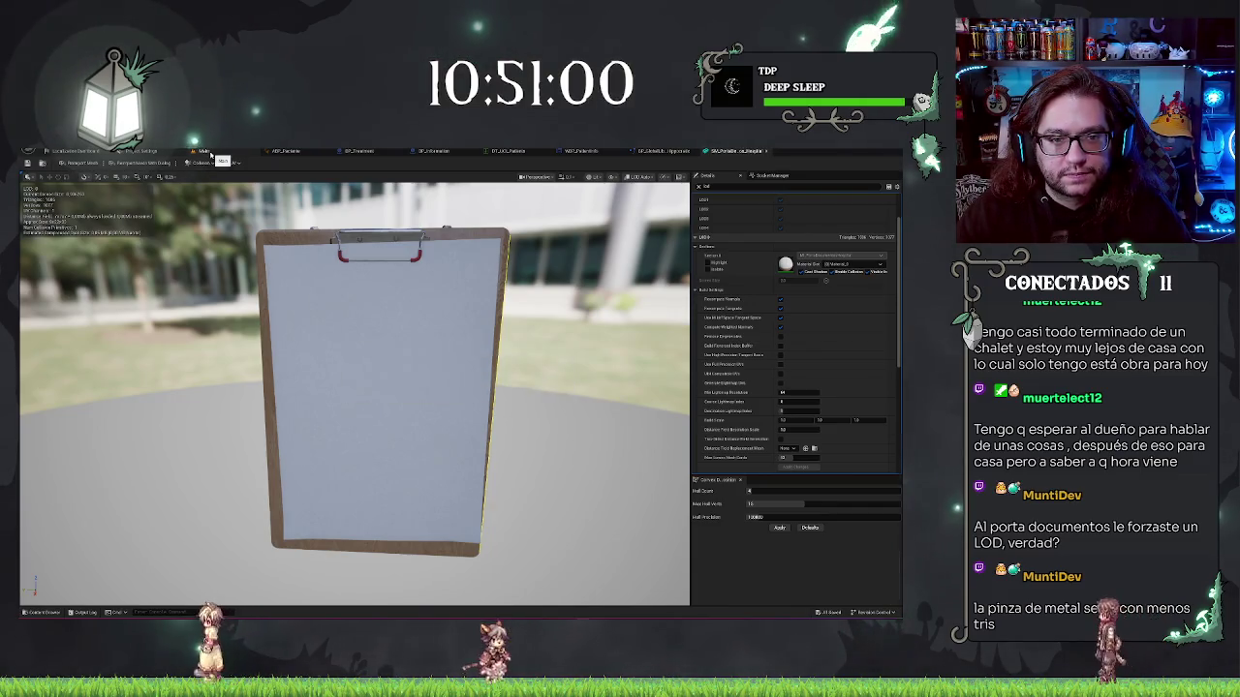
# Back in the hospital level, fly the viewport across the ward toward the bed
pyautogui.click(206, 151)
pyautogui.moveTo(397, 335); pyautogui.dragTo(360, 330)
pyautogui.press('Escape')
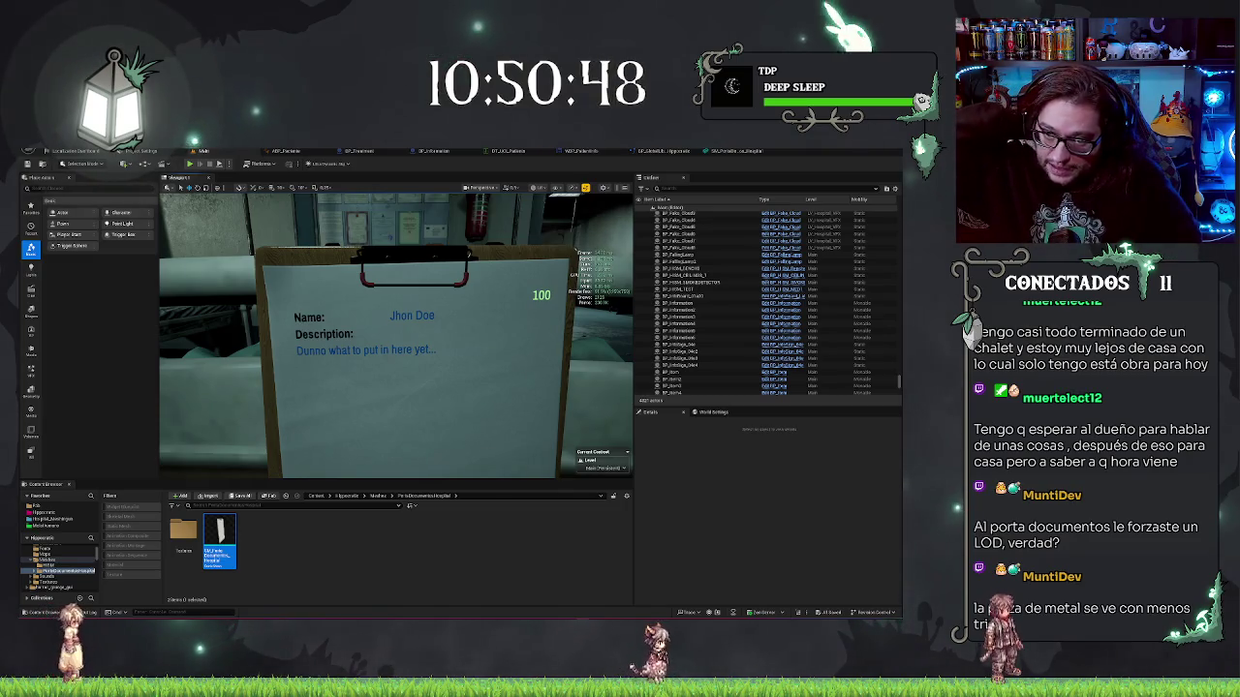
pyautogui.moveTo(360, 329); pyautogui.dragTo(360, 329)
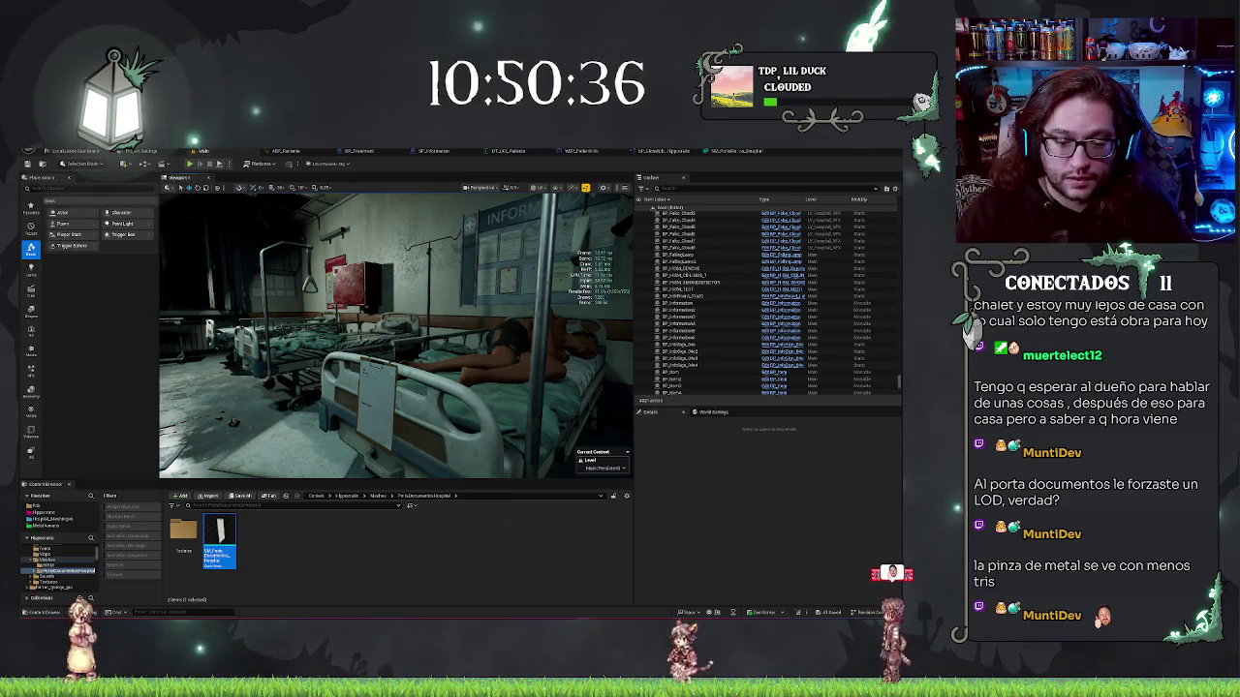
pyautogui.moveTo(360, 329); pyautogui.dragTo(360, 330)
# Drag SM_PortaDocumentos_Hospital from the Content Browser into the ward and frame it with F
pyautogui.moveTo(219, 552)
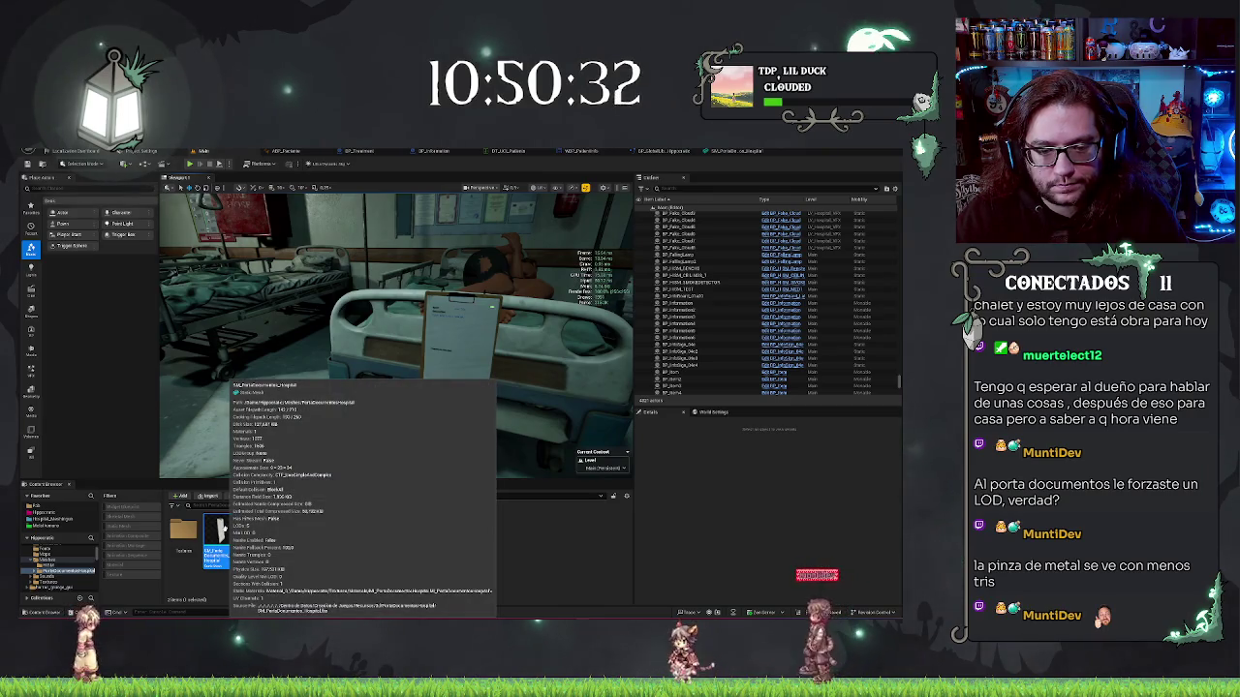
pyautogui.moveTo(219, 542); pyautogui.dragTo(198, 399)
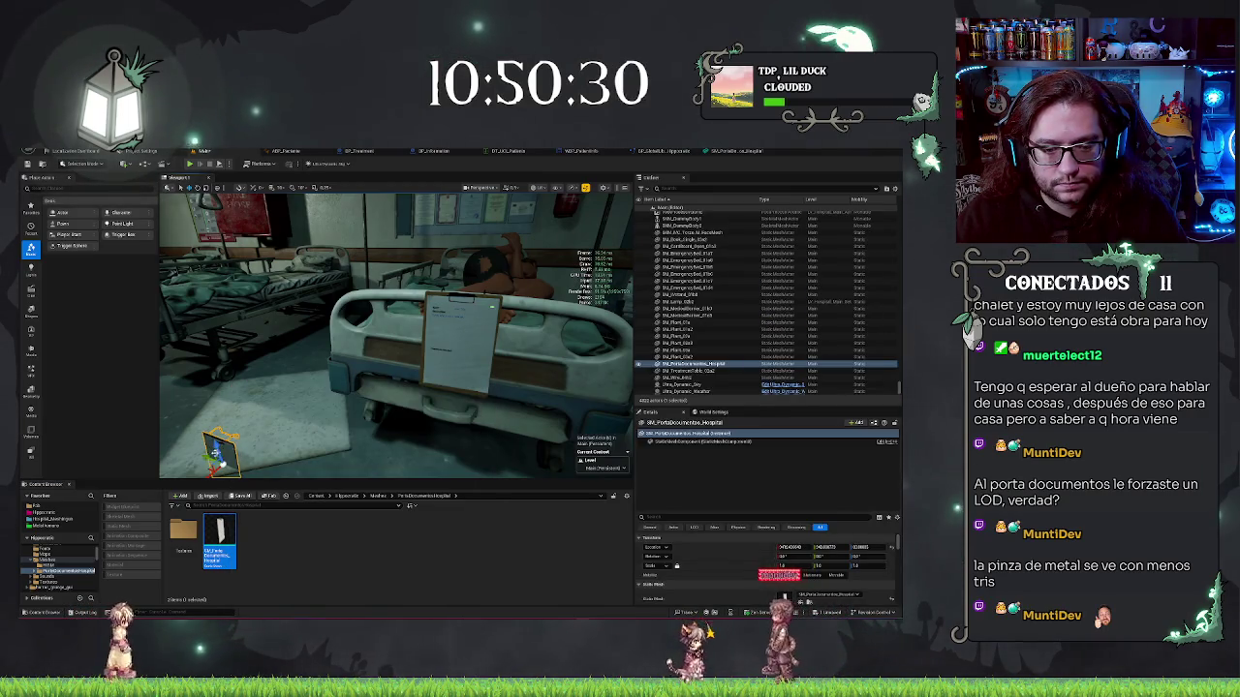
pyautogui.press('f')
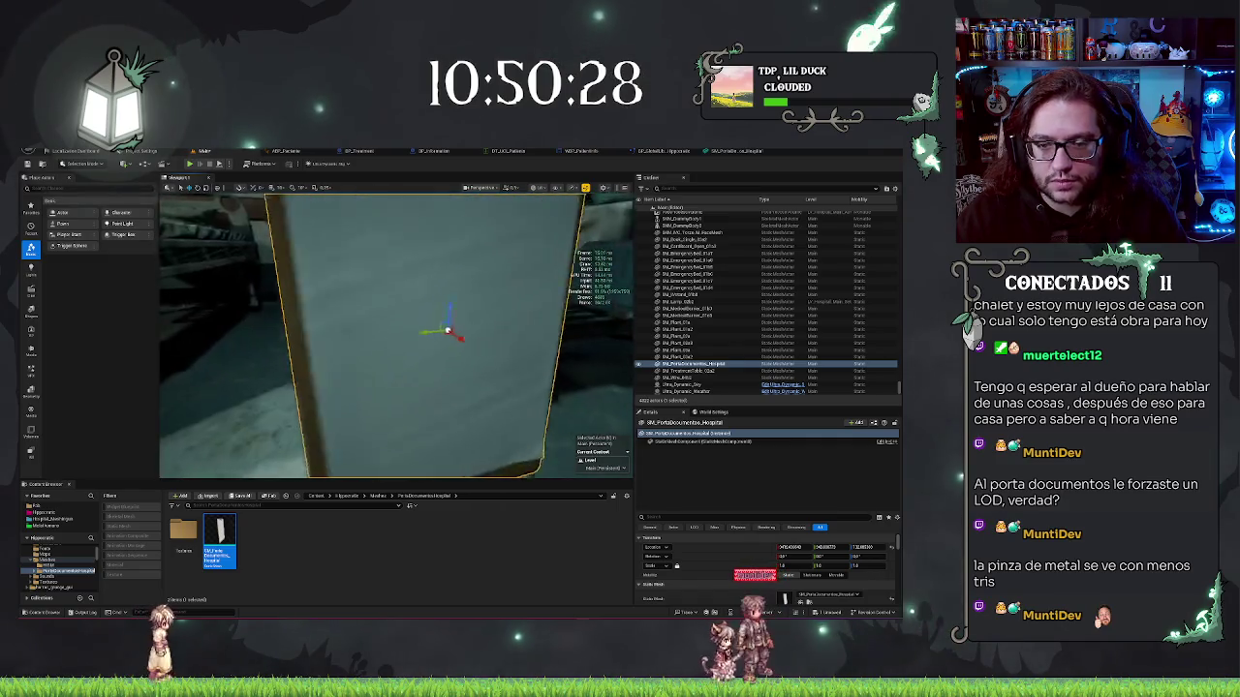
pyautogui.scroll(-3, 396, 336)
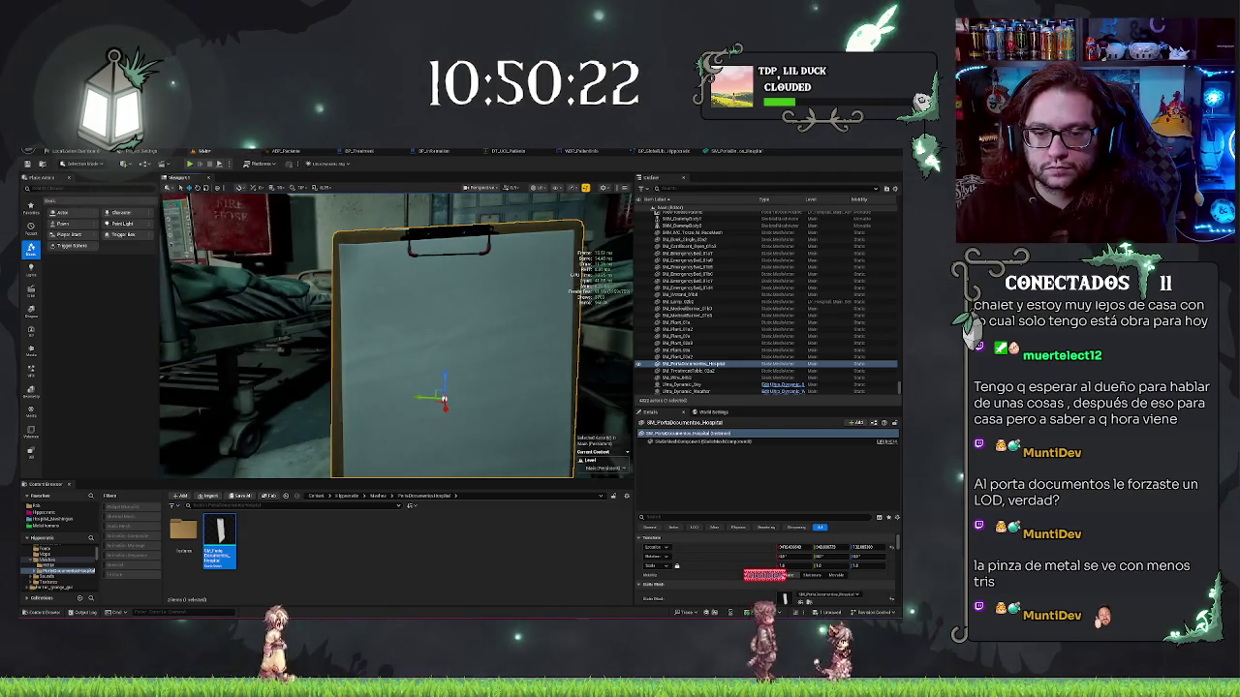
pyautogui.rightClick(387, 407)
# Play-test with Alt+P, picking up and setting down the clipboard, switching on the flashlight with F
pyautogui.press('Escape')
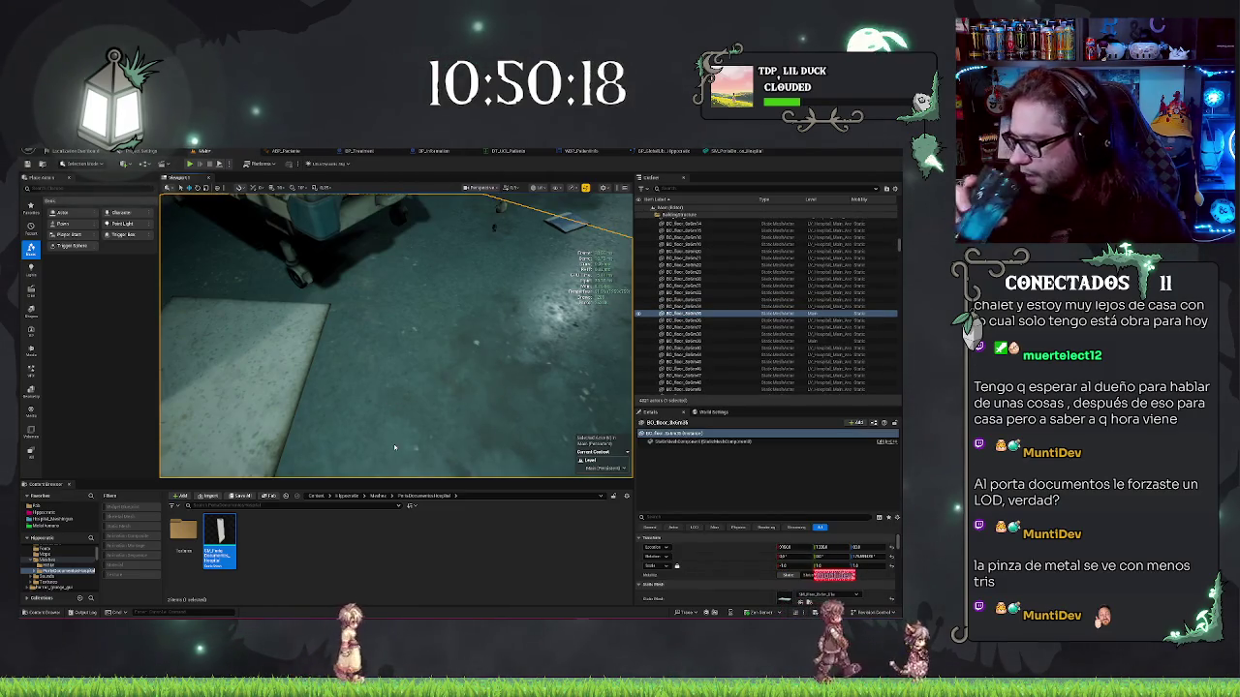
pyautogui.hotkey('alt', 'p')
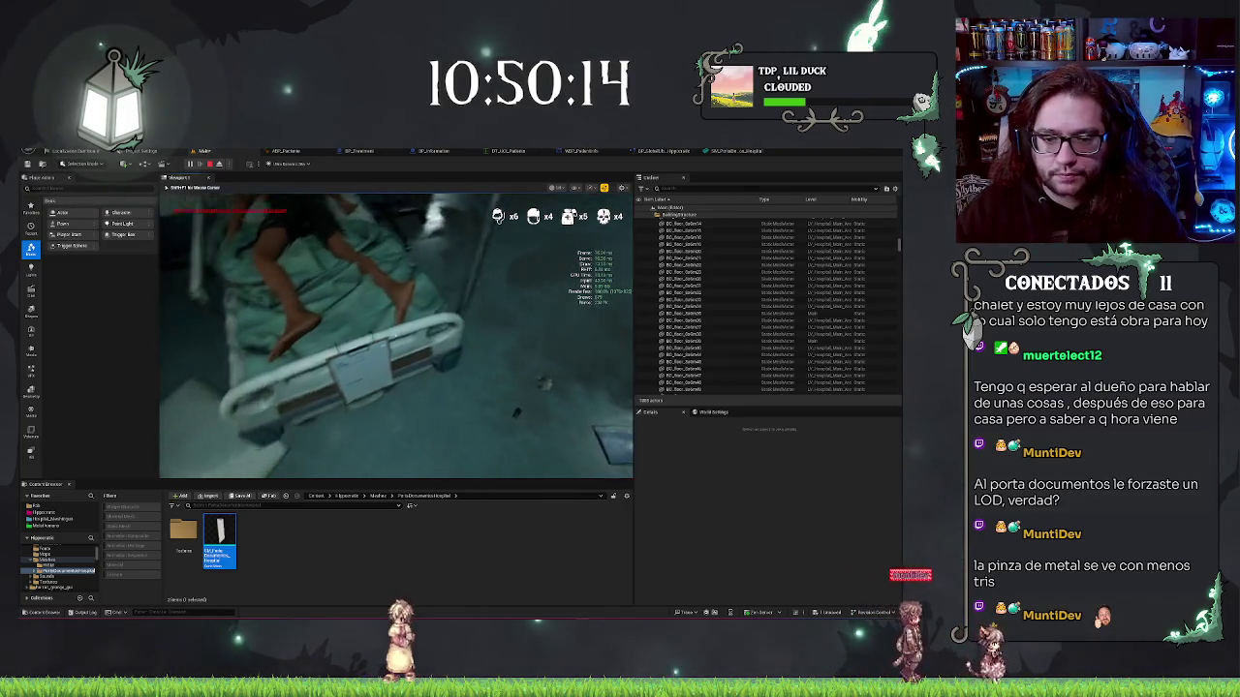
pyautogui.press('e')
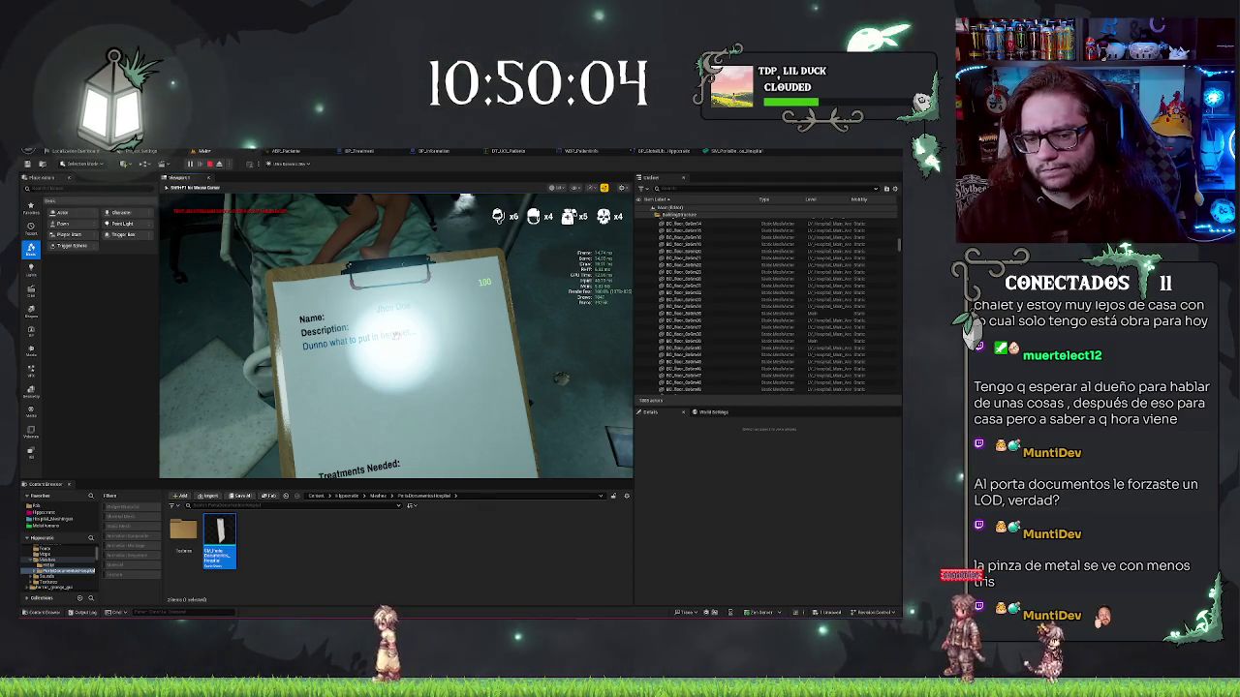
pyautogui.click(395, 334)
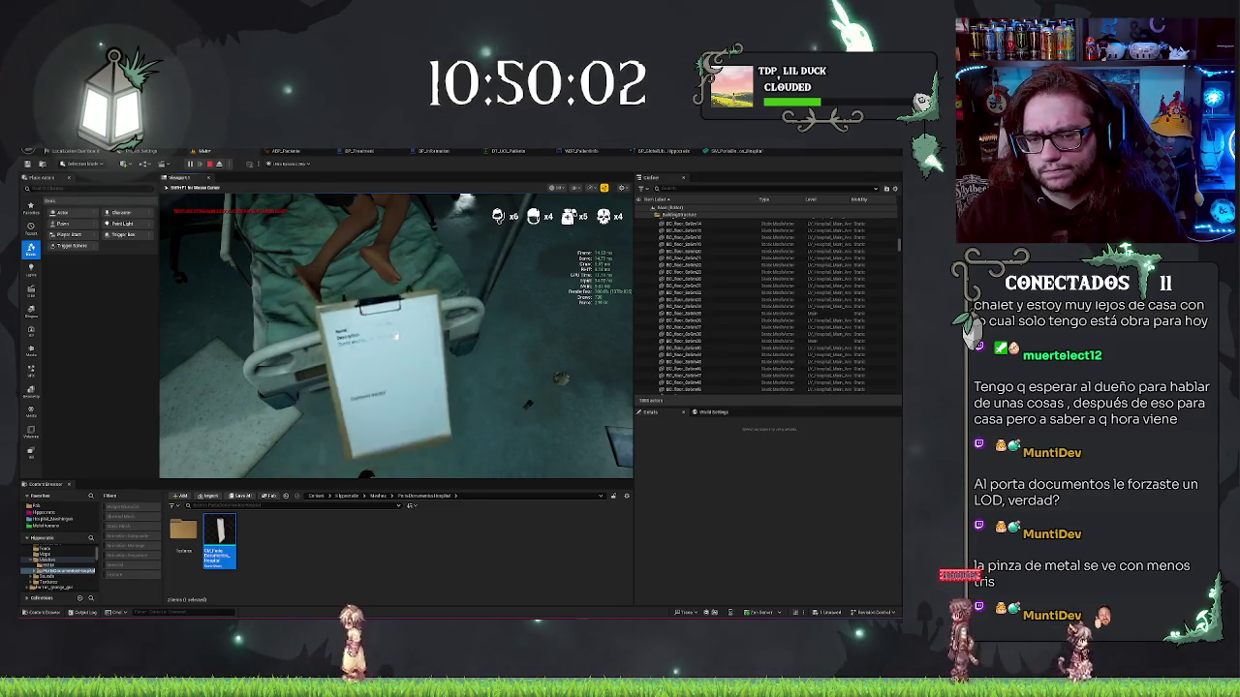
pyautogui.click(395, 334)
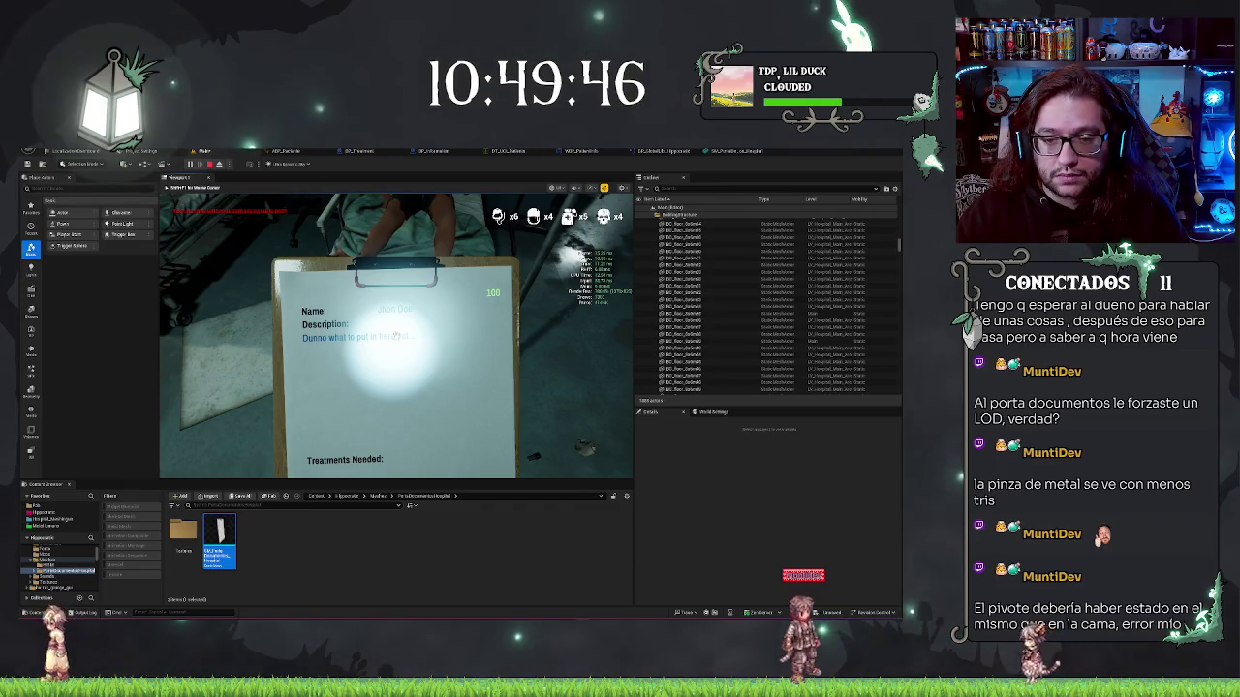
pyautogui.press('e')
pyautogui.press('e')
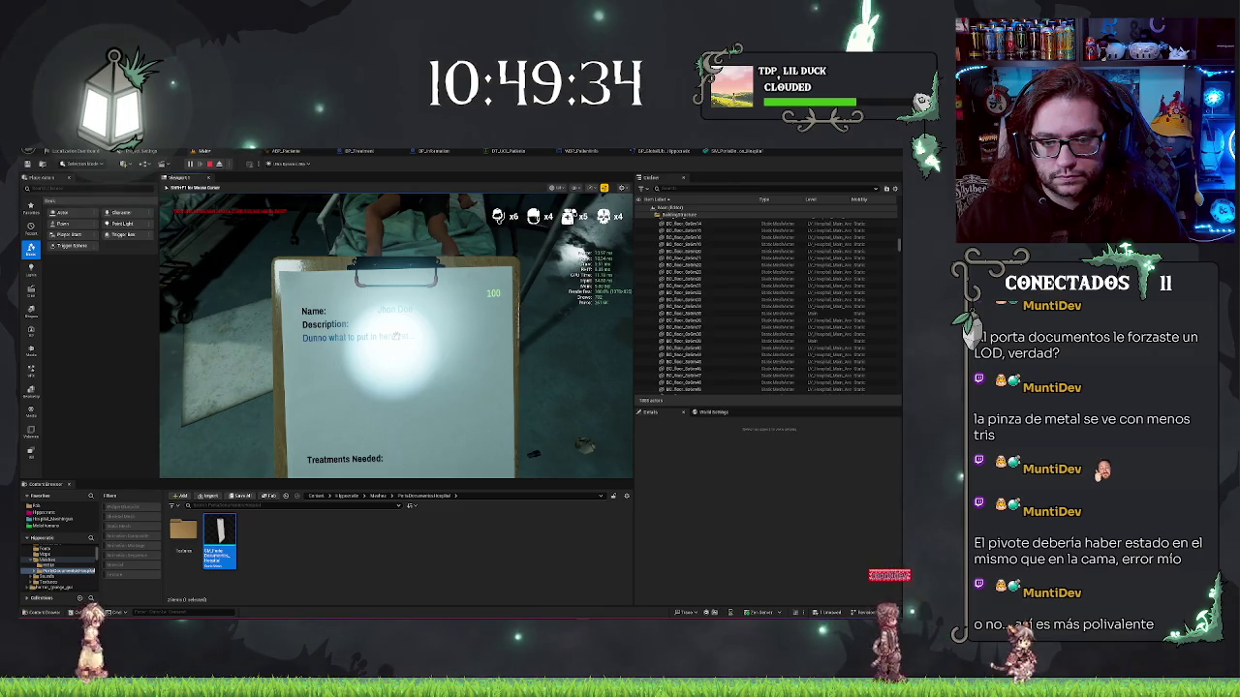
pyautogui.press('e')
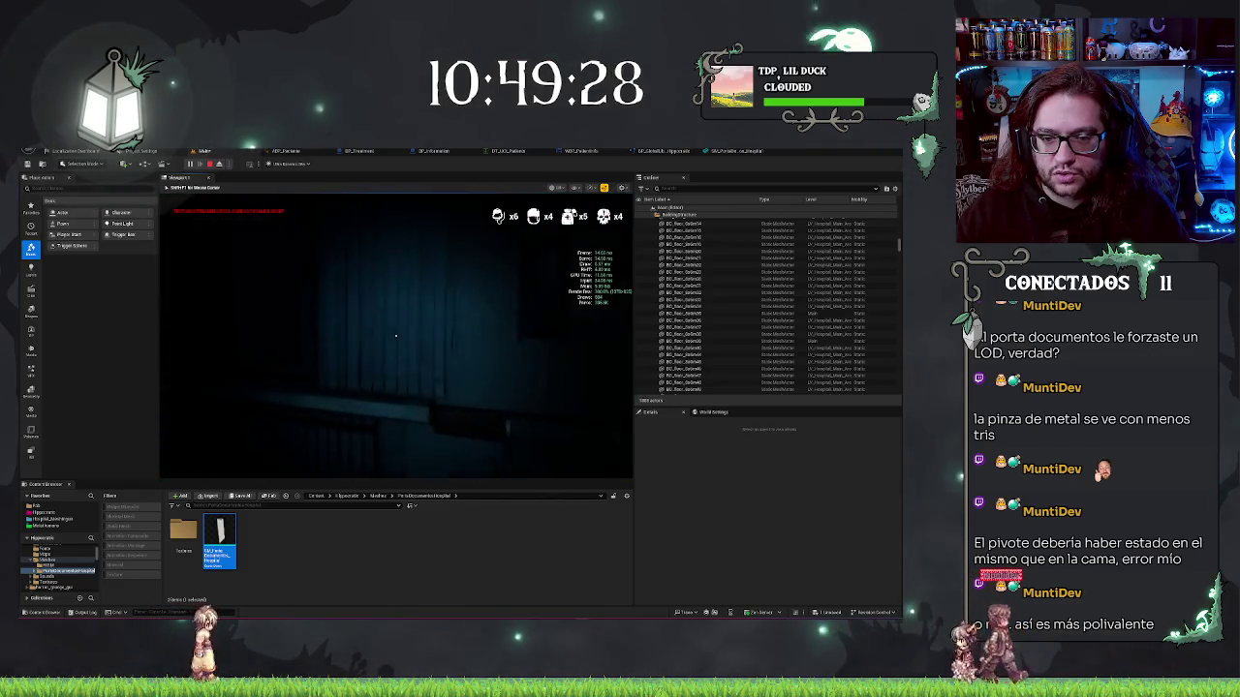
pyautogui.press('f')
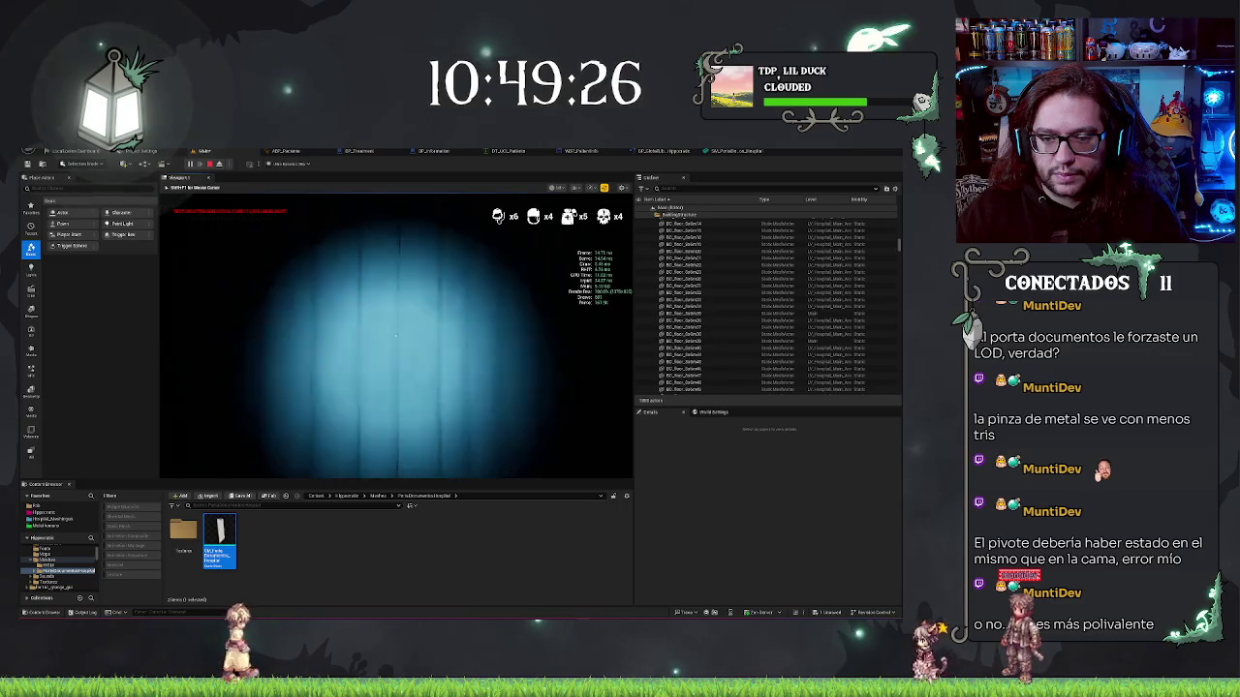
pyautogui.press('Escape')
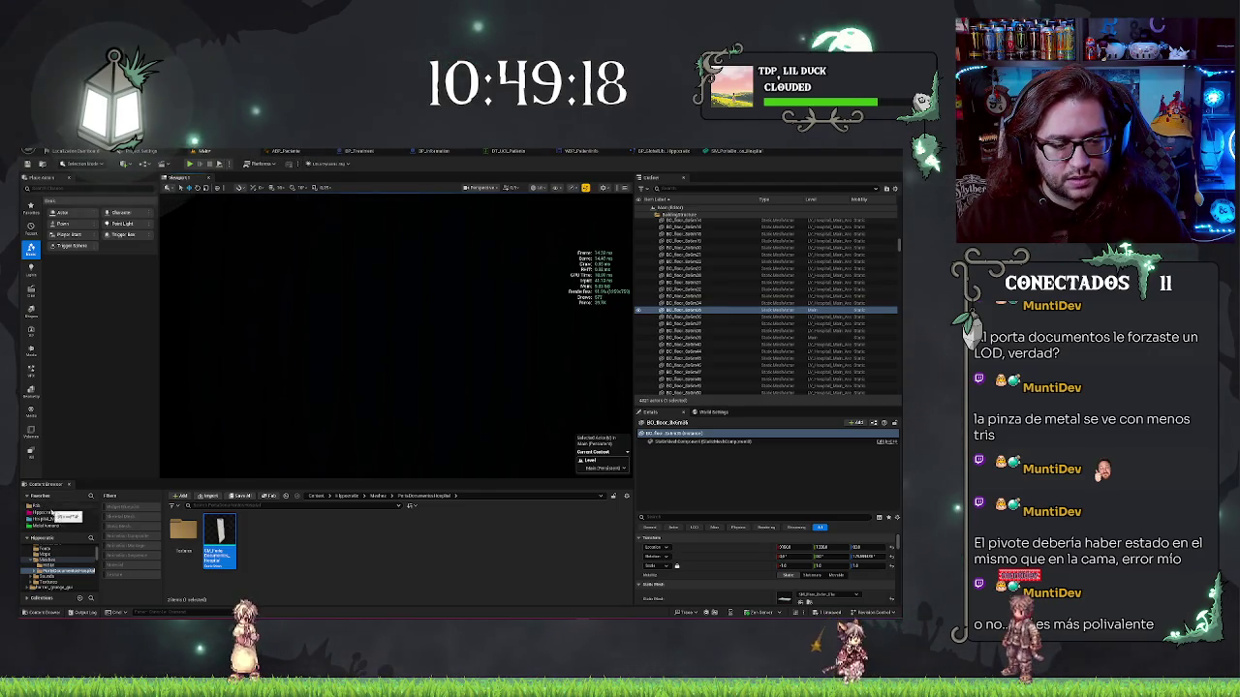
# Open BP_HorrorCharacter and select the Spotlight under its camera in the 3D viewport
pyautogui.click(44, 549)
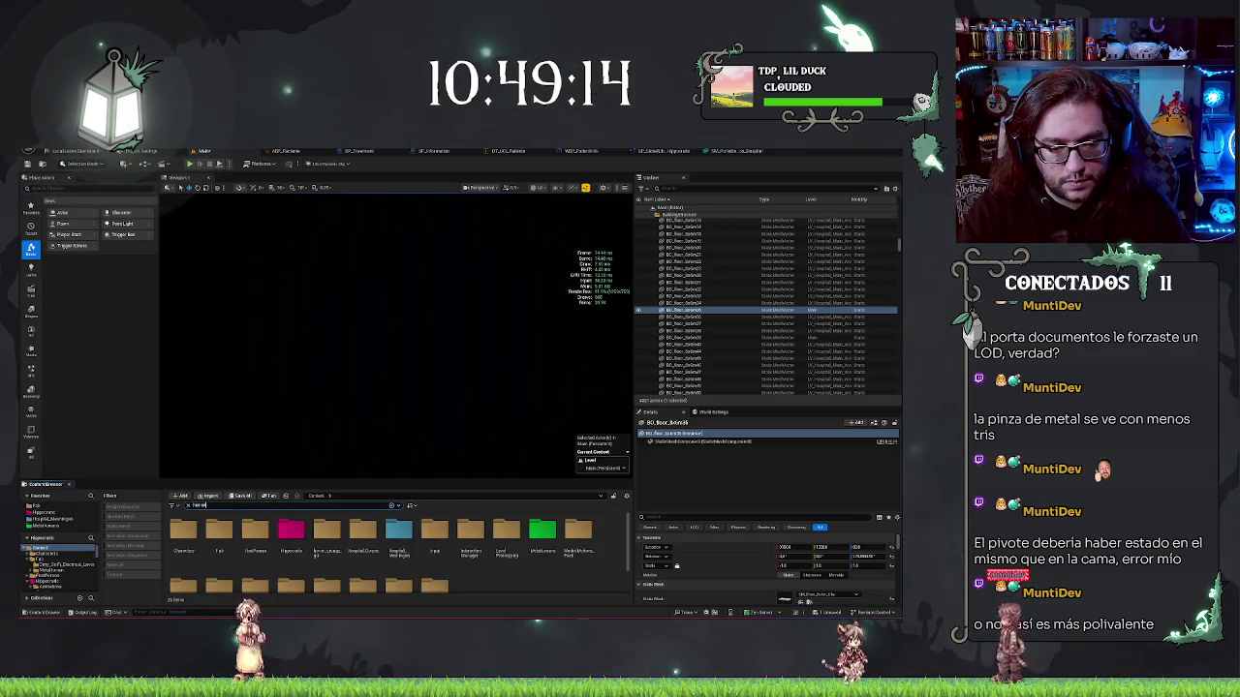
pyautogui.scroll(-1, 382, 516)
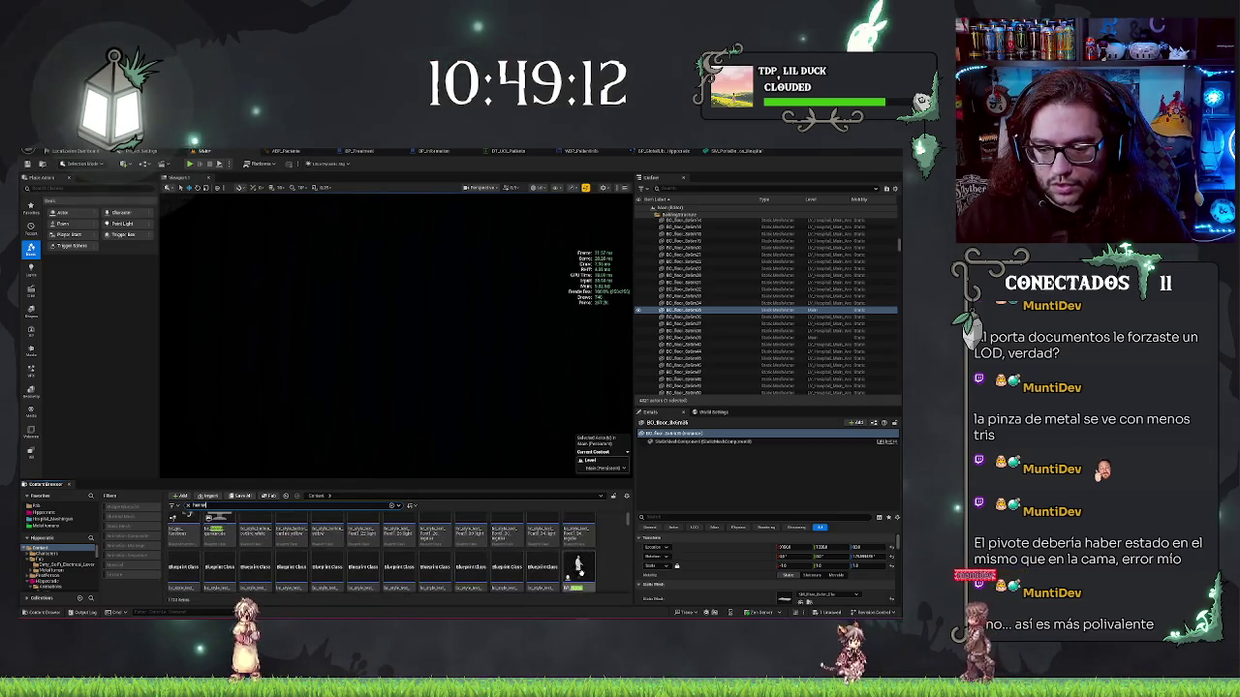
pyautogui.doubleClick(581, 577)
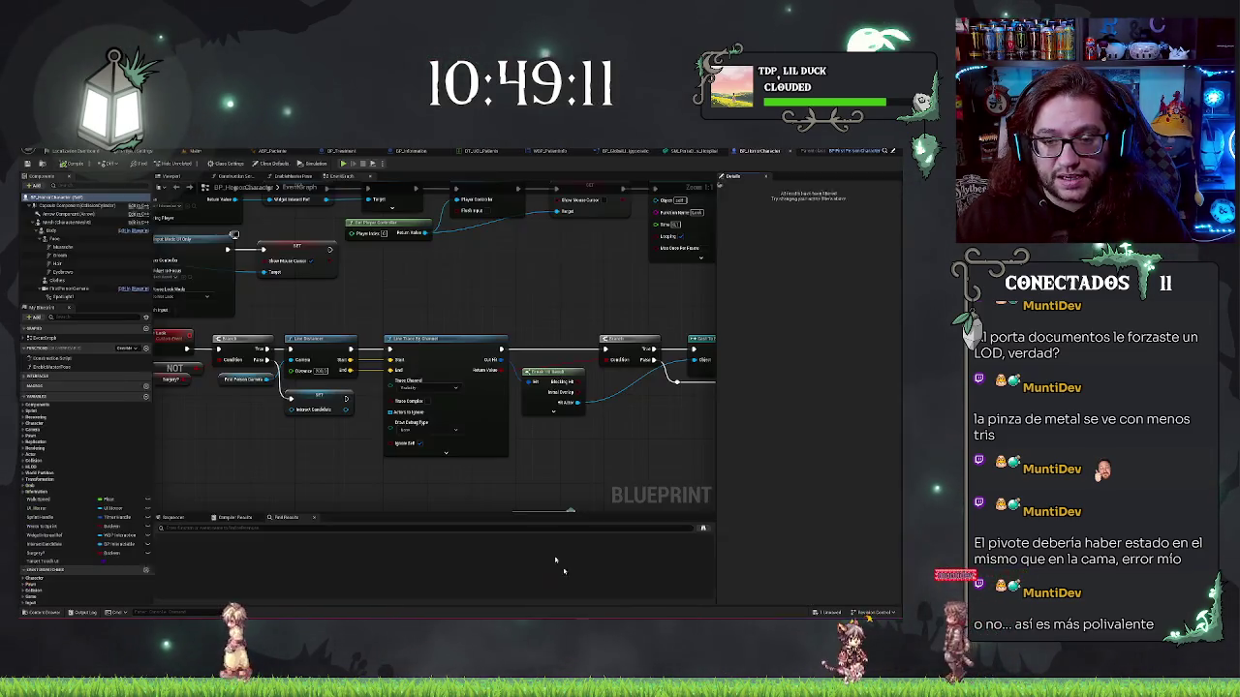
pyautogui.click(86, 297)
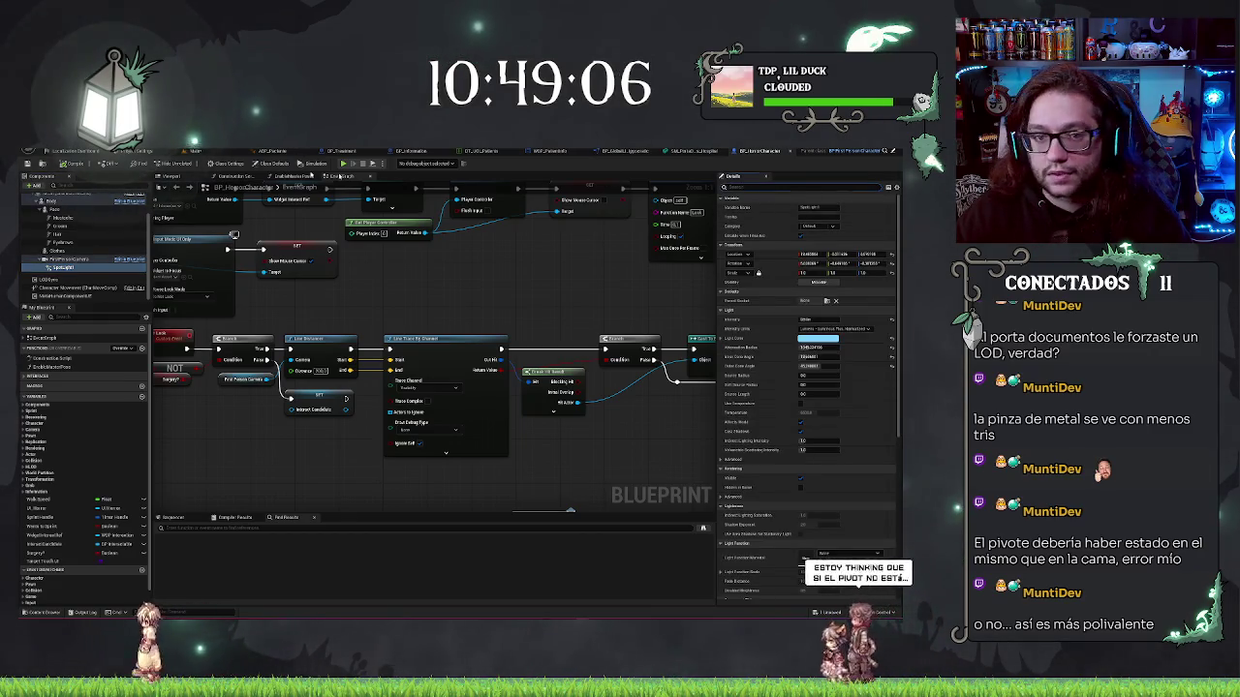
pyautogui.click(171, 176)
pyautogui.press('f')
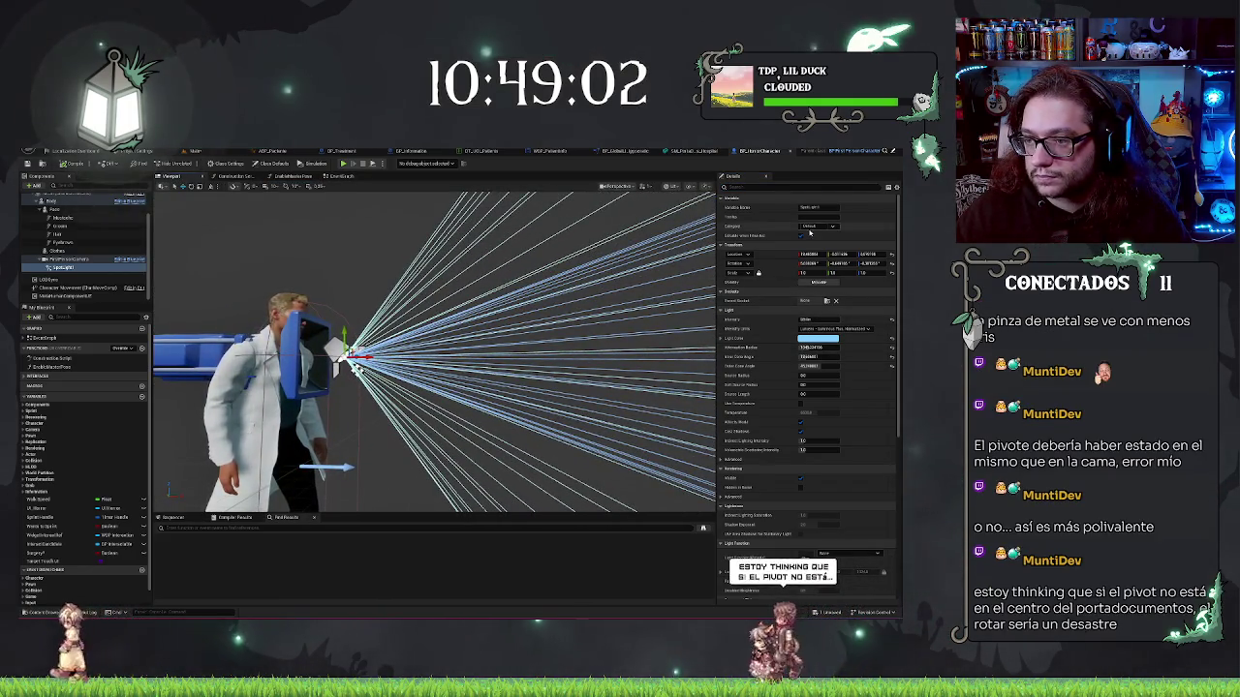
pyautogui.scroll(-2, 810, 327)
# Set the Spotlight's Source Radius to about 1468 and save the Blueprint
pyautogui.write('sou')
pyautogui.moveTo(814, 207)
pyautogui.mouseDown()
pyautogui.moveTo(901, 207)
pyautogui.moveTo(843, 207)
pyautogui.mouseUp()
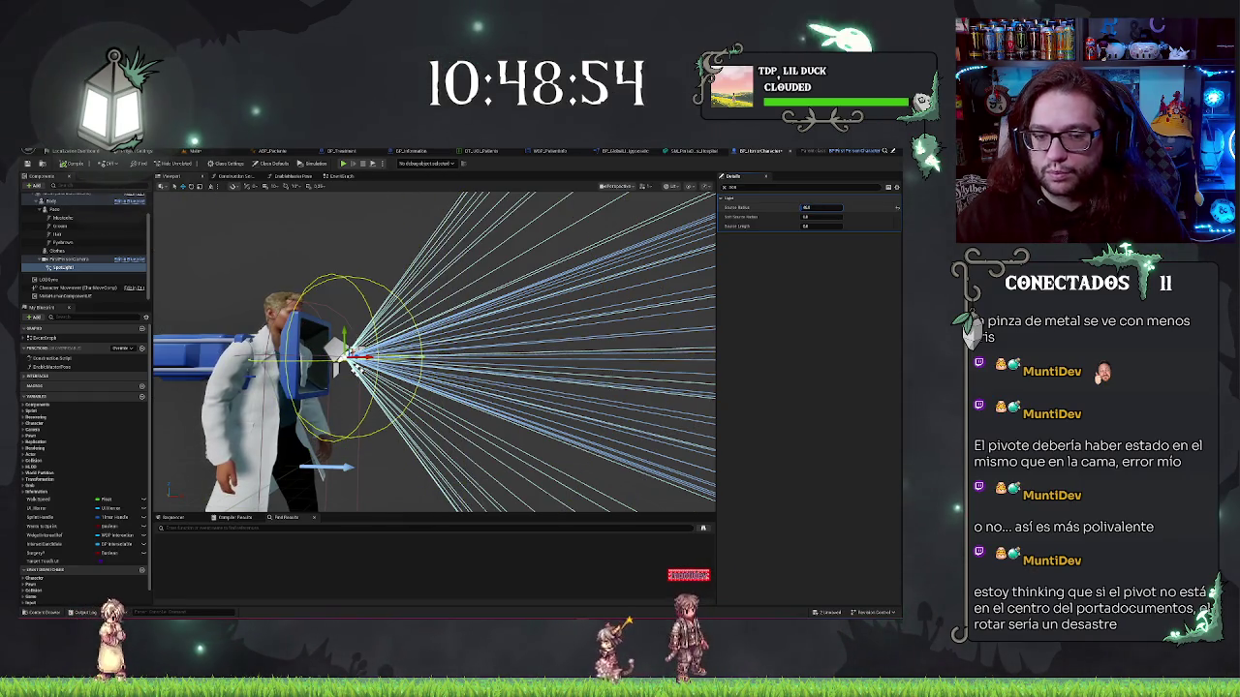
pyautogui.hotkey('ctrl', 's')
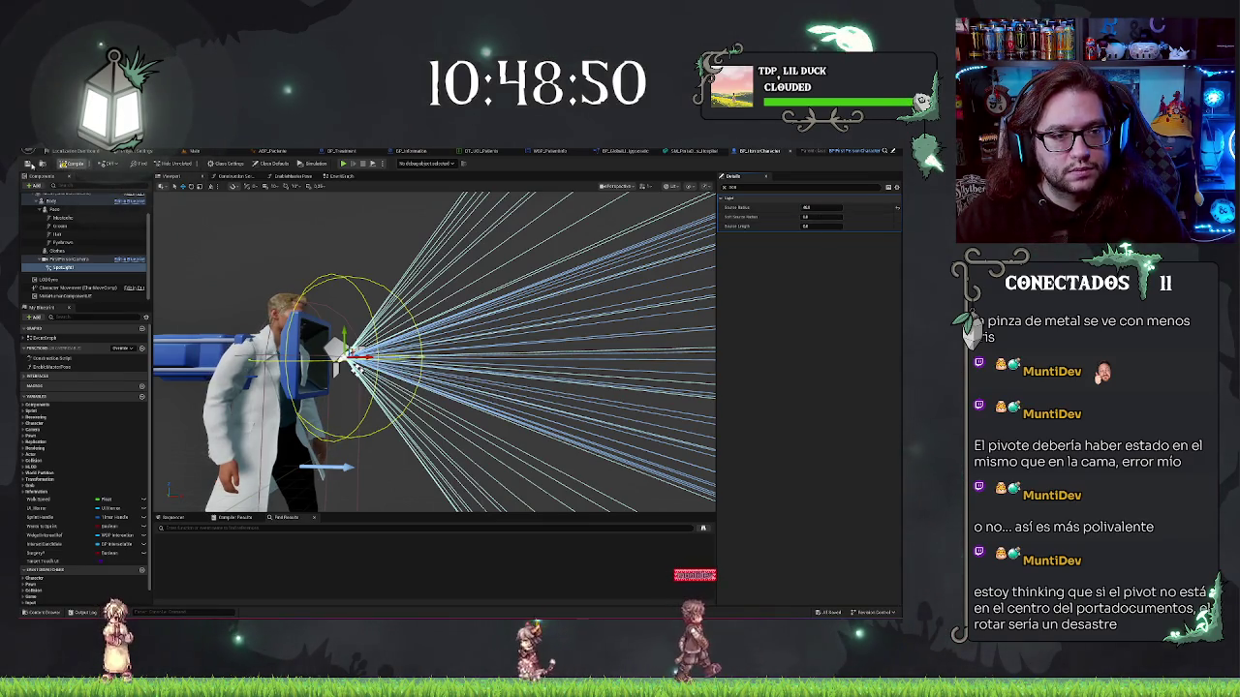
pyautogui.click(195, 153)
pyautogui.rightClick(326, 431)
# Play with Alt+P, pick up and put away the clipboard, then eject with F8 to select the character
pyautogui.press('Escape')
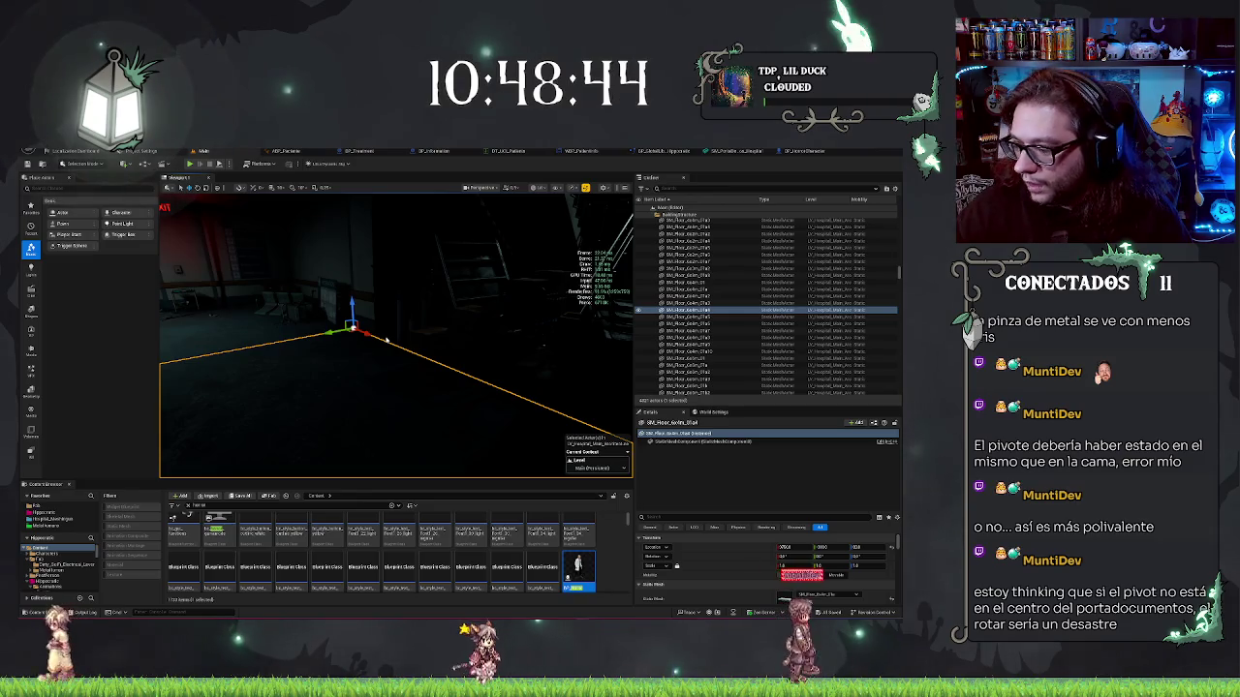
pyautogui.hotkey('alt', 'p')
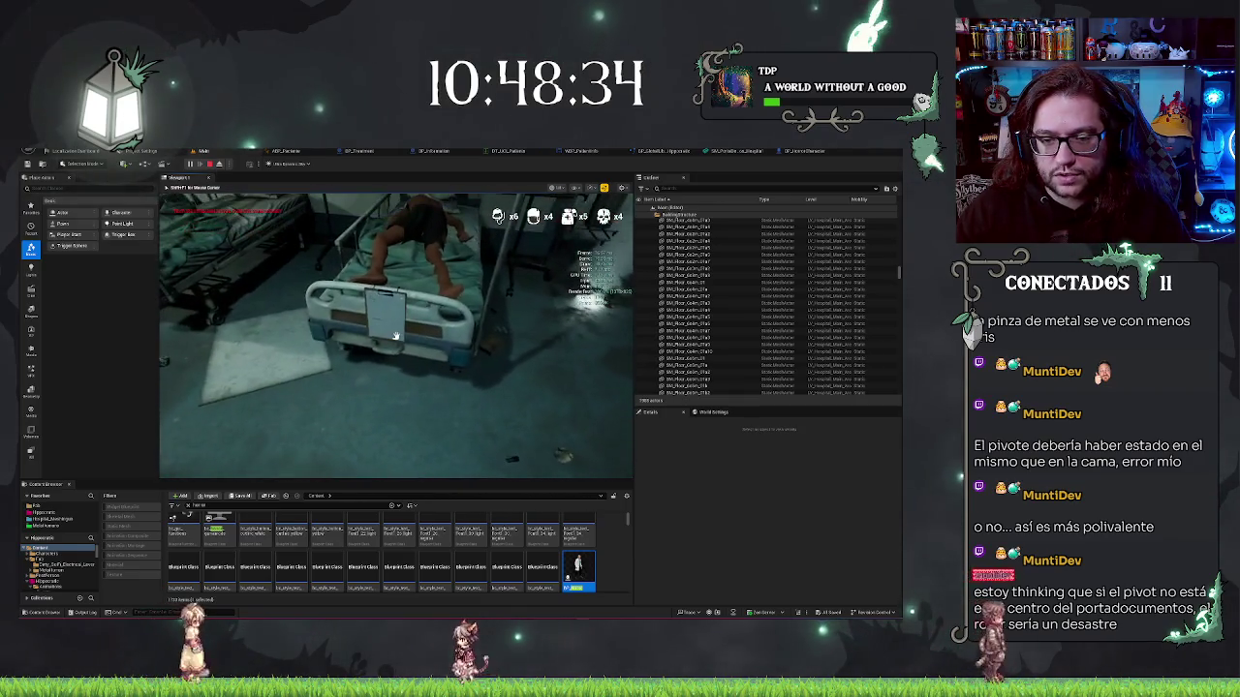
pyautogui.click(396, 335)
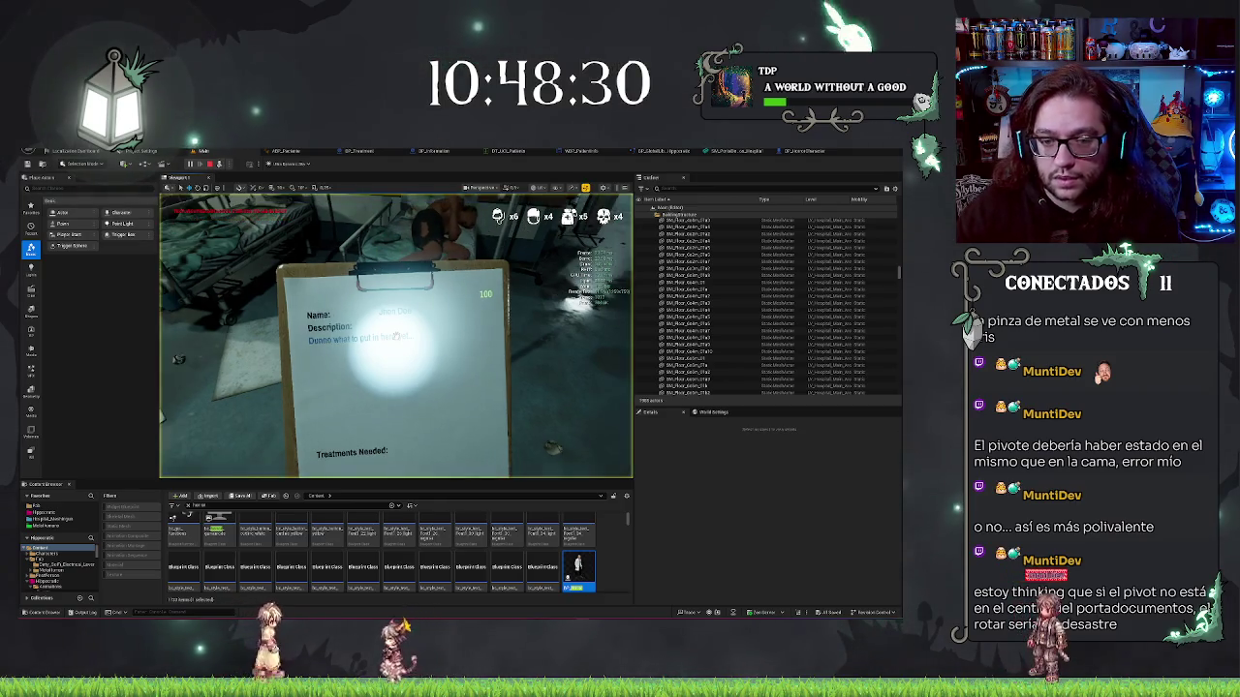
pyautogui.click(395, 336)
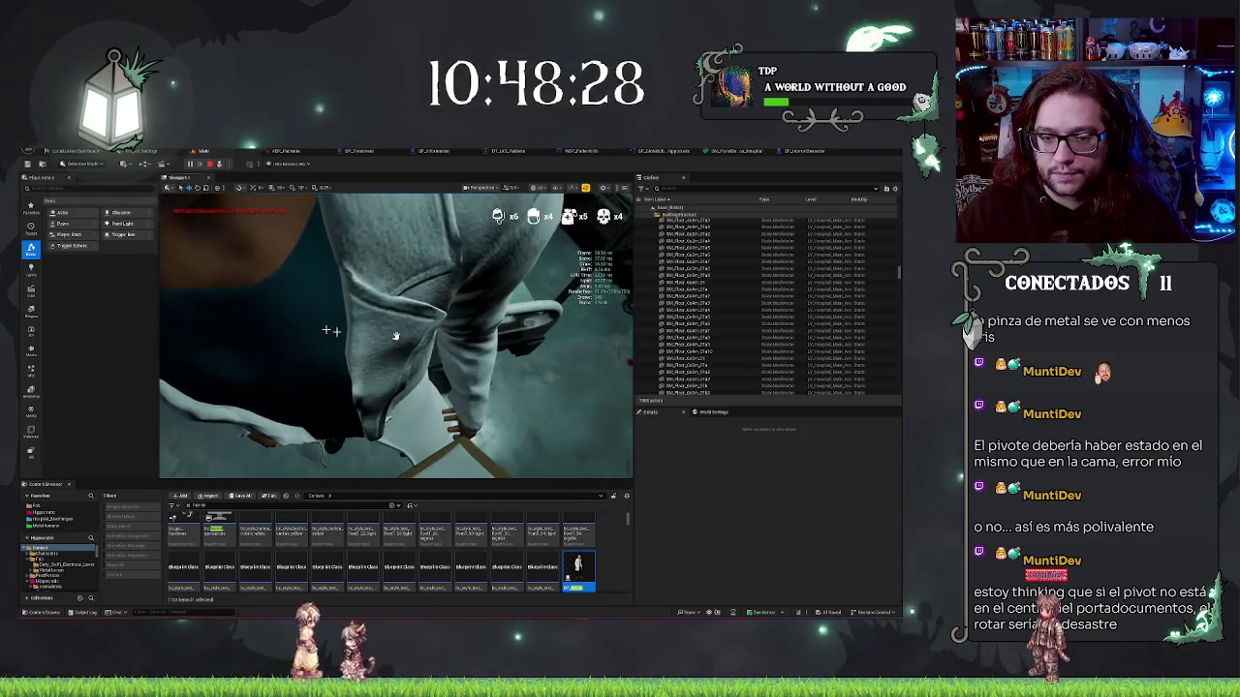
pyautogui.press('F8')
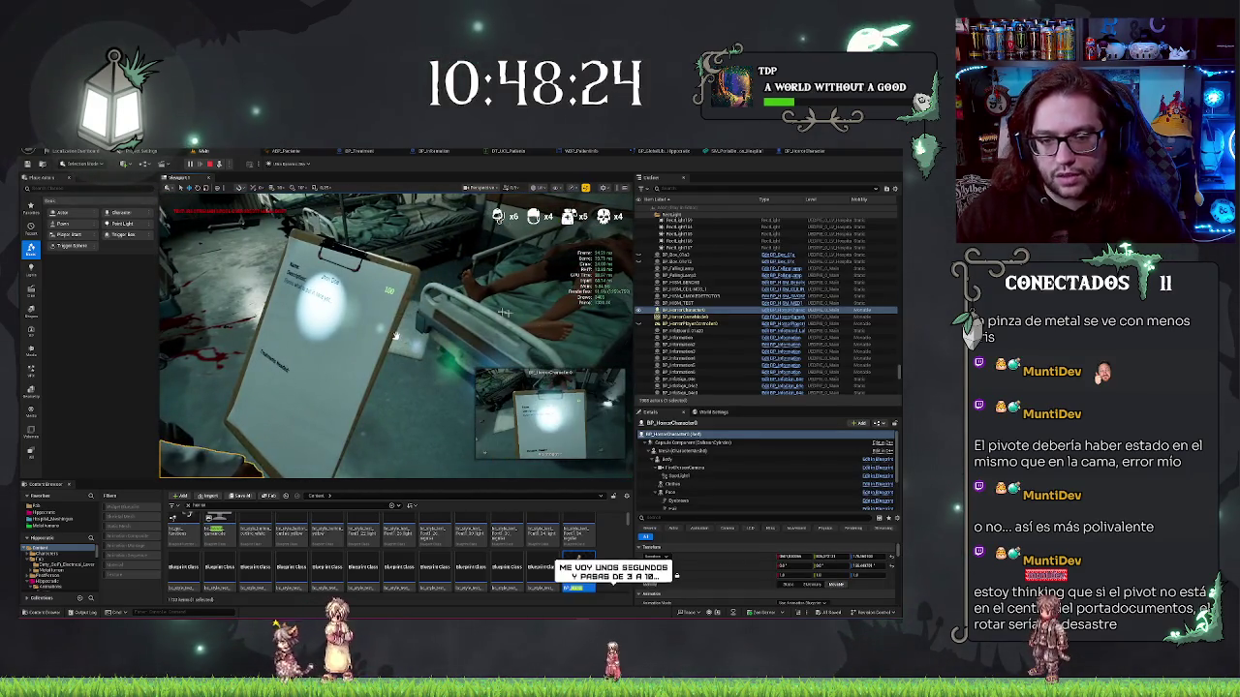
# Set the flashlight Spotlight component's Outer Cone Angle to 30 during the running session
pyautogui.scroll(-2, 669, 470)
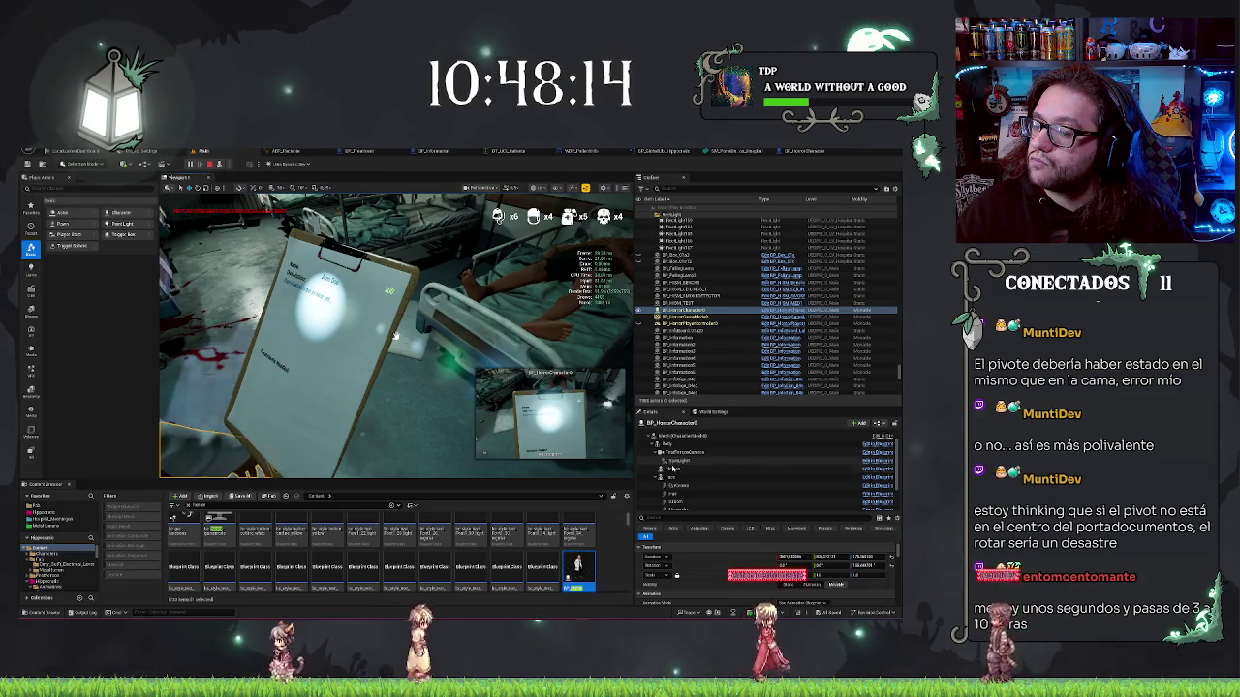
pyautogui.click(675, 461)
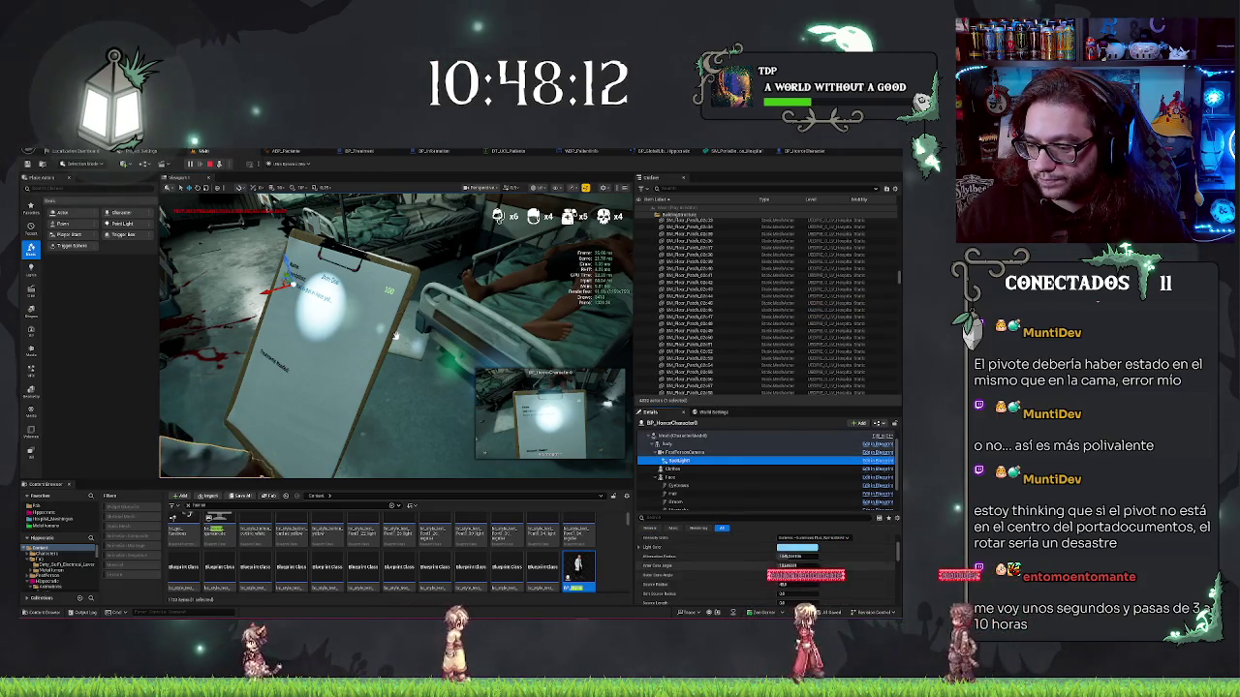
pyautogui.click(787, 566)
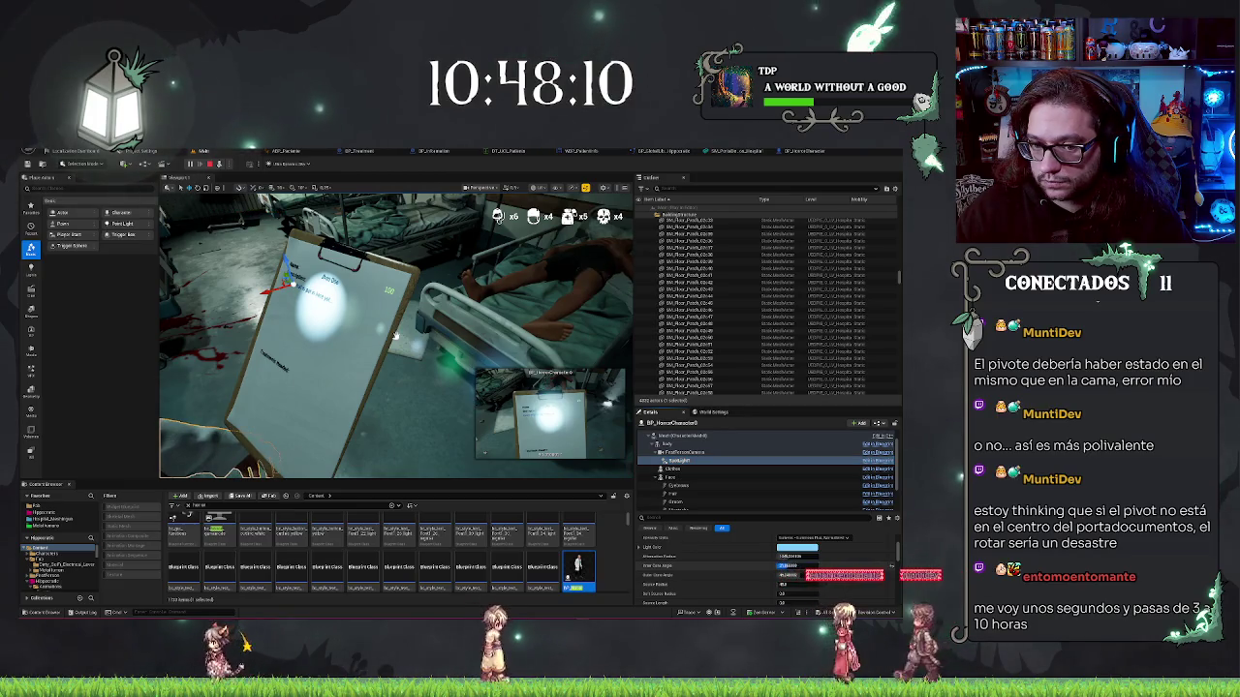
pyautogui.write('30')
pyautogui.press('Return')
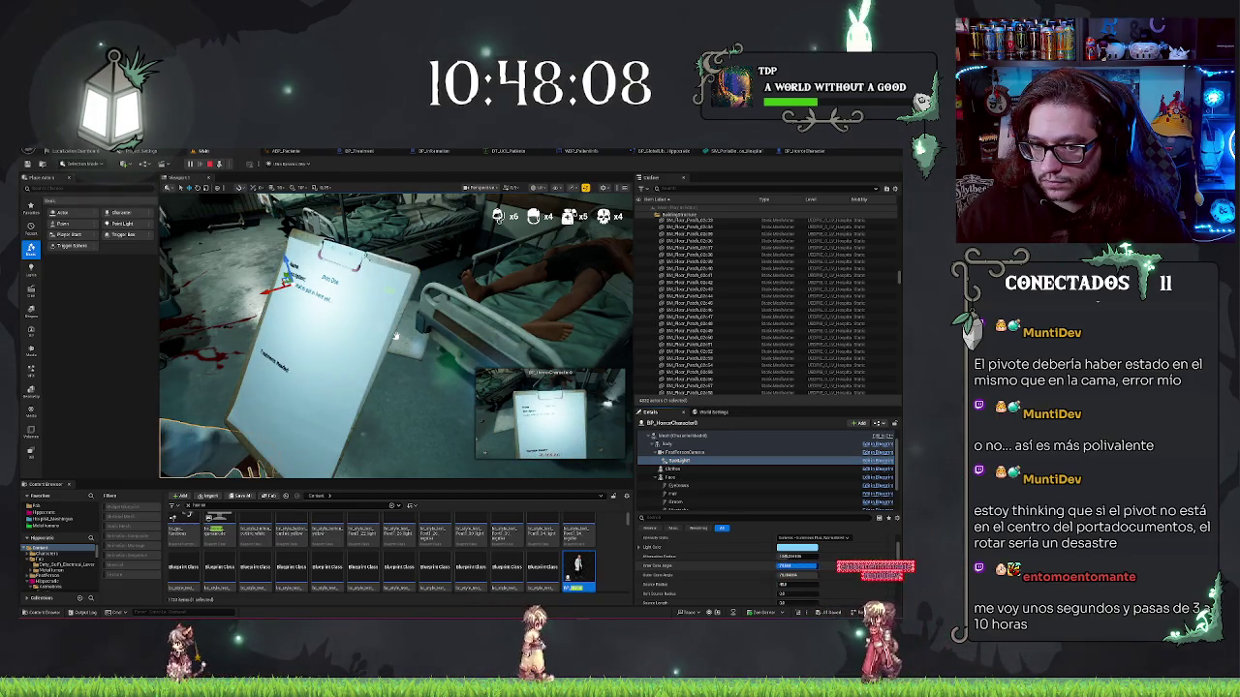
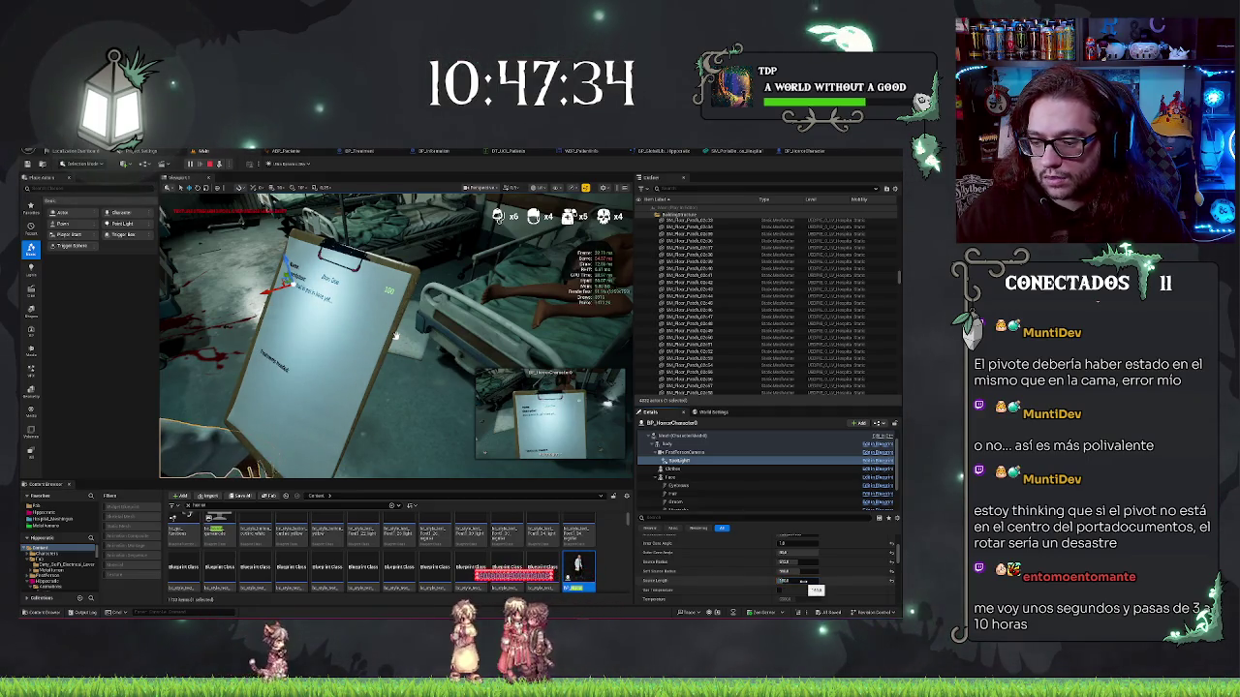
# Select the BP_Information clipboard, clear the Details search, and scroll down to its Config section
pyautogui.scroll(-5, 745, 585)
pyautogui.scroll(-3, 745, 585)
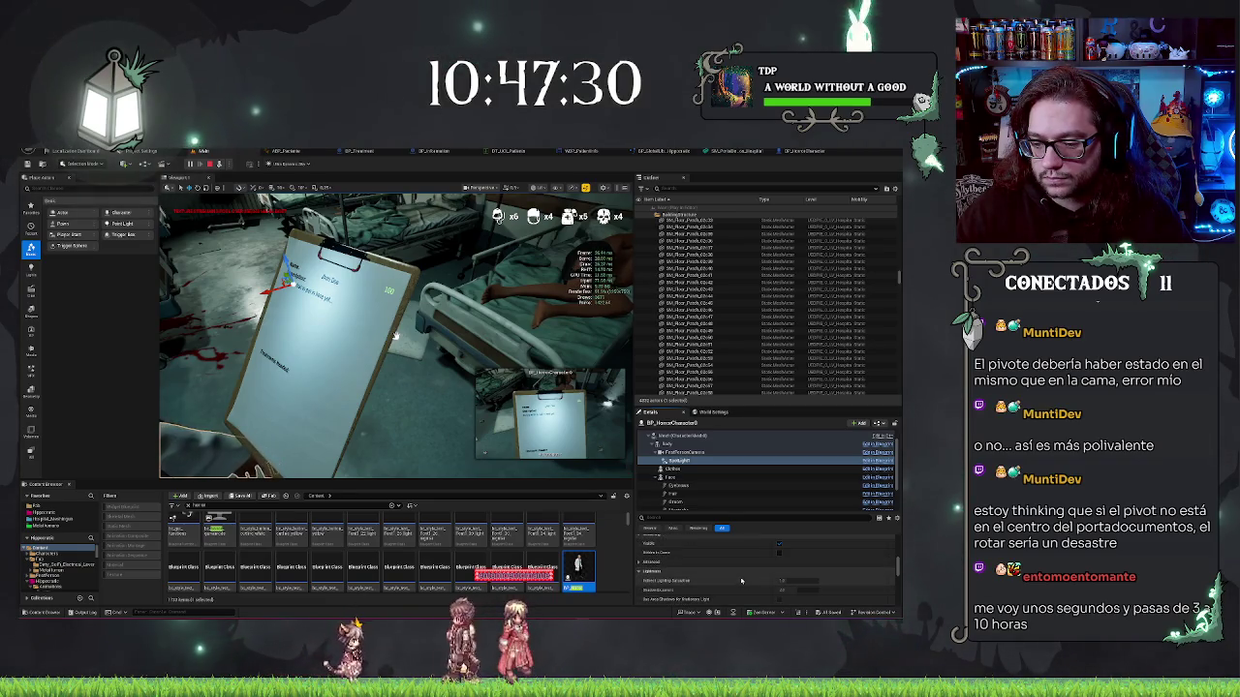
pyautogui.scroll(10, 741, 580)
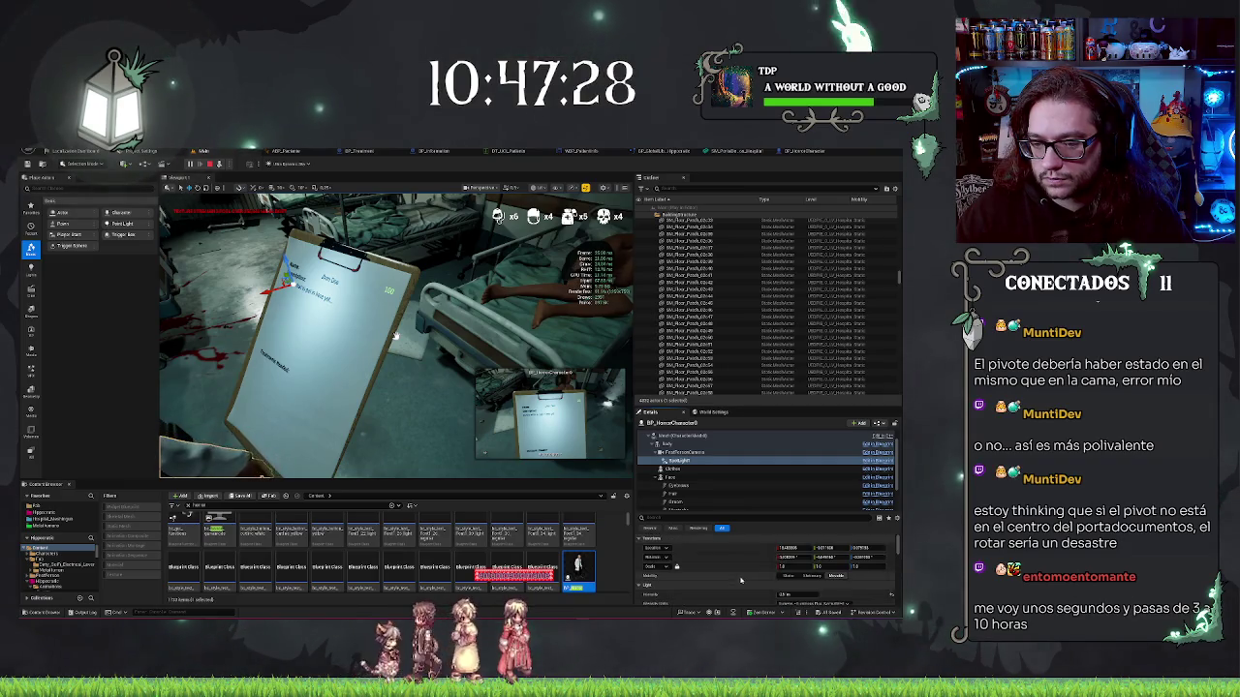
pyautogui.click(396, 336)
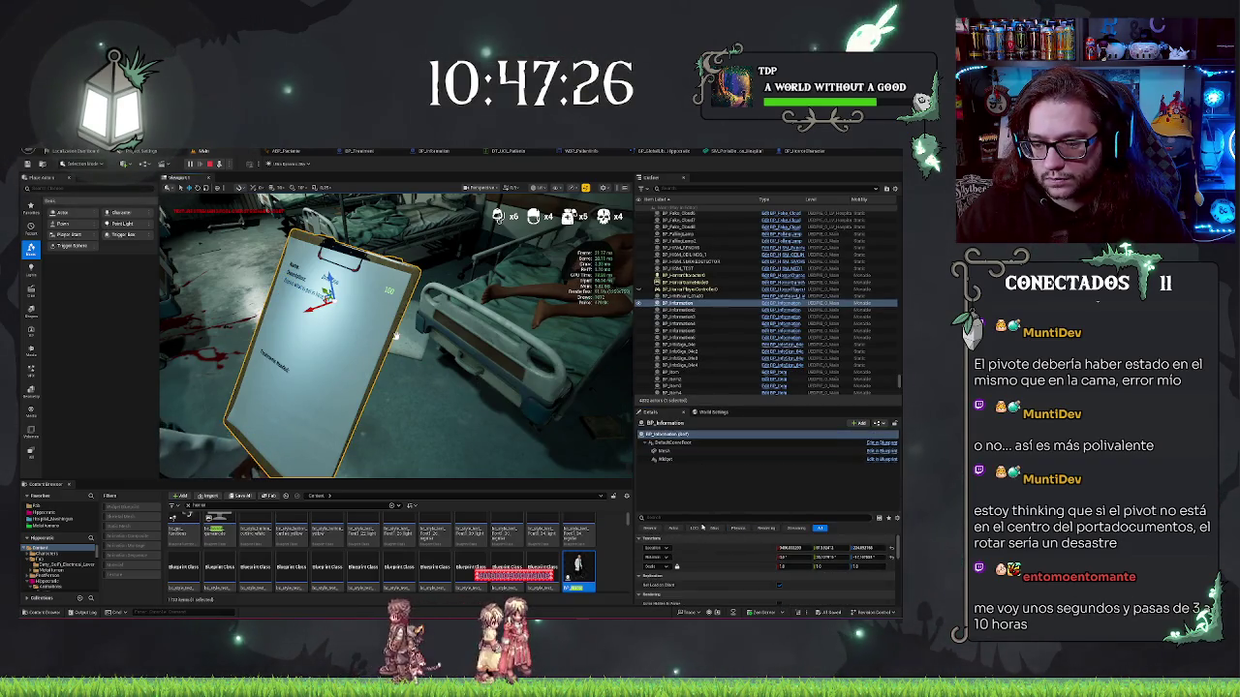
pyautogui.write('i')
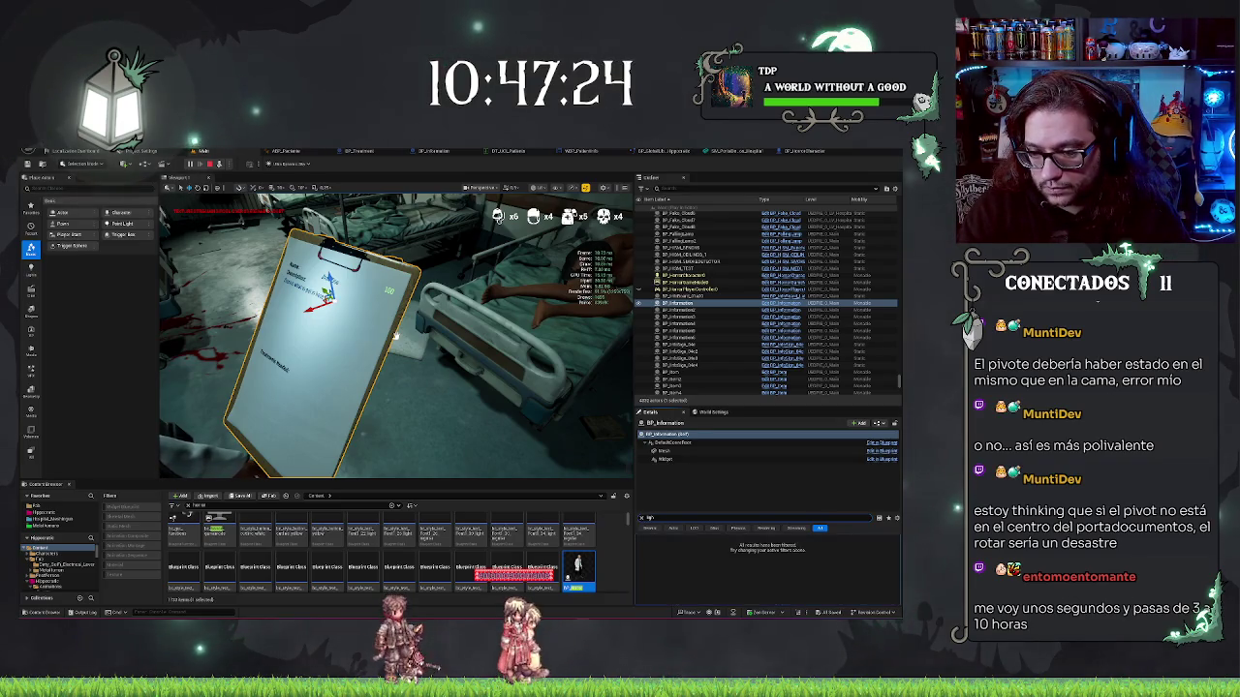
pyautogui.press('BackSpace')
pyautogui.press('BackSpace')
pyautogui.press('BackSpace')
pyautogui.scroll(-3, 697, 550)
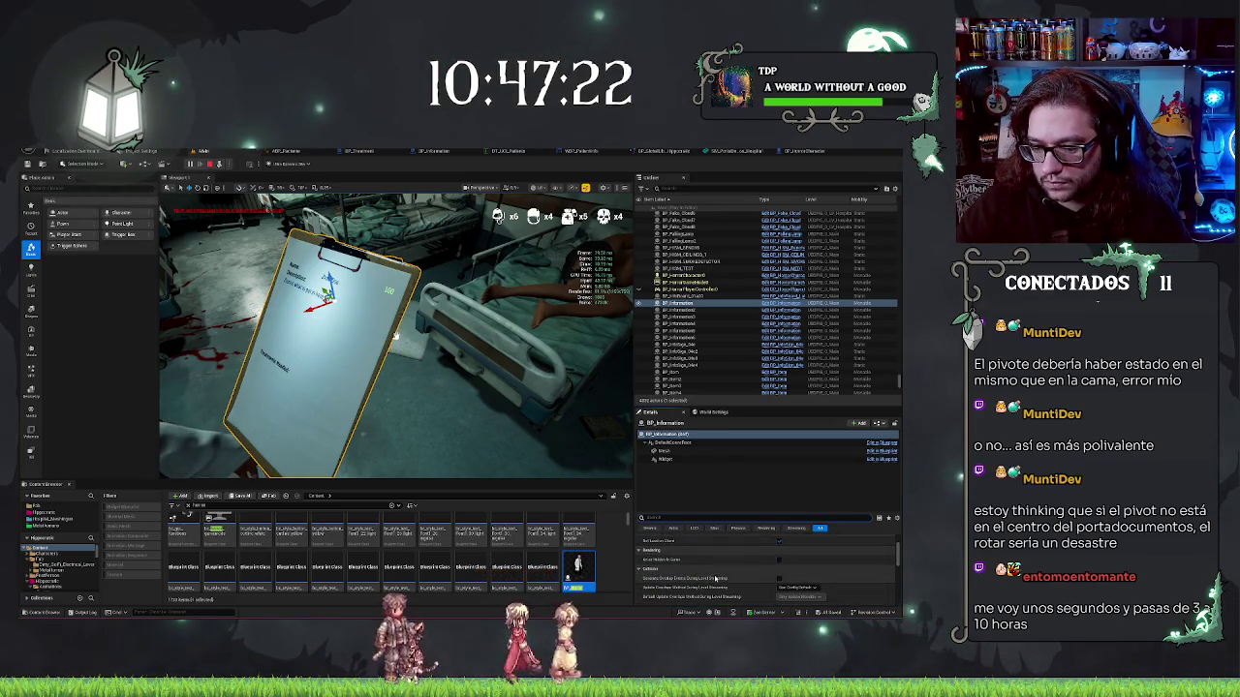
pyautogui.scroll(-3, 715, 578)
pyautogui.scroll(-2, 715, 579)
pyautogui.scroll(-2, 707, 580)
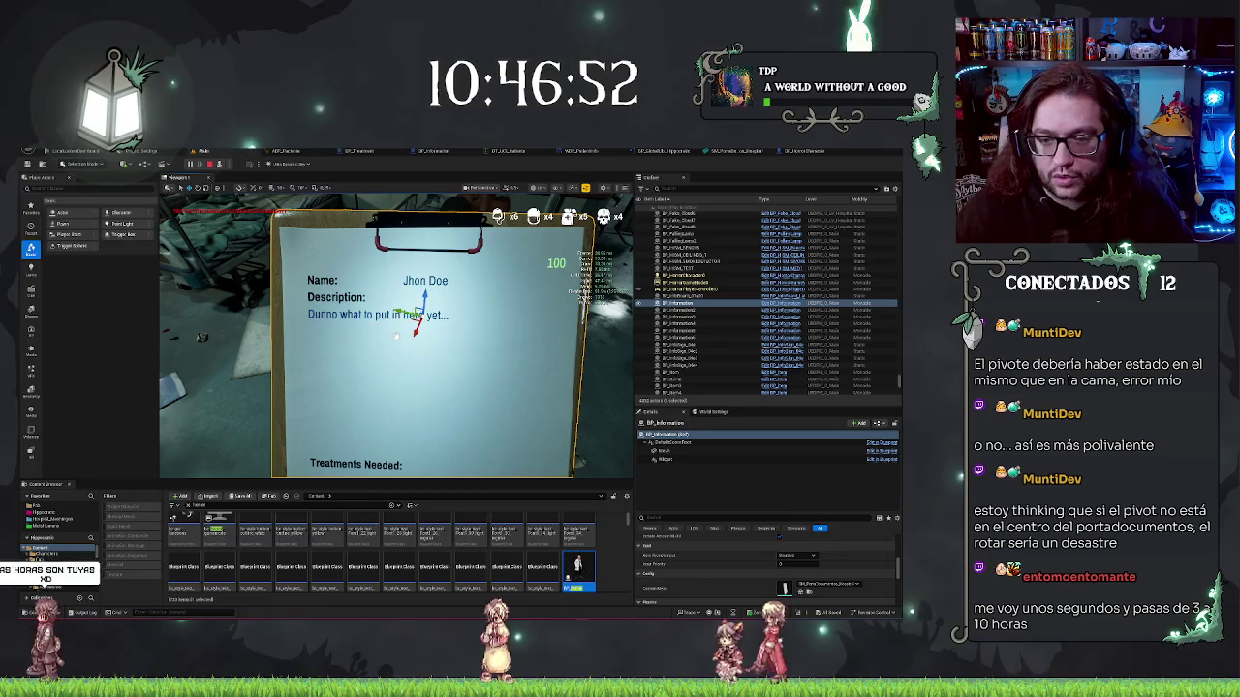
# Possess the player with F8, switch the flashlight off, and stop the play session
pyautogui.press('F8')
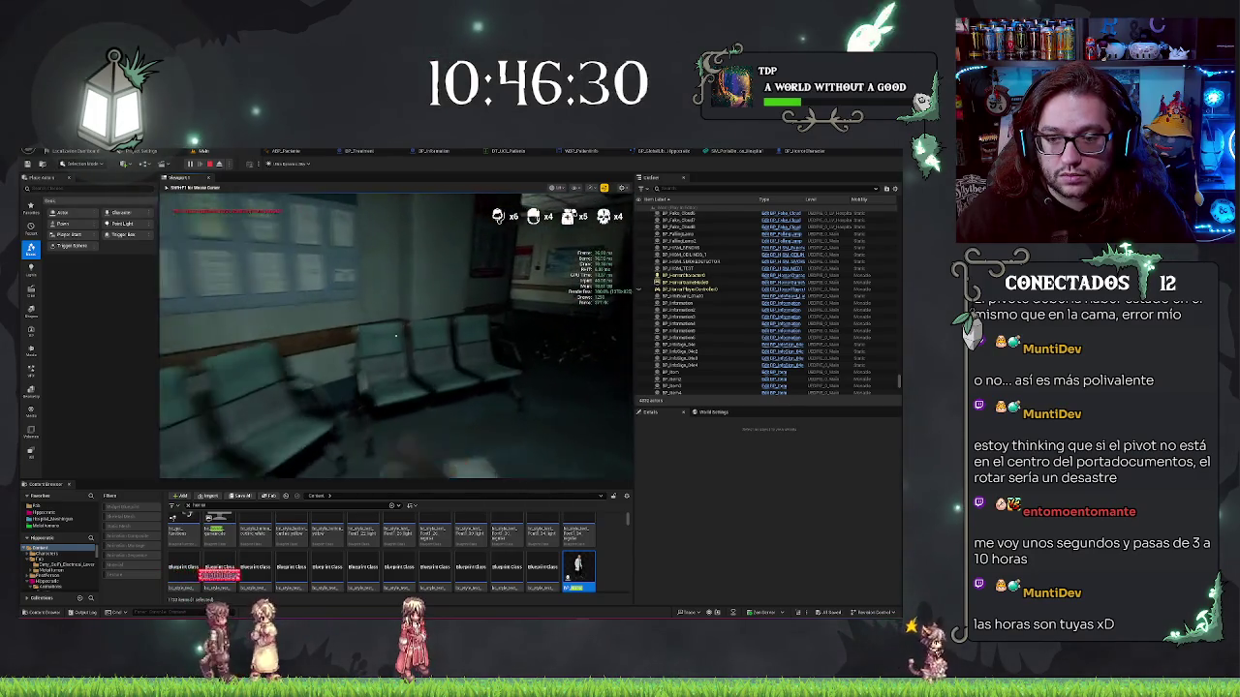
pyautogui.press('f')
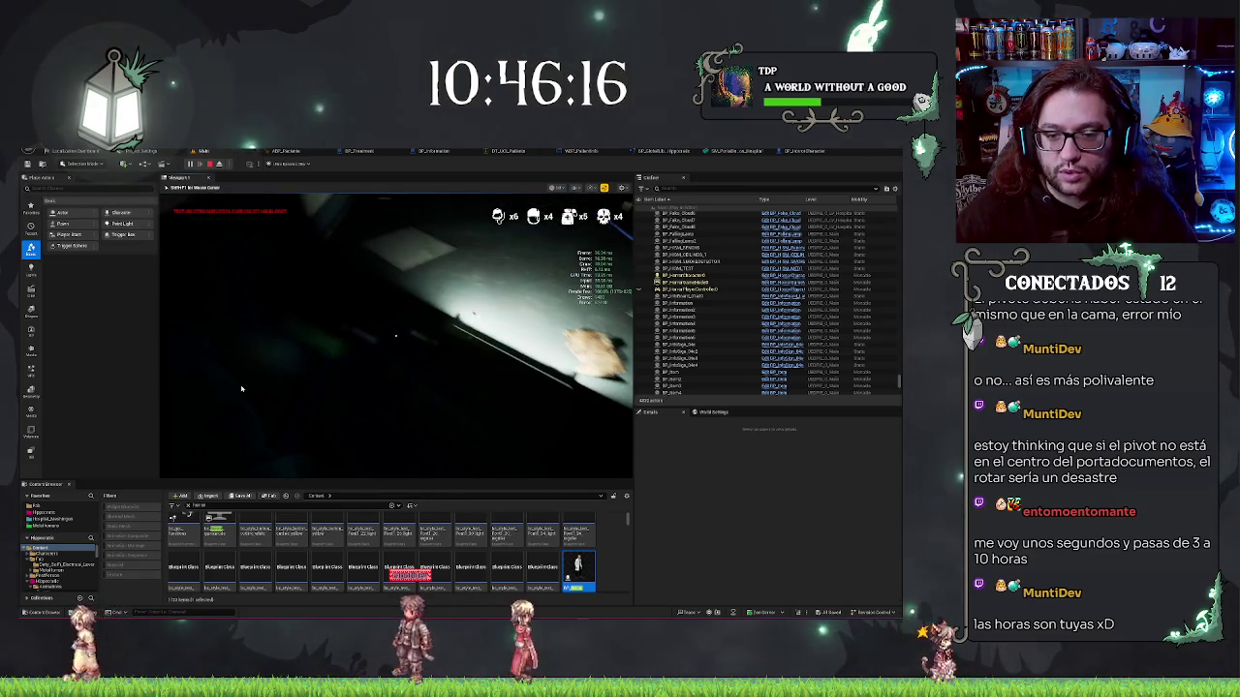
pyautogui.press('Escape')
pyautogui.moveTo(397, 456); pyautogui.dragTo(397, 456)
pyautogui.click(290, 330)
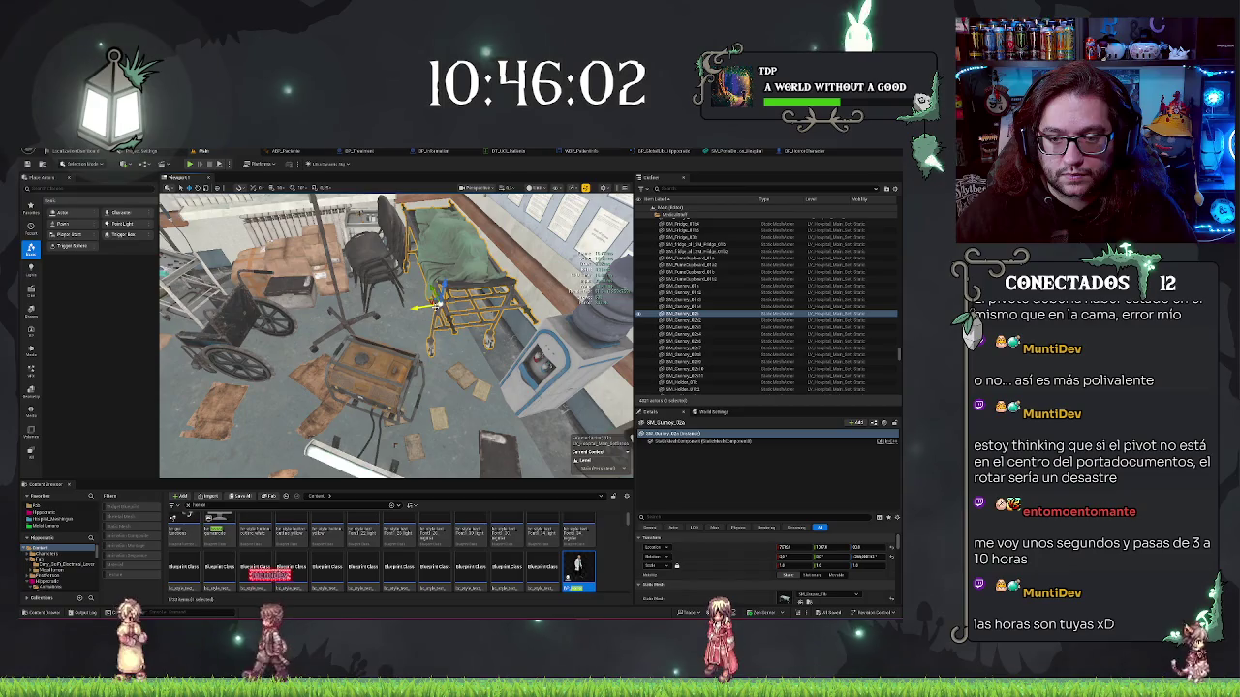
# Inspect the generator and IV stand props in the ward, then clear the selection
pyautogui.moveTo(397, 456); pyautogui.dragTo(397, 456)
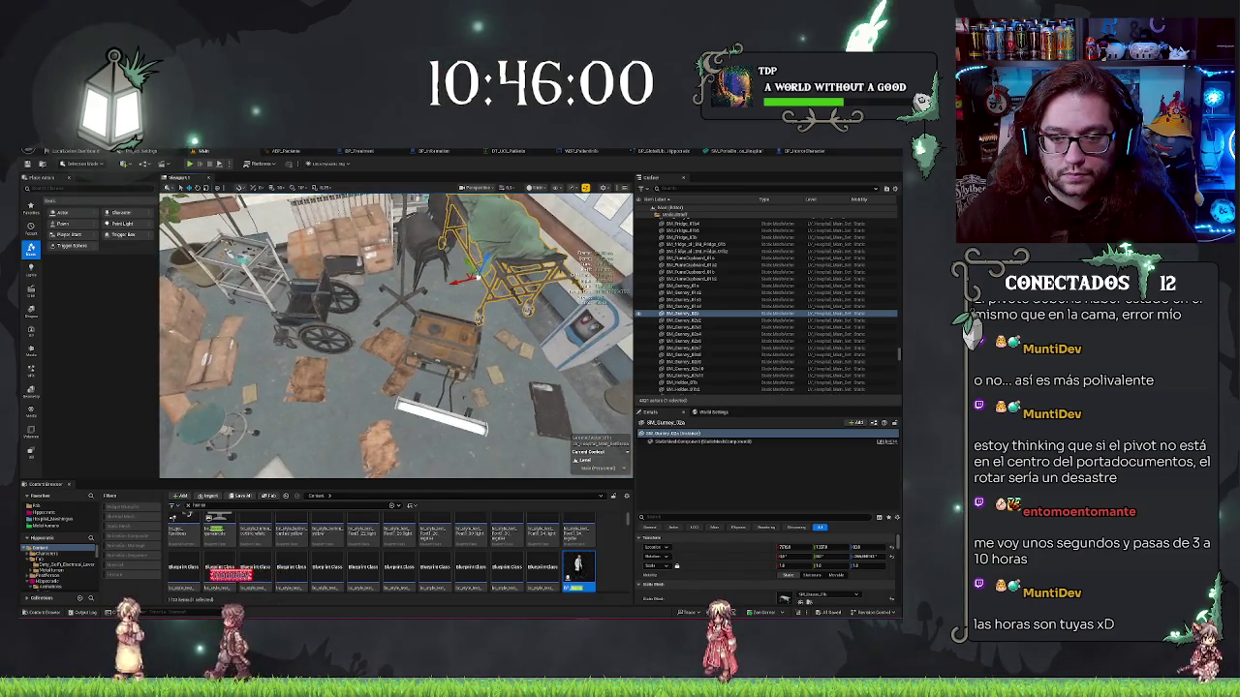
pyautogui.click(444, 339)
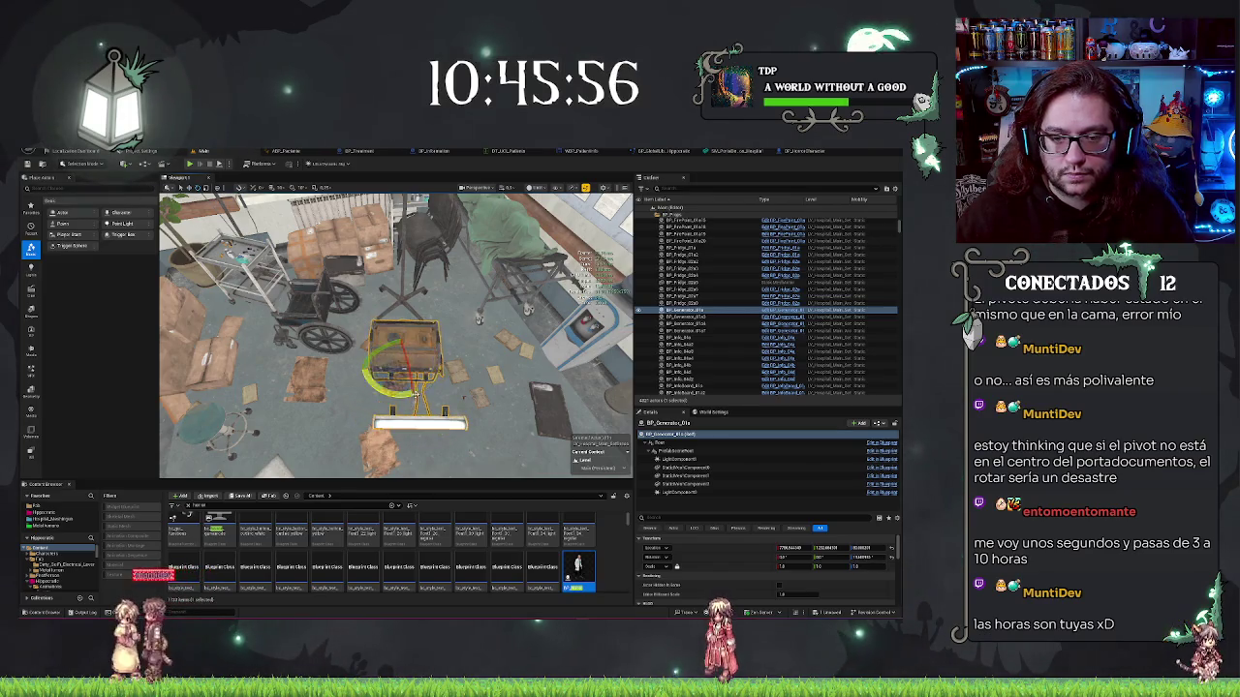
pyautogui.press('Escape')
pyautogui.moveTo(398, 456); pyautogui.dragTo(397, 457)
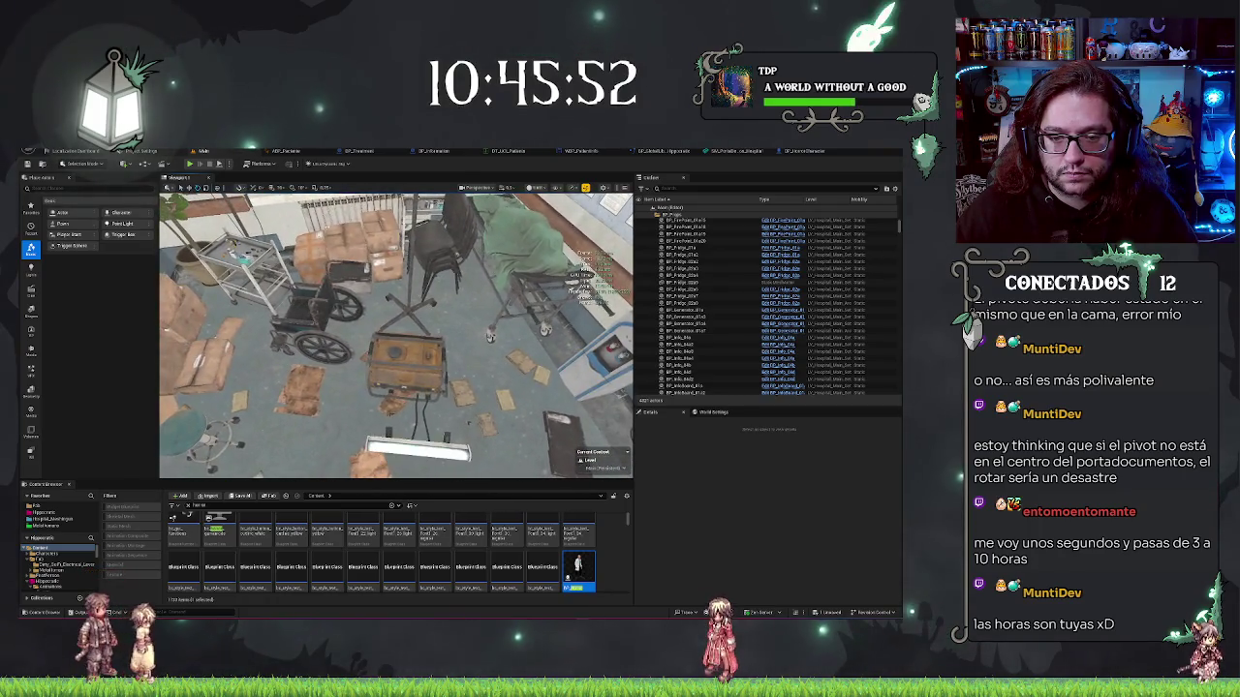
pyautogui.click(407, 364)
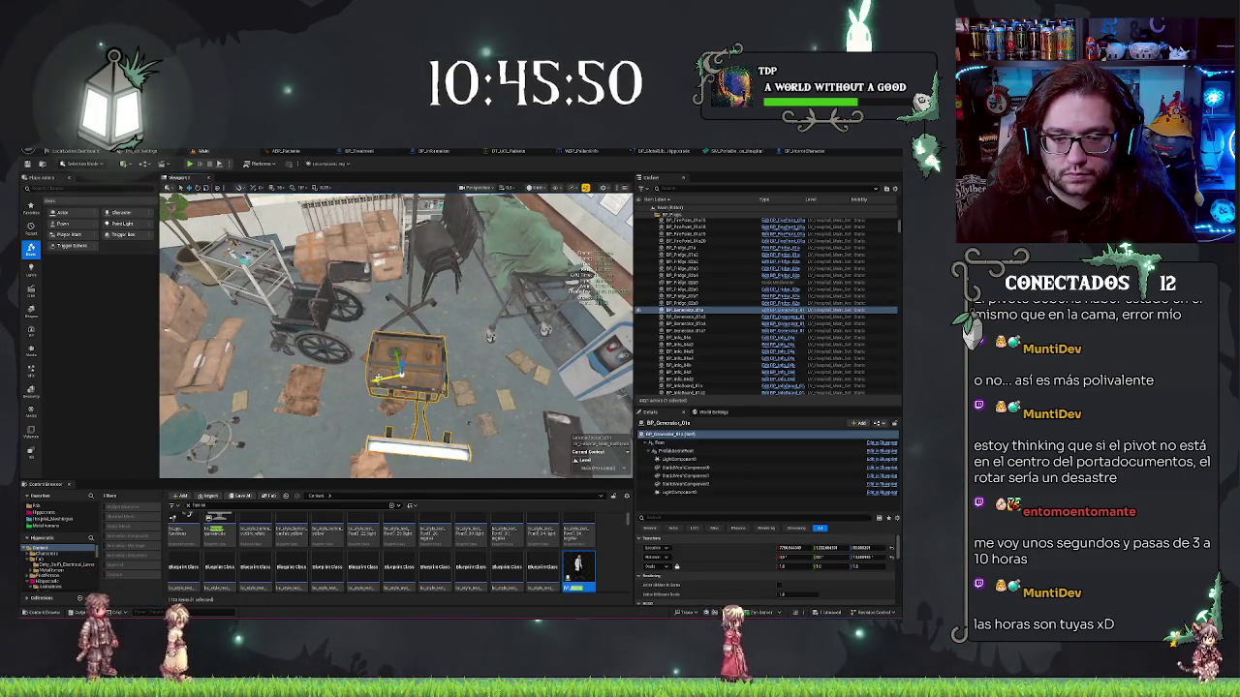
pyautogui.click(409, 311)
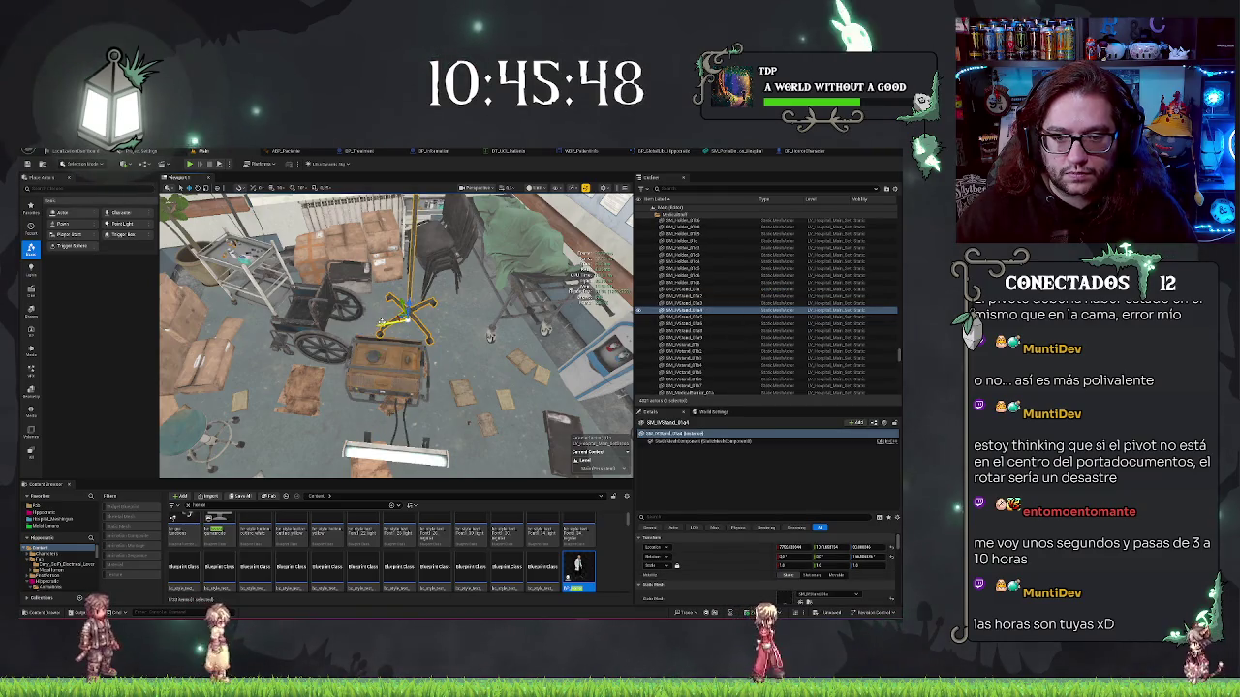
pyautogui.press('Escape')
# Fly through the hospital hall and save all modified packages
pyautogui.moveTo(395, 334); pyautogui.dragTo(395, 335)
pyautogui.moveTo(472, 385); pyautogui.dragTo(472, 385)
pyautogui.hotkey('ctrl', 's')
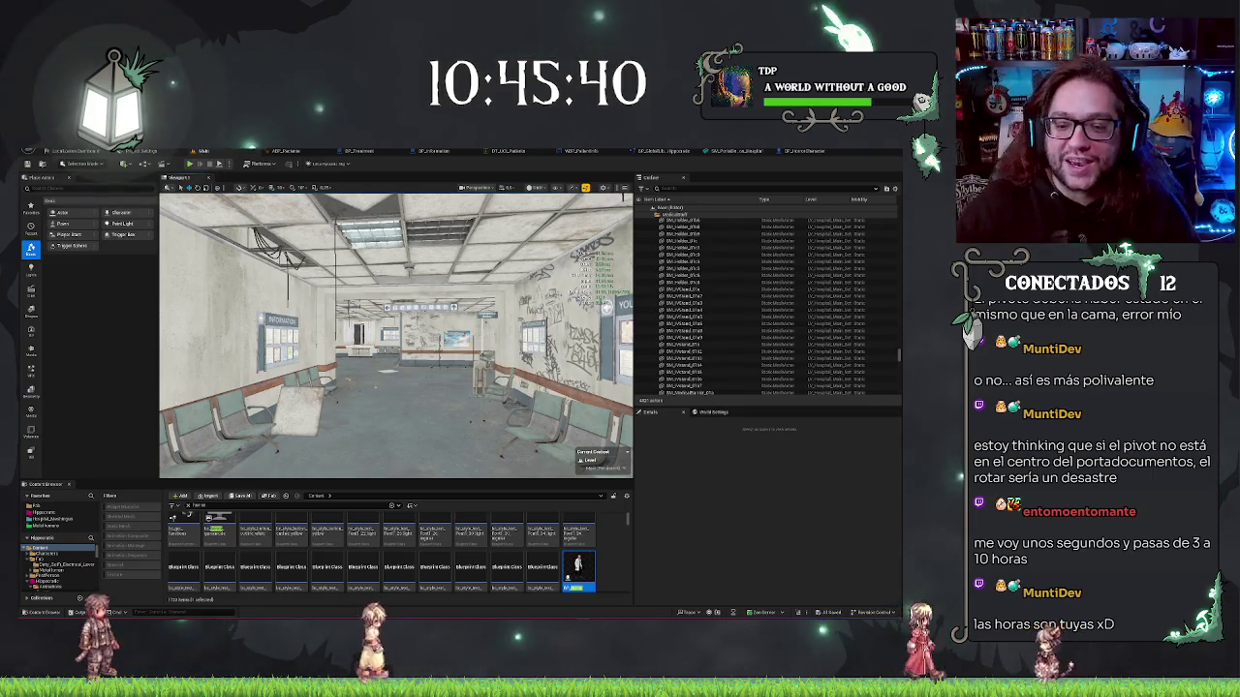
pyautogui.moveTo(395, 334); pyautogui.dragTo(395, 334)
pyautogui.click(785, 152)
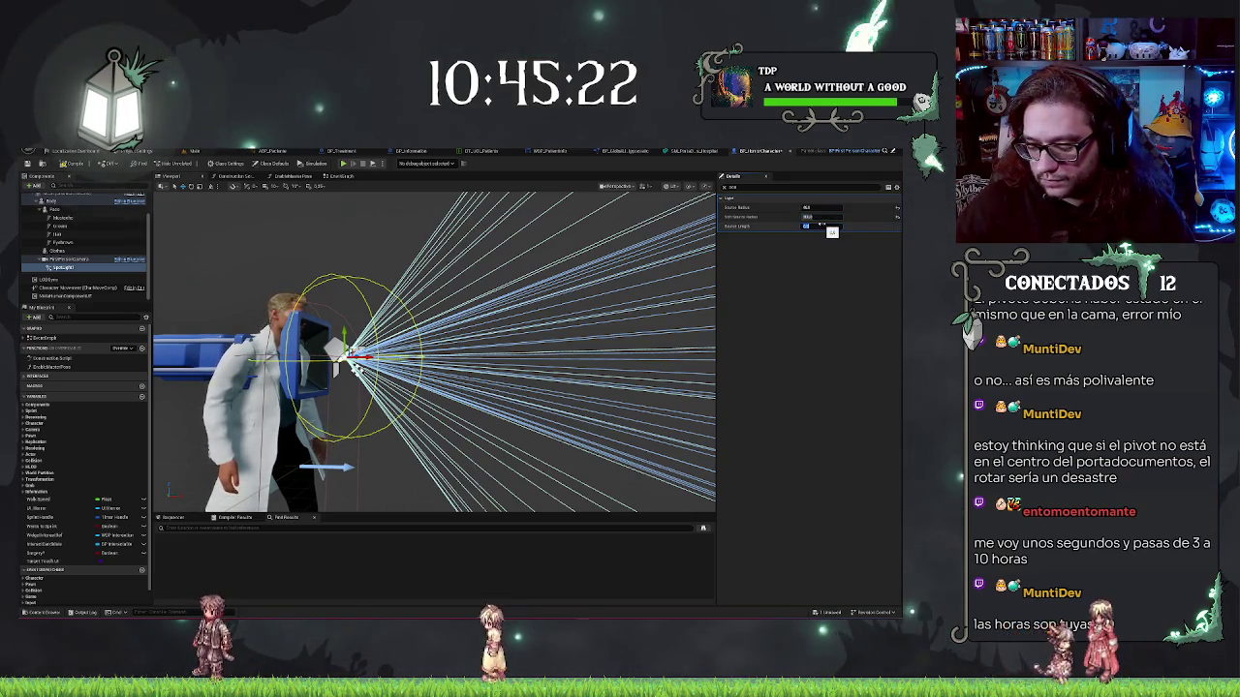
# Set the flashlight SpotLight's Source Length to 1000
pyautogui.write('1000')
pyautogui.press('Return')
pyautogui.moveTo(524, 305)
pyautogui.mouseDown()
pyautogui.moveTo(360, 334)
pyautogui.moveTo(446, 325)
pyautogui.mouseUp()
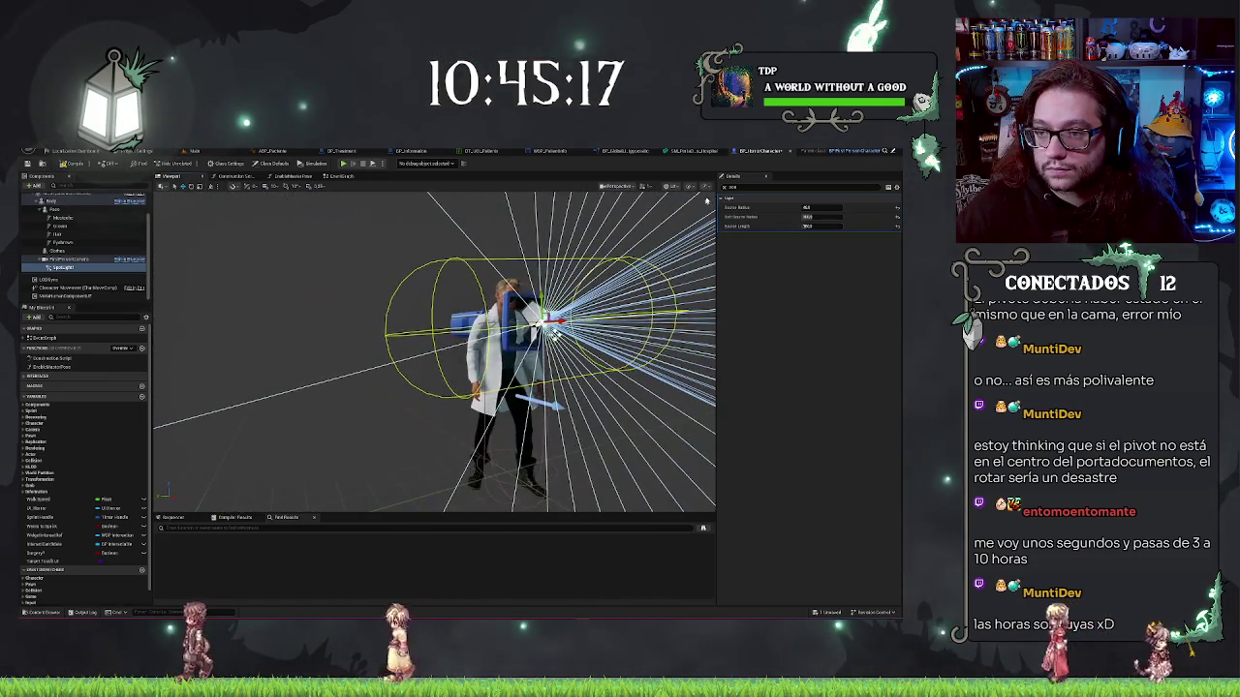
pyautogui.click(724, 189)
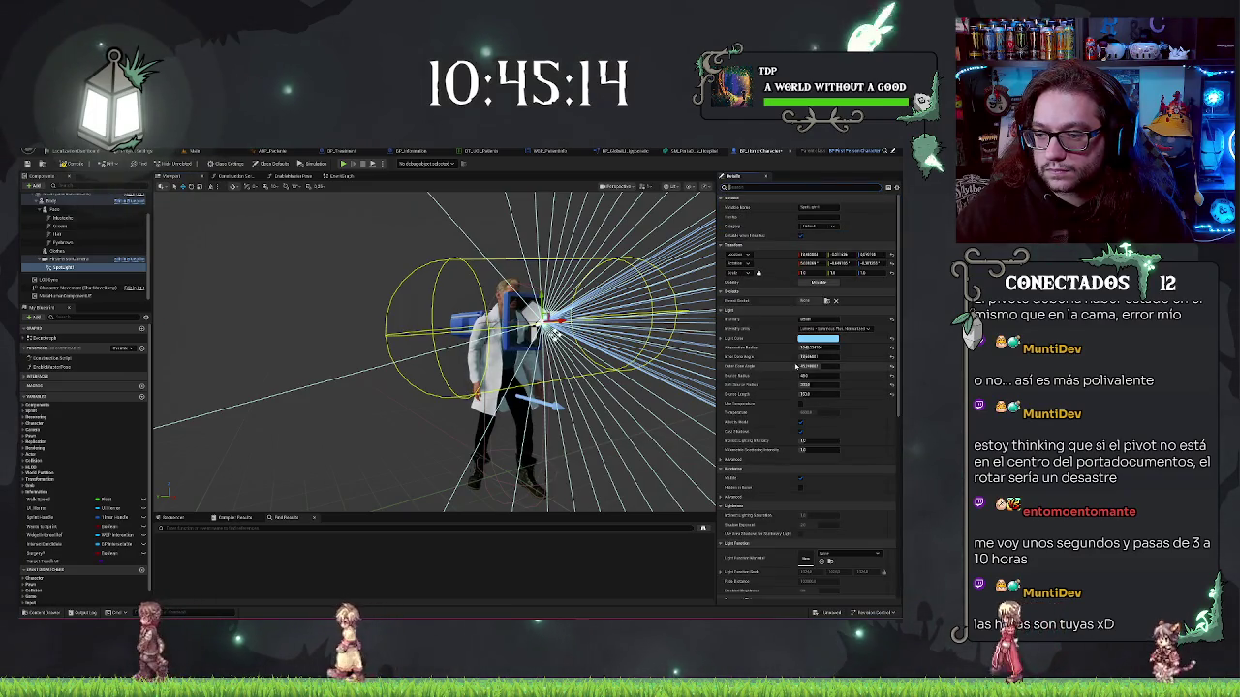
pyautogui.moveTo(503, 348); pyautogui.dragTo(438, 362)
# Set the Outer Cone Angle to 45, and enter new Inner Cone Angle and Attenuation Radius values
pyautogui.click(809, 357)
pyautogui.press('Tab')
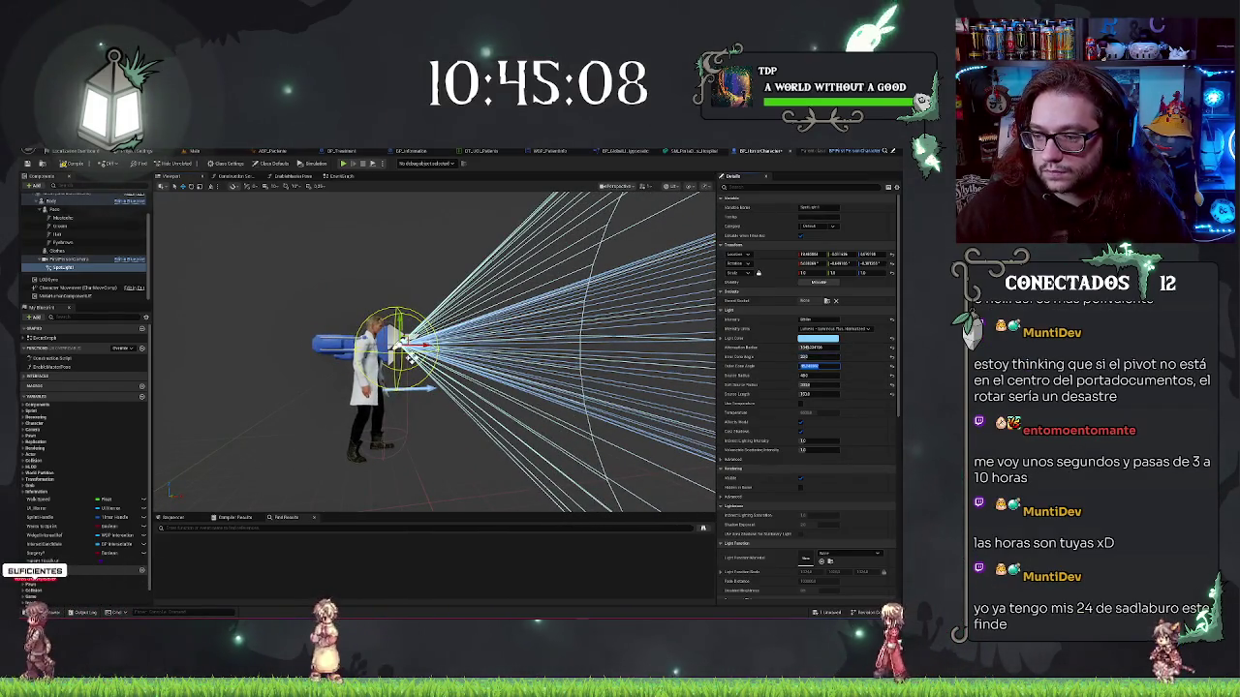
pyautogui.write('45')
pyautogui.press('Return')
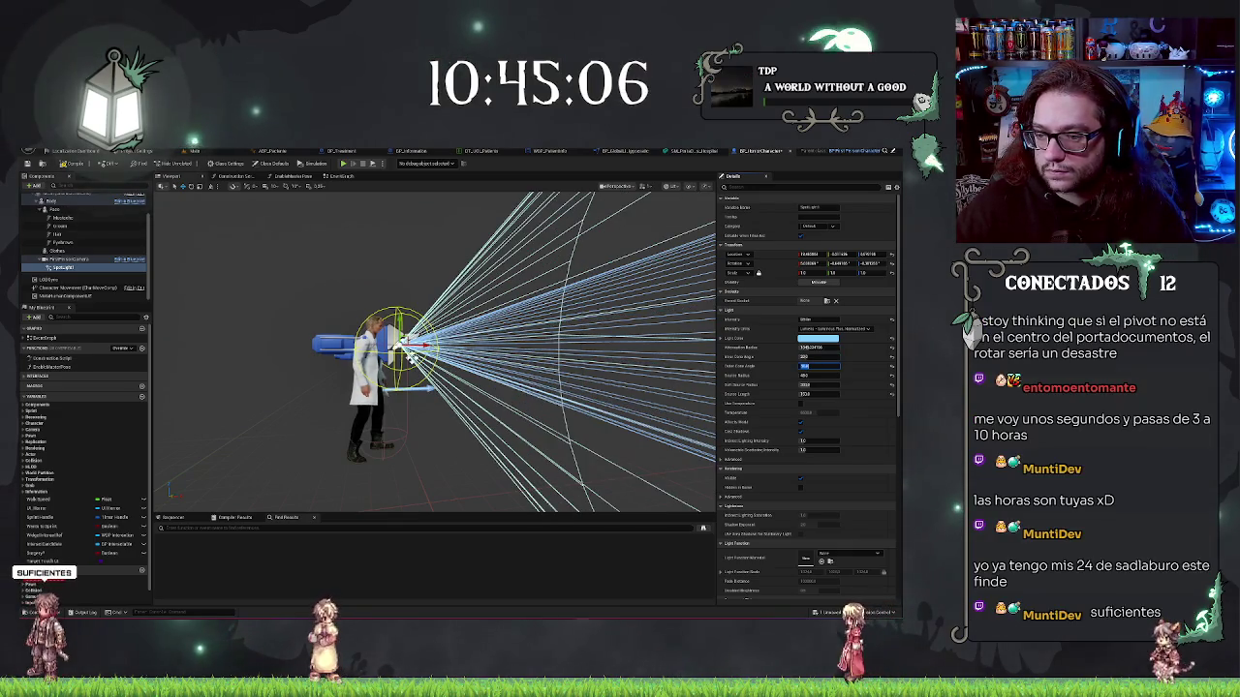
pyautogui.click(818, 347)
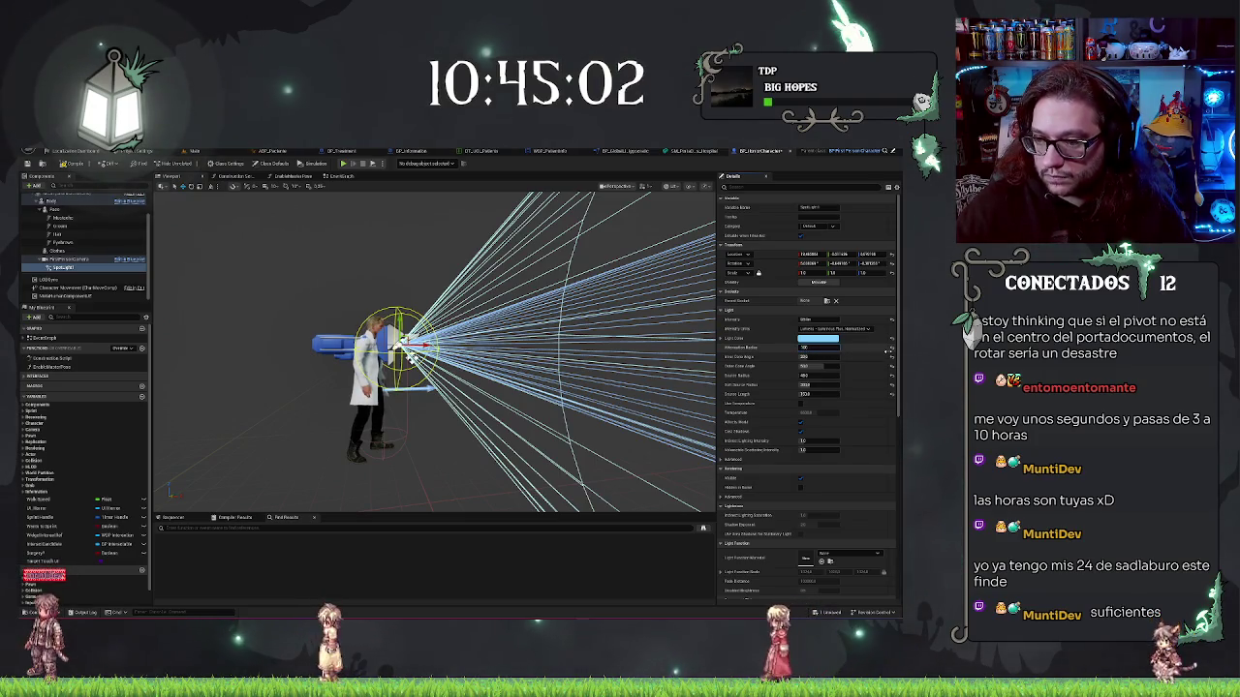
pyautogui.press('Return')
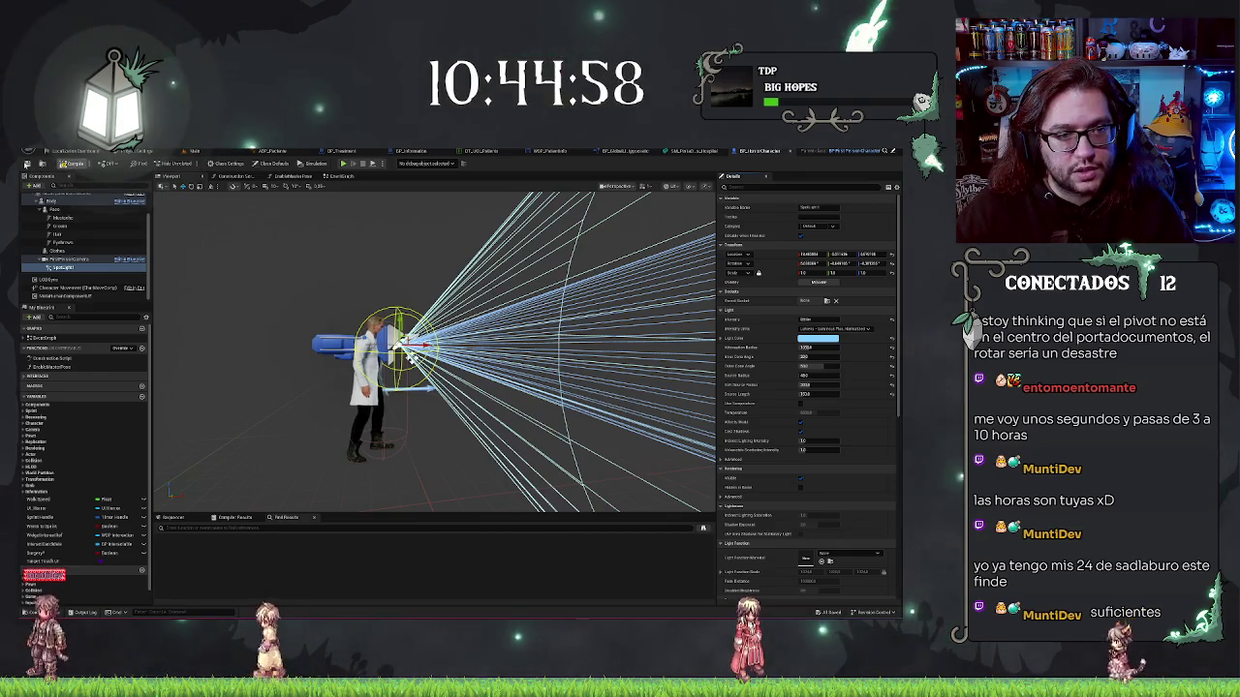
# Play the main level, raise the clipboard under the flashlight, then eject with F8 and select the doctor
pyautogui.click(200, 151)
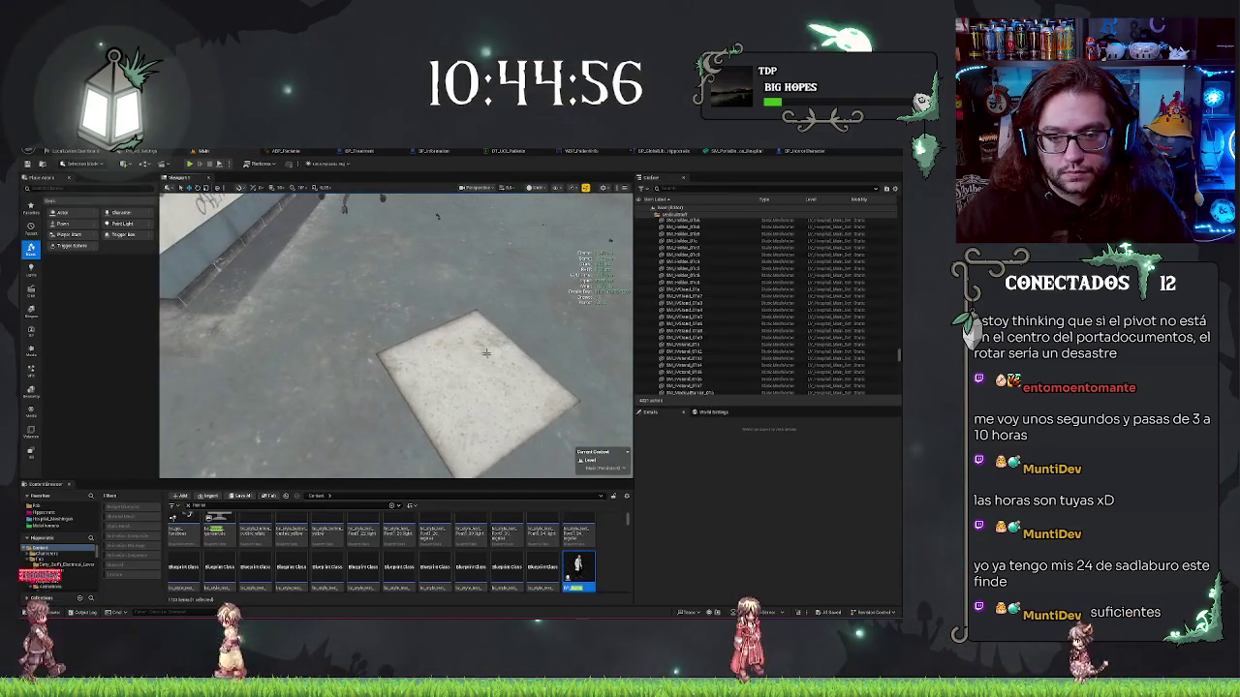
pyautogui.rightClick(532, 299)
pyautogui.press('Escape')
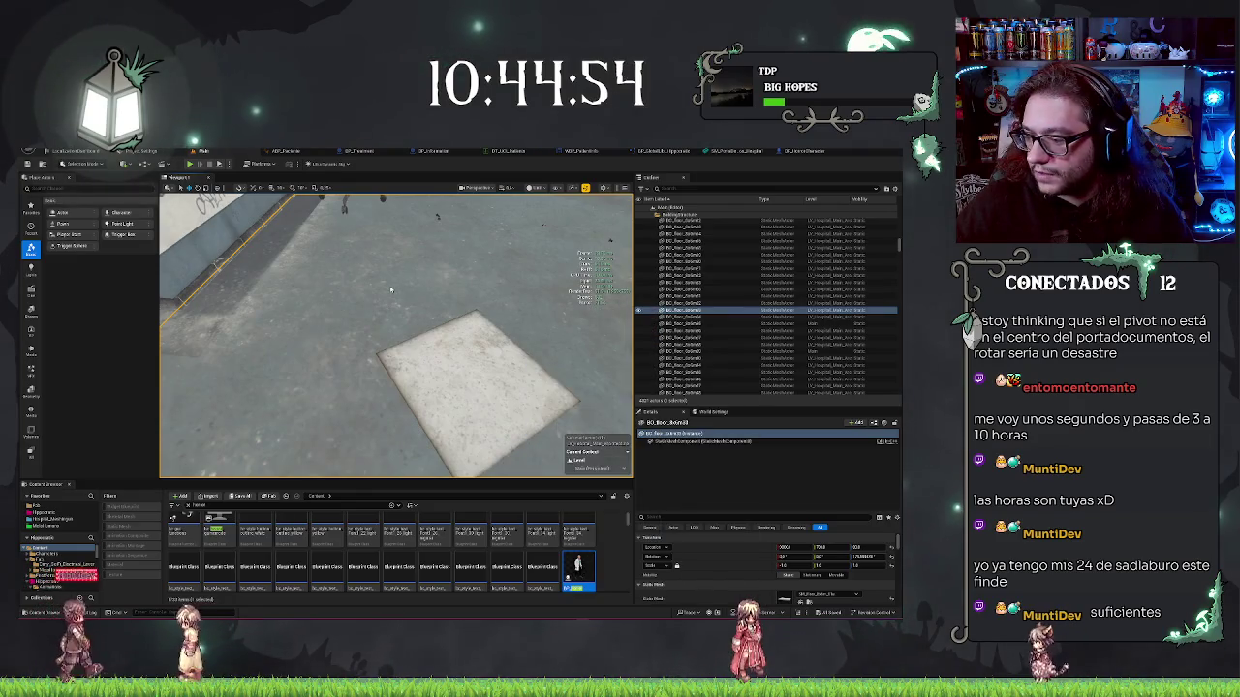
pyautogui.hotkey('alt', 'p')
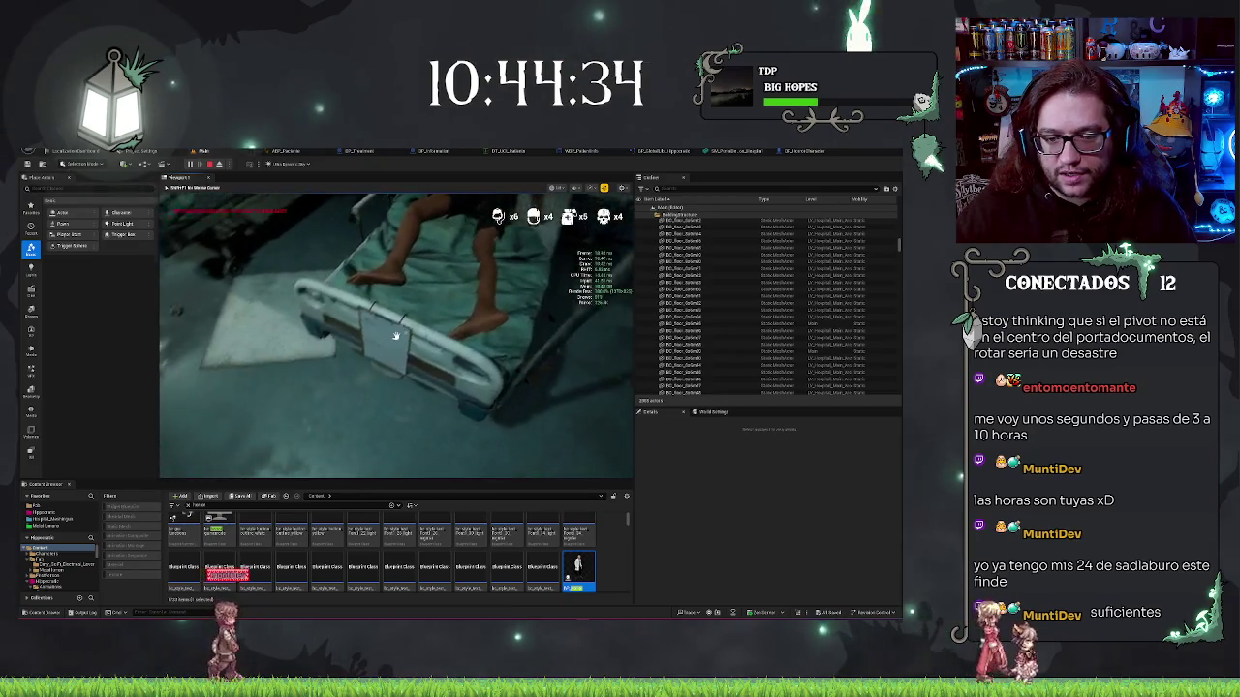
pyautogui.press('e')
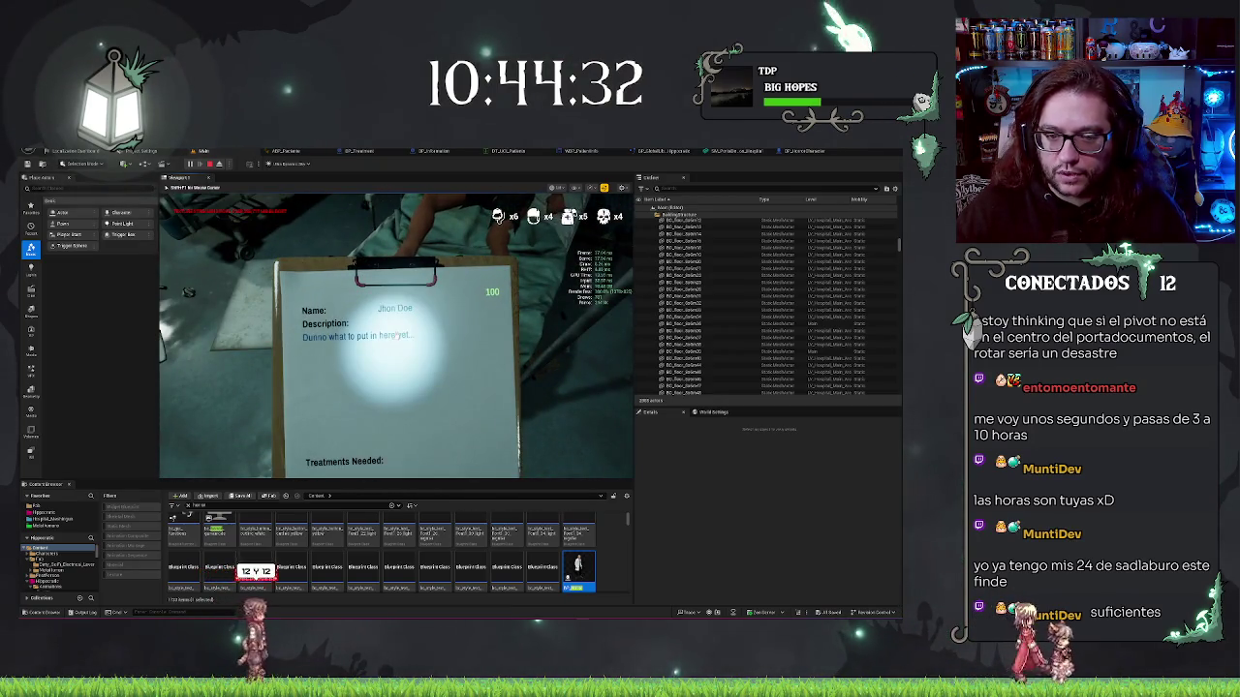
pyautogui.press('F8')
pyautogui.moveTo(397, 335); pyautogui.dragTo(395, 336)
pyautogui.click(395, 336)
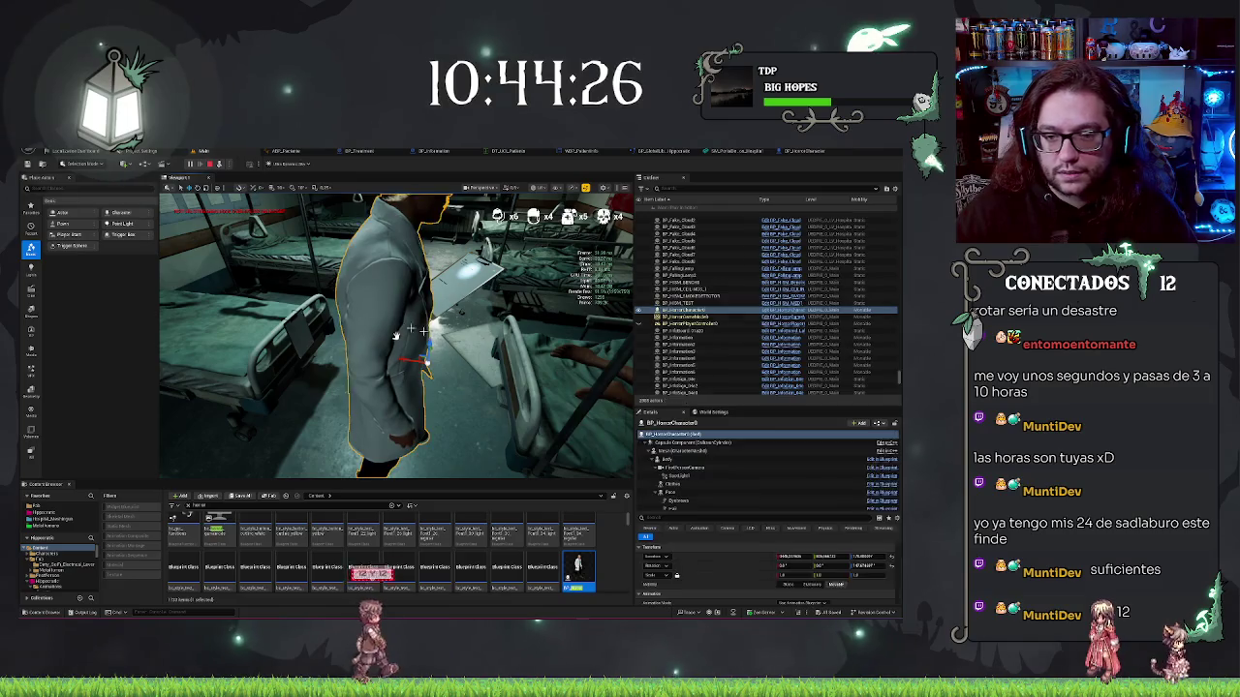
# Adjust the character SpotLight's Source Radius in the Details panel
pyautogui.click(678, 475)
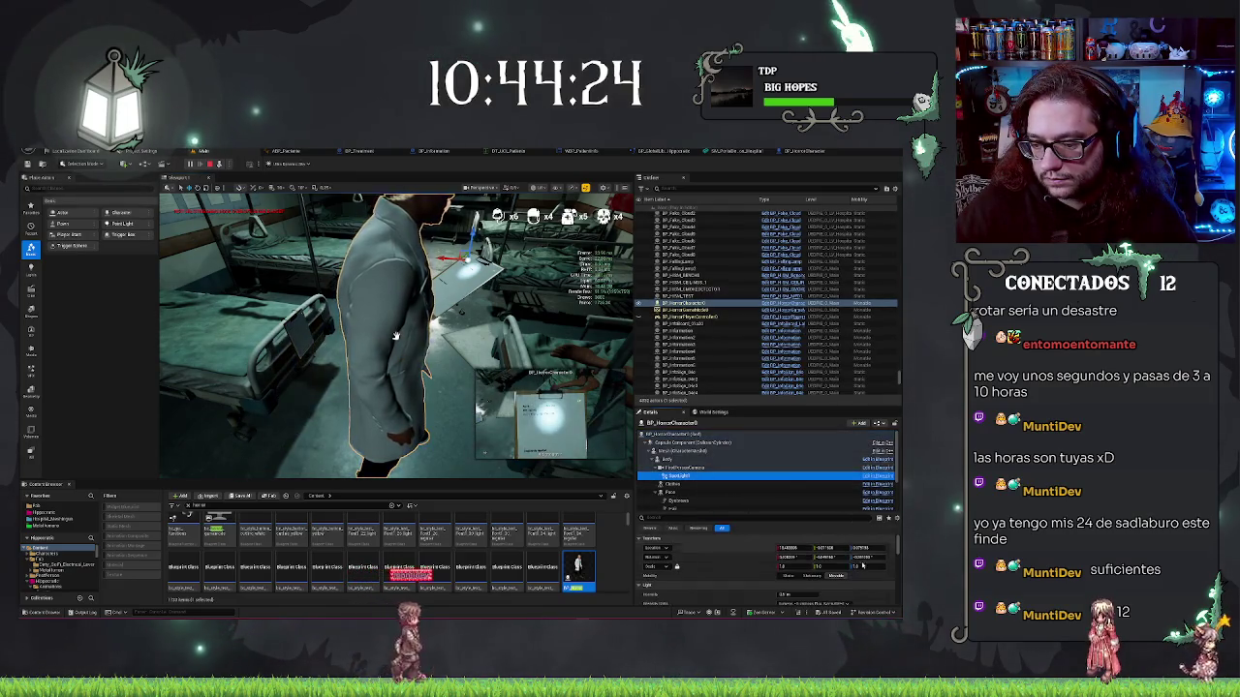
pyautogui.scroll(-5, 834, 566)
pyautogui.moveTo(805, 566); pyautogui.dragTo(809, 576)
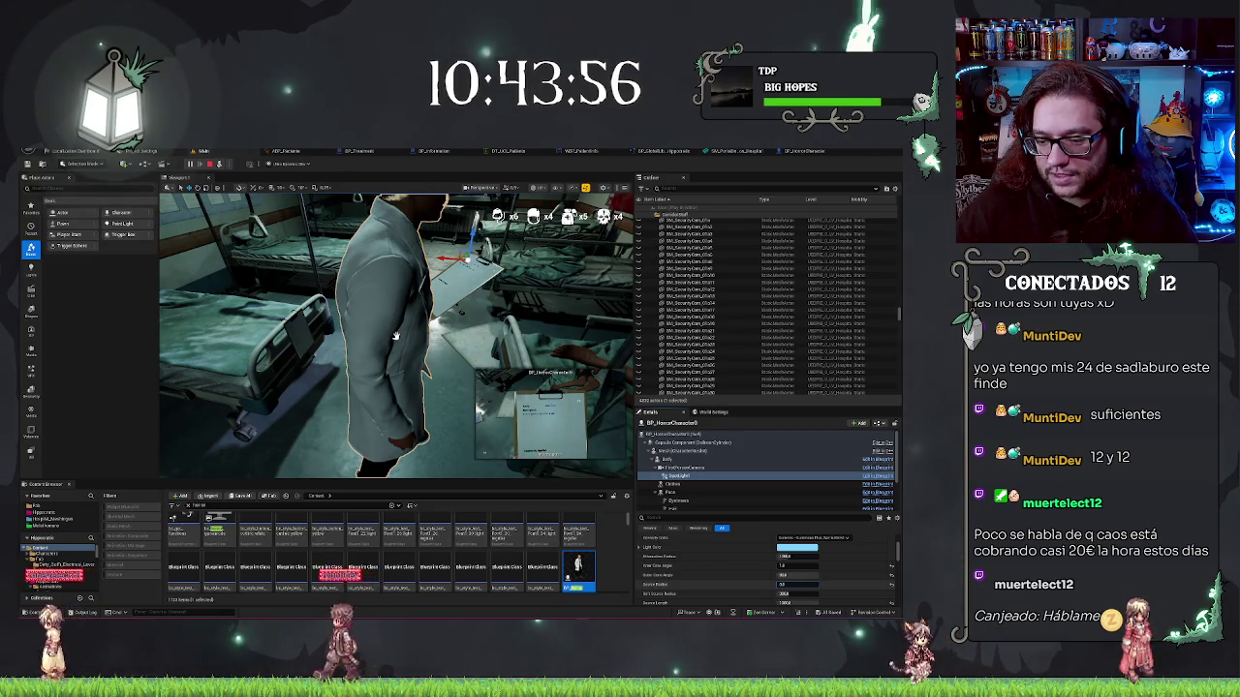
pyautogui.press('Tab')
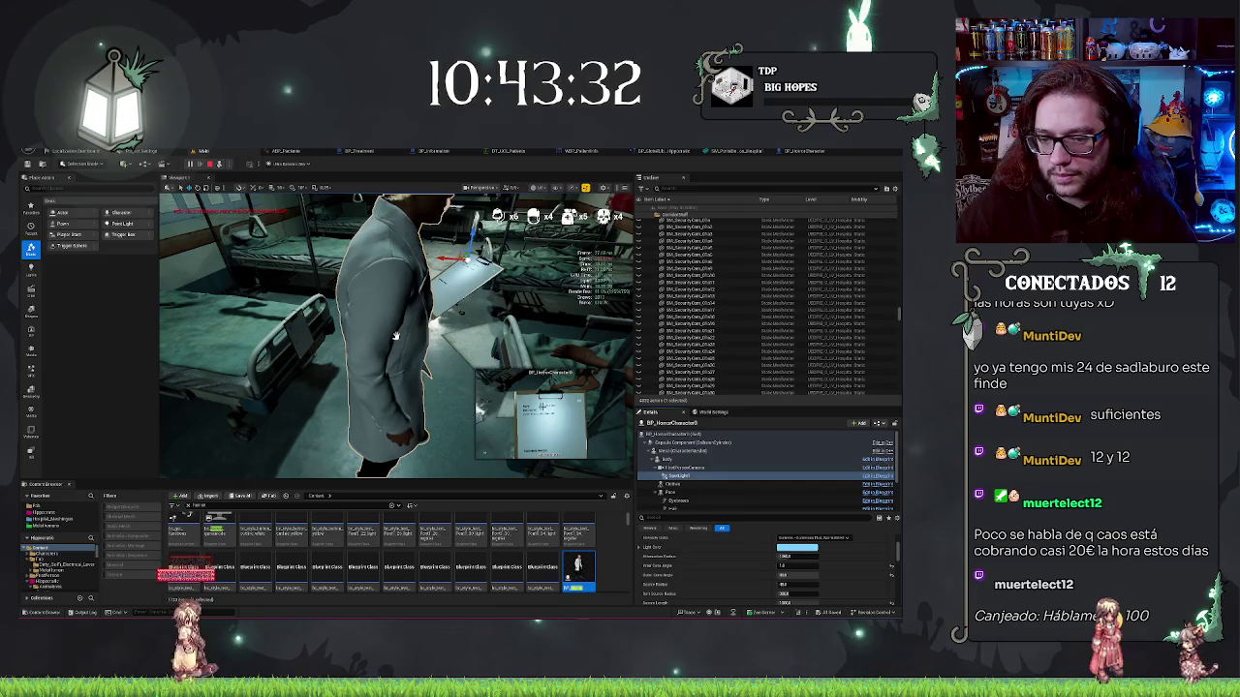
# Repossess the player with F8, stop the play session, and return to BP_HorrorCharacter
pyautogui.press('F8')
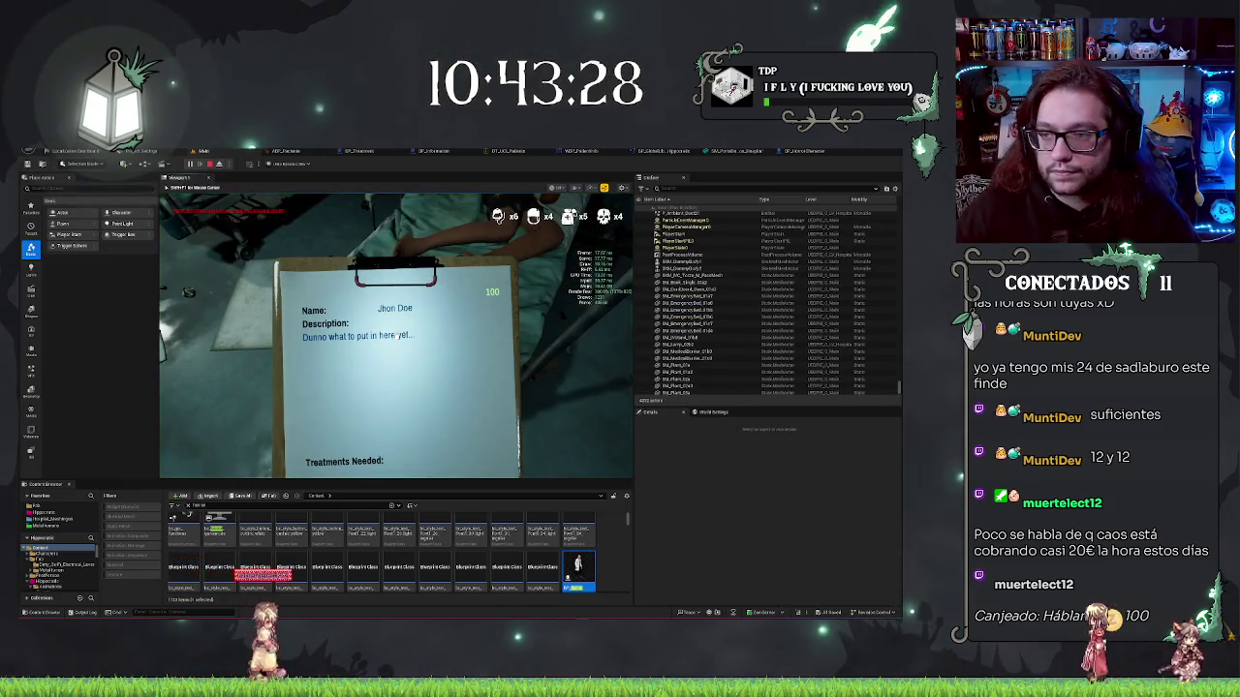
pyautogui.press('Escape')
pyautogui.click(800, 151)
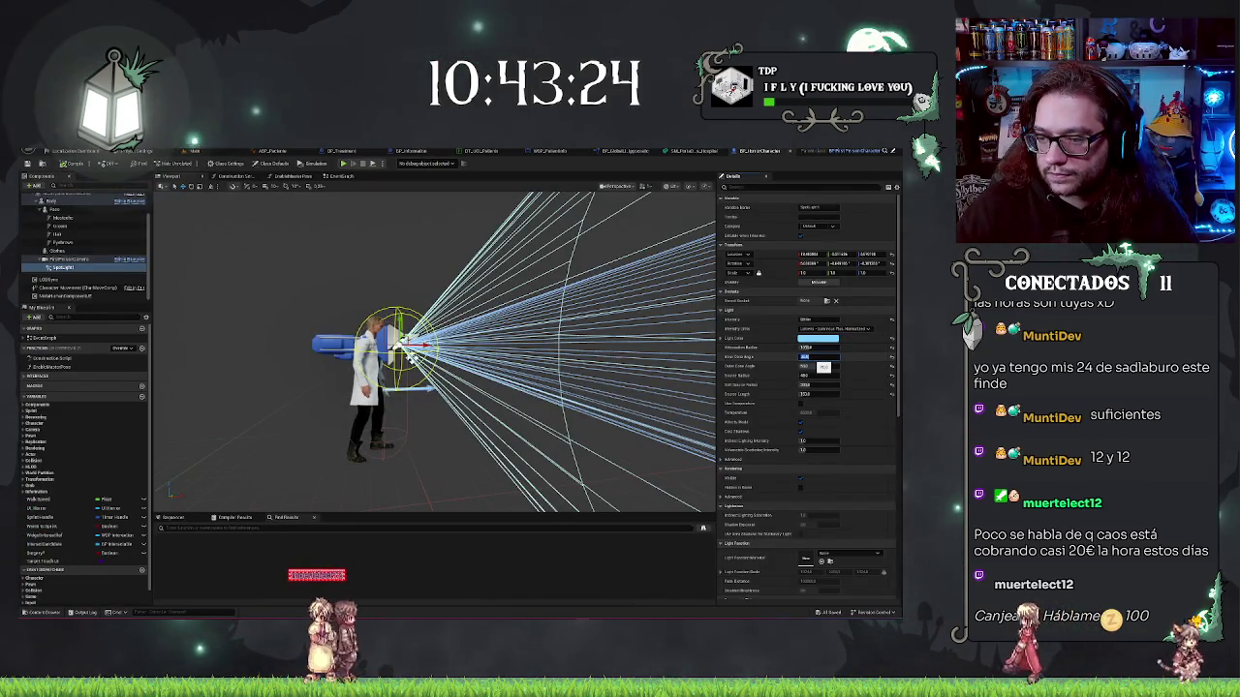
# Lower the flashlight's Inner Cone Angle and enter a smaller Outer Cone Angle
pyautogui.moveTo(823, 367); pyautogui.dragTo(822, 367)
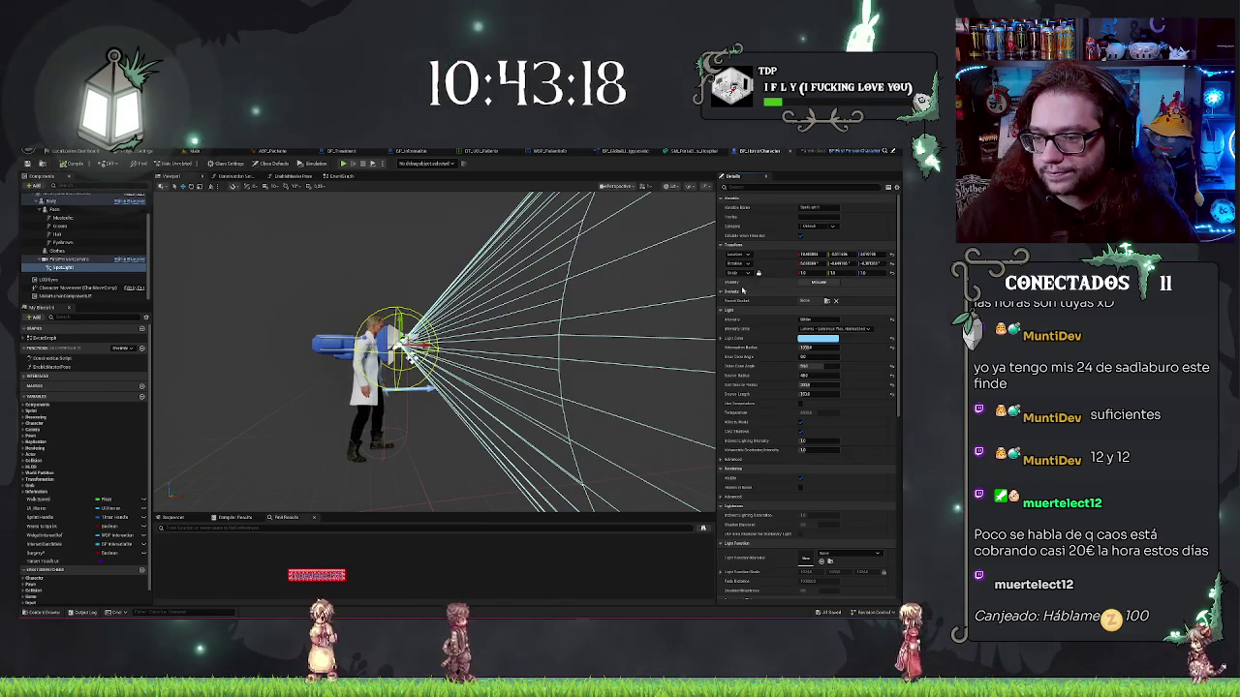
pyautogui.click(817, 367)
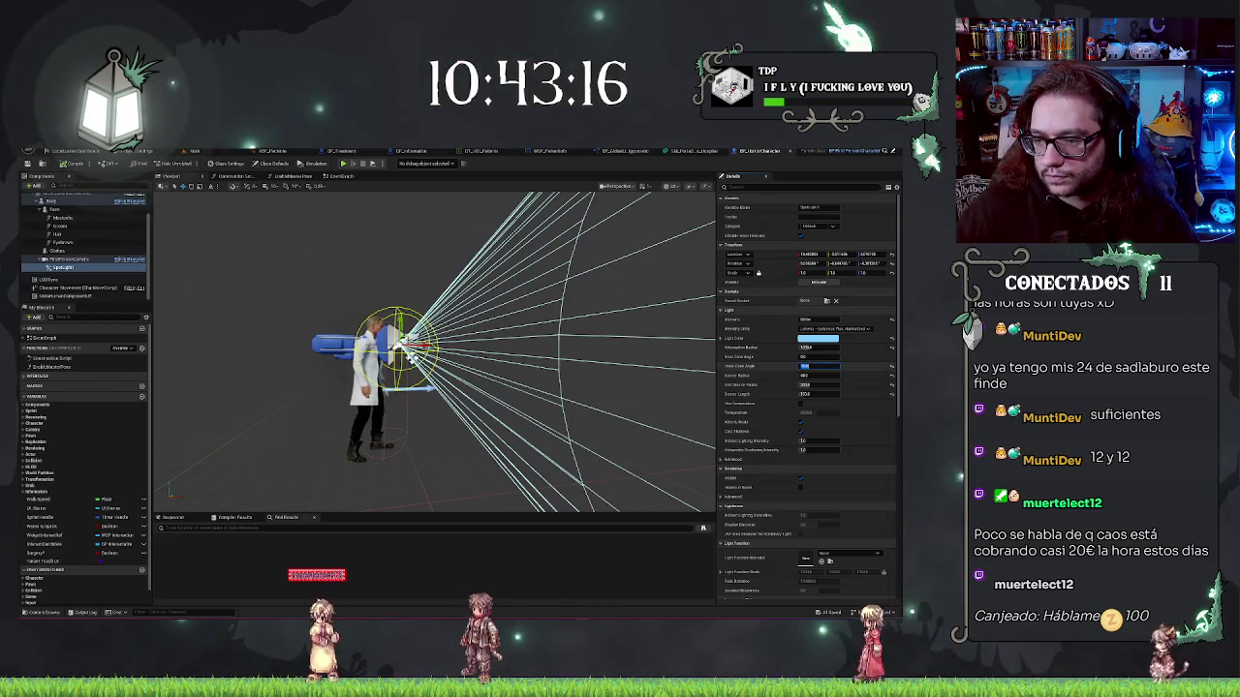
pyautogui.press('Return')
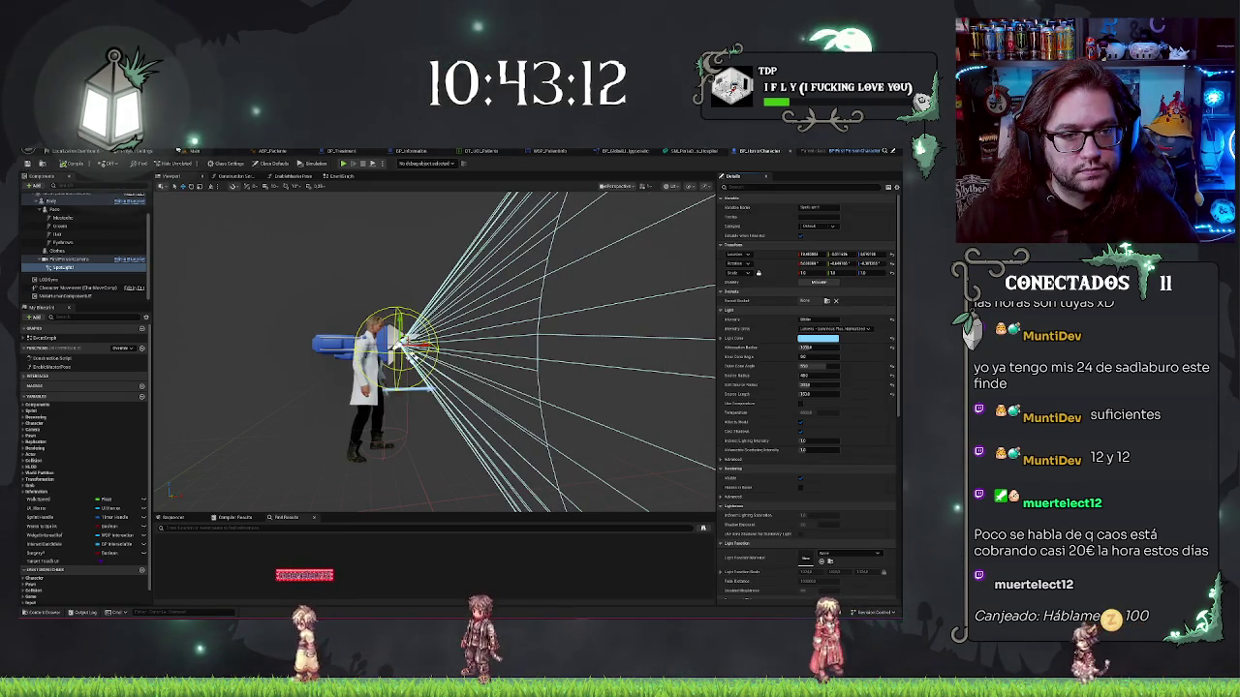
pyautogui.hotkey('alt', 'Tab')
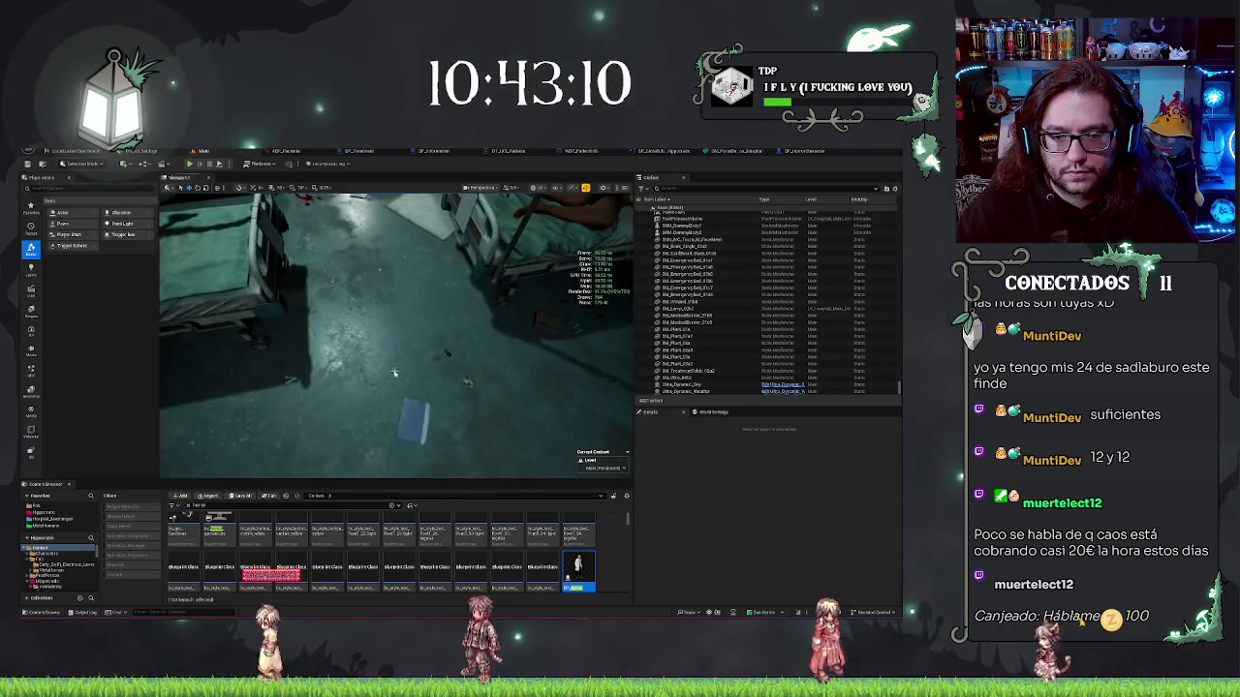
# Play from the ward floor, read the bed's clipboard, and eject with F8
pyautogui.rightClick(395, 373)
pyautogui.click(430, 603)
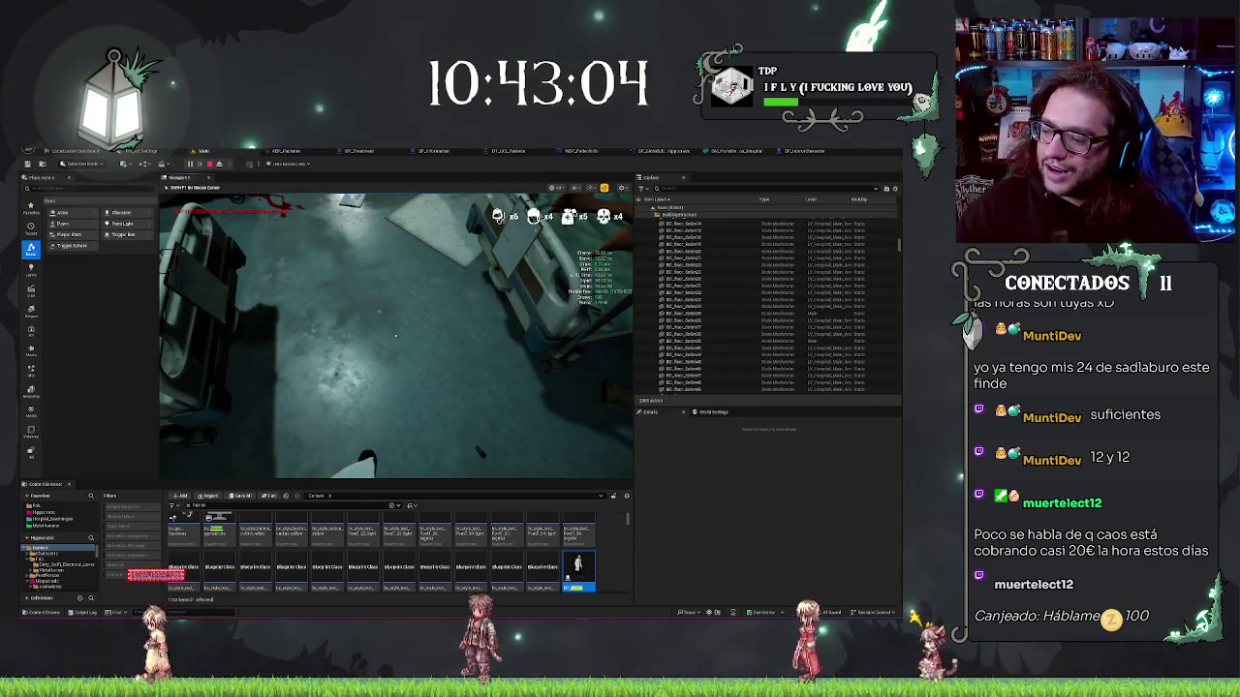
pyautogui.press('e')
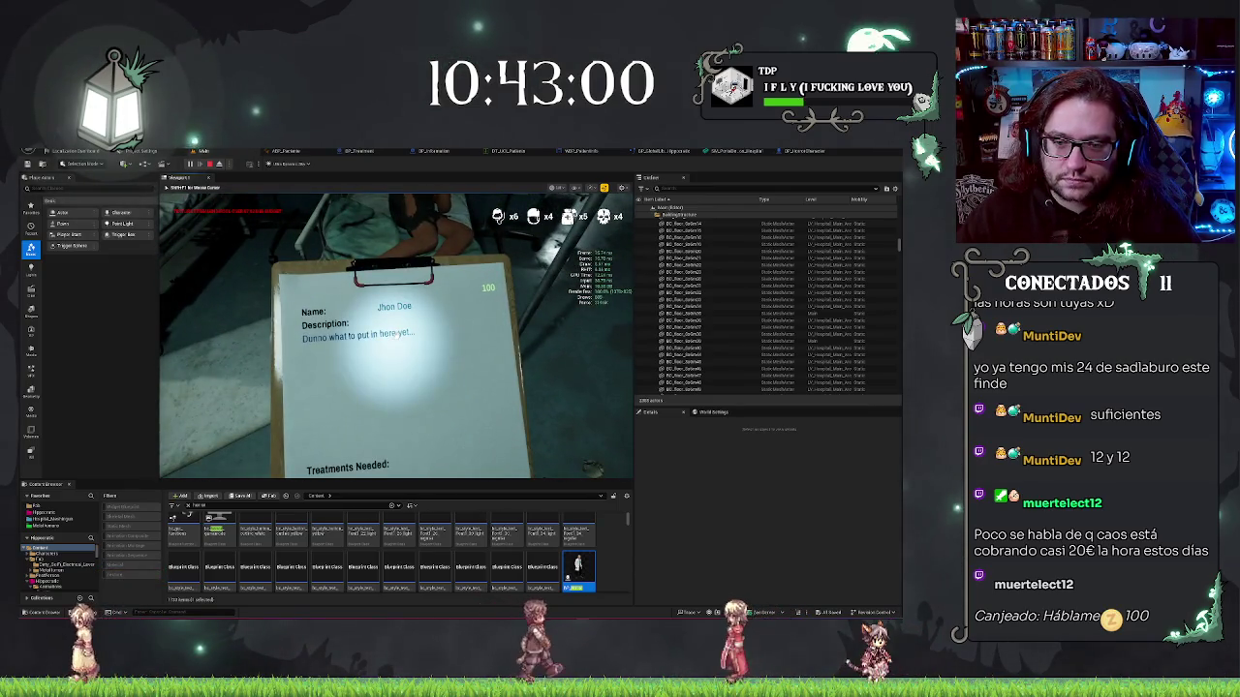
pyautogui.press('e')
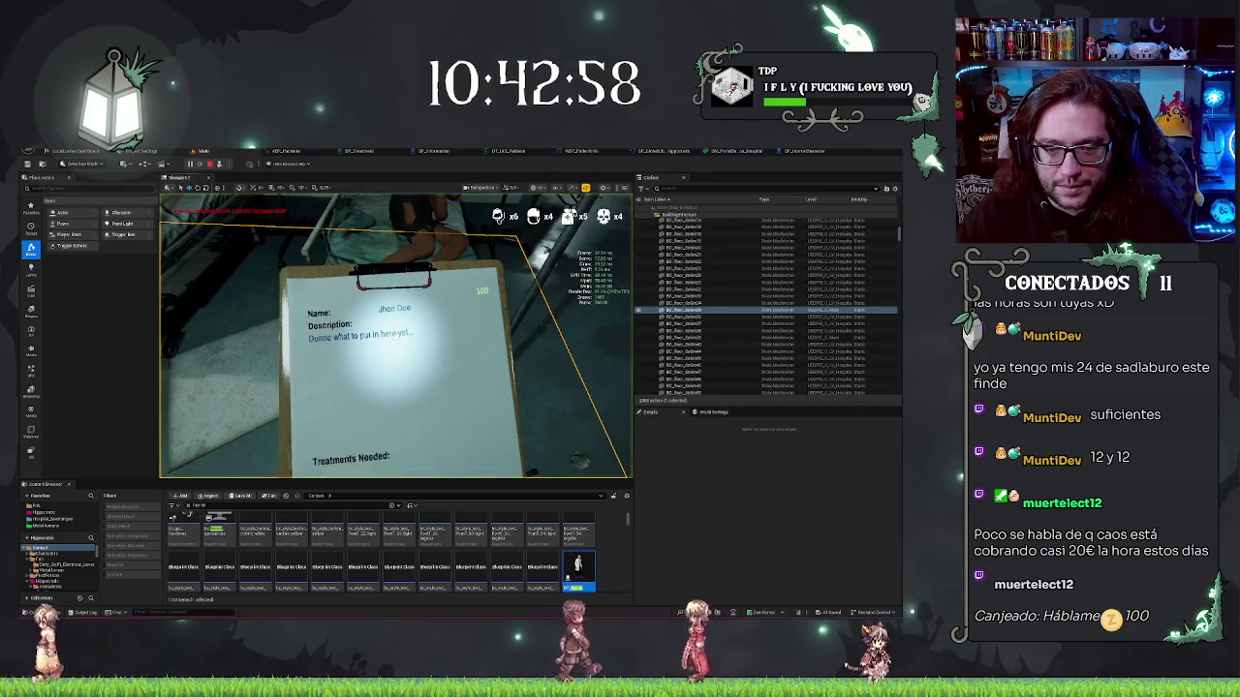
pyautogui.press('F8')
# Select the player character's SpotLight and change its Outer Cone Angle value
pyautogui.click(395, 336)
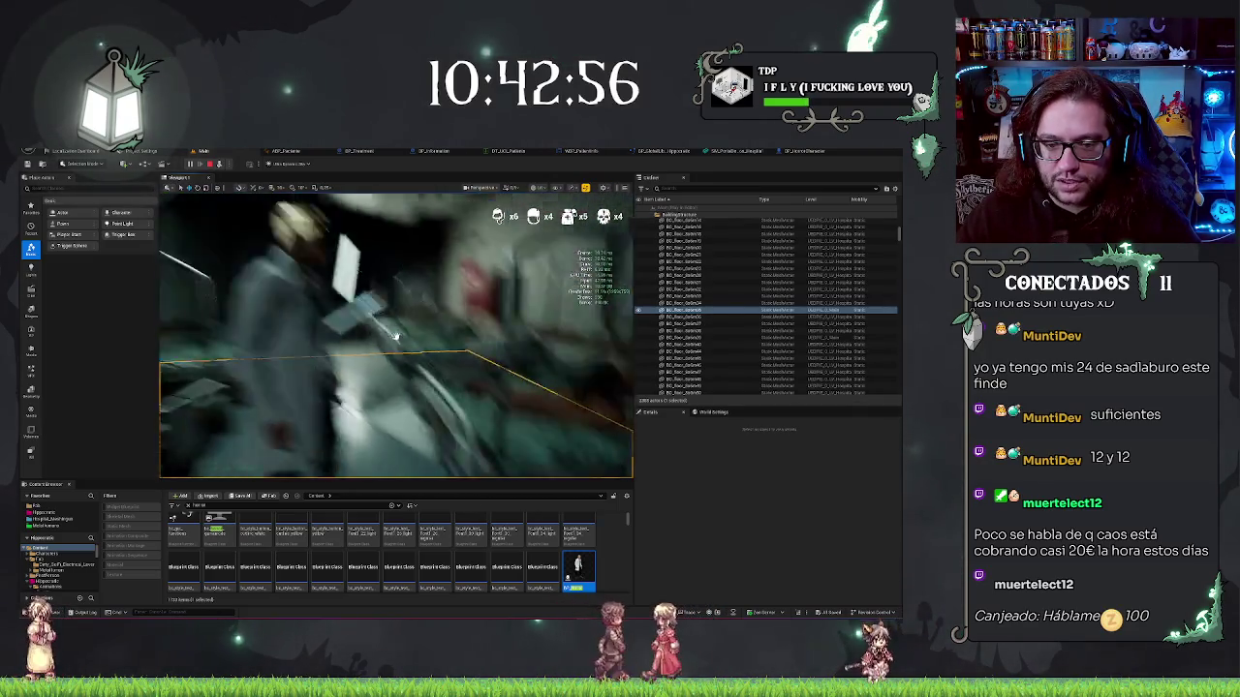
pyautogui.click(395, 336)
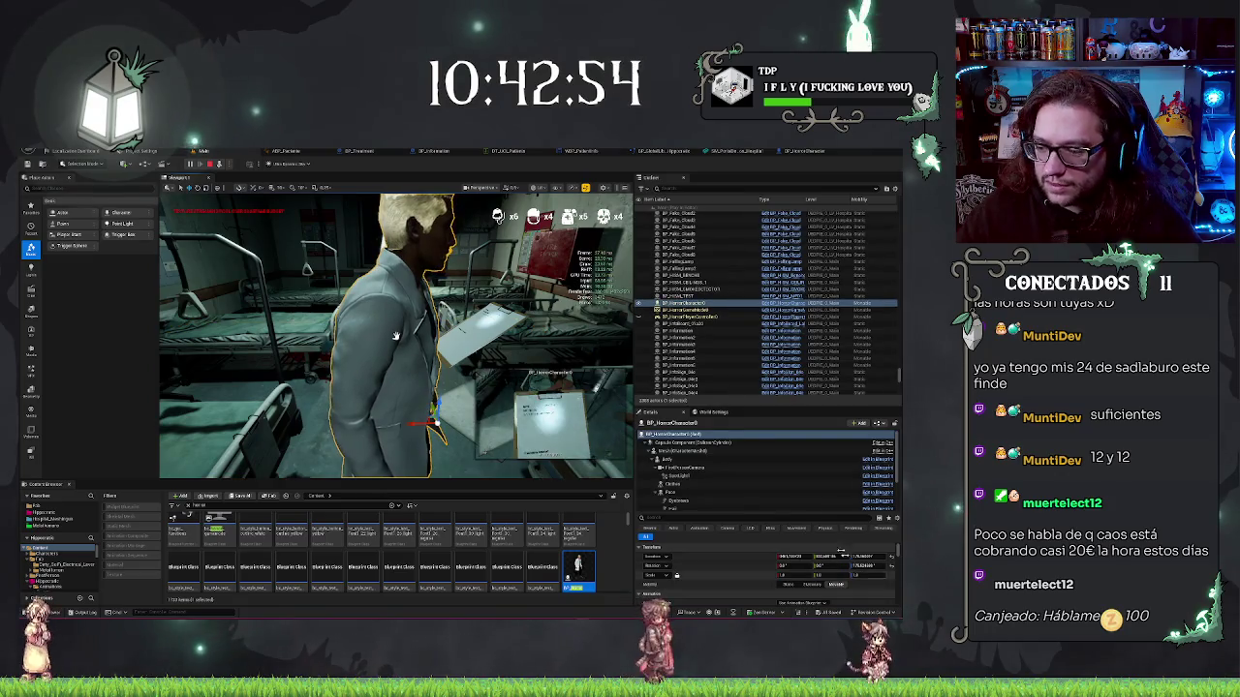
pyautogui.scroll(-1, 696, 495)
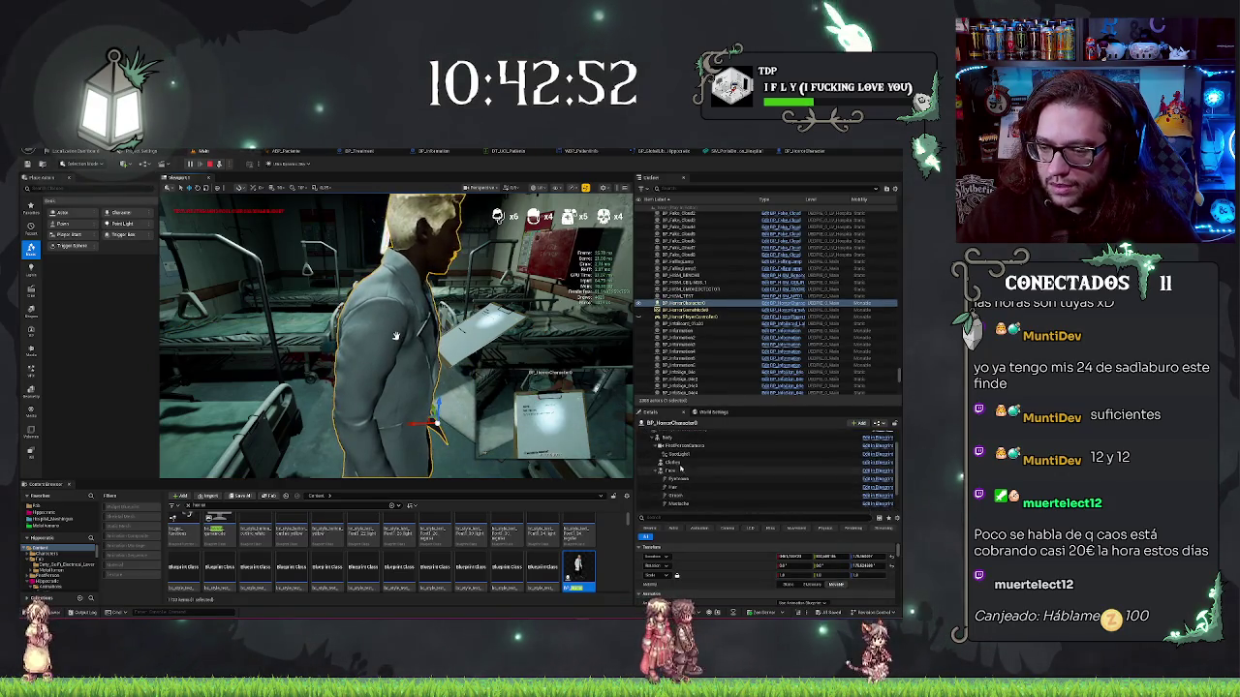
pyautogui.click(678, 454)
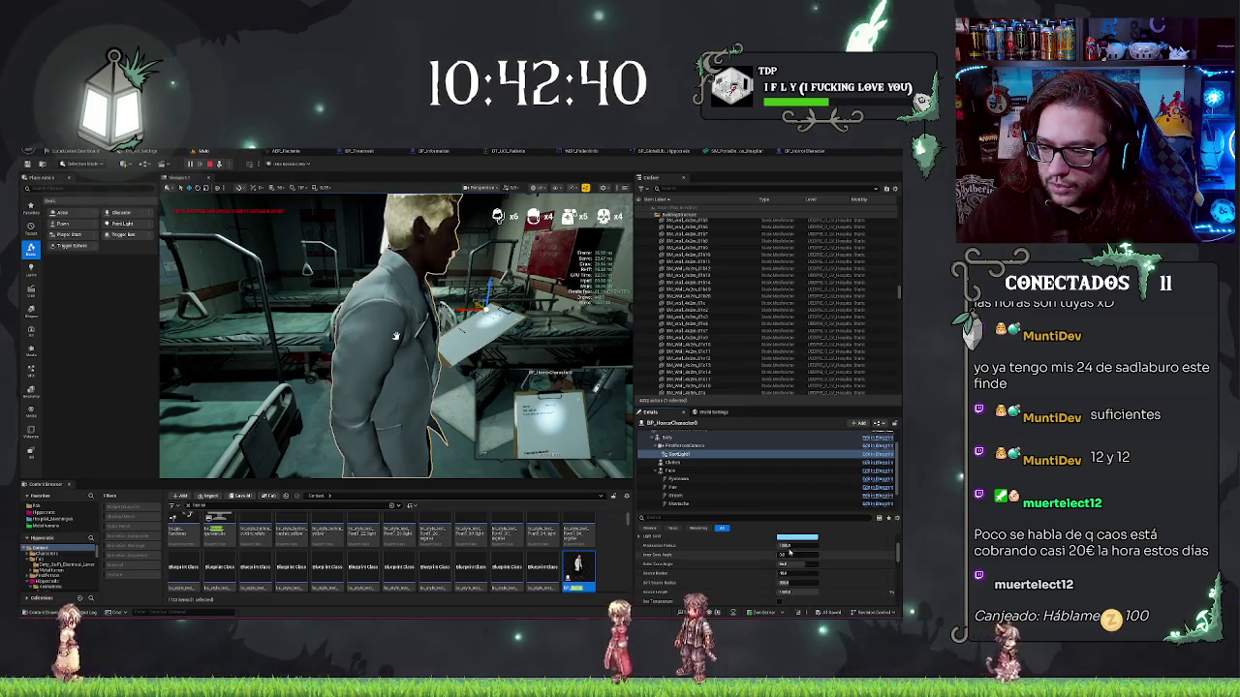
pyautogui.click(796, 564)
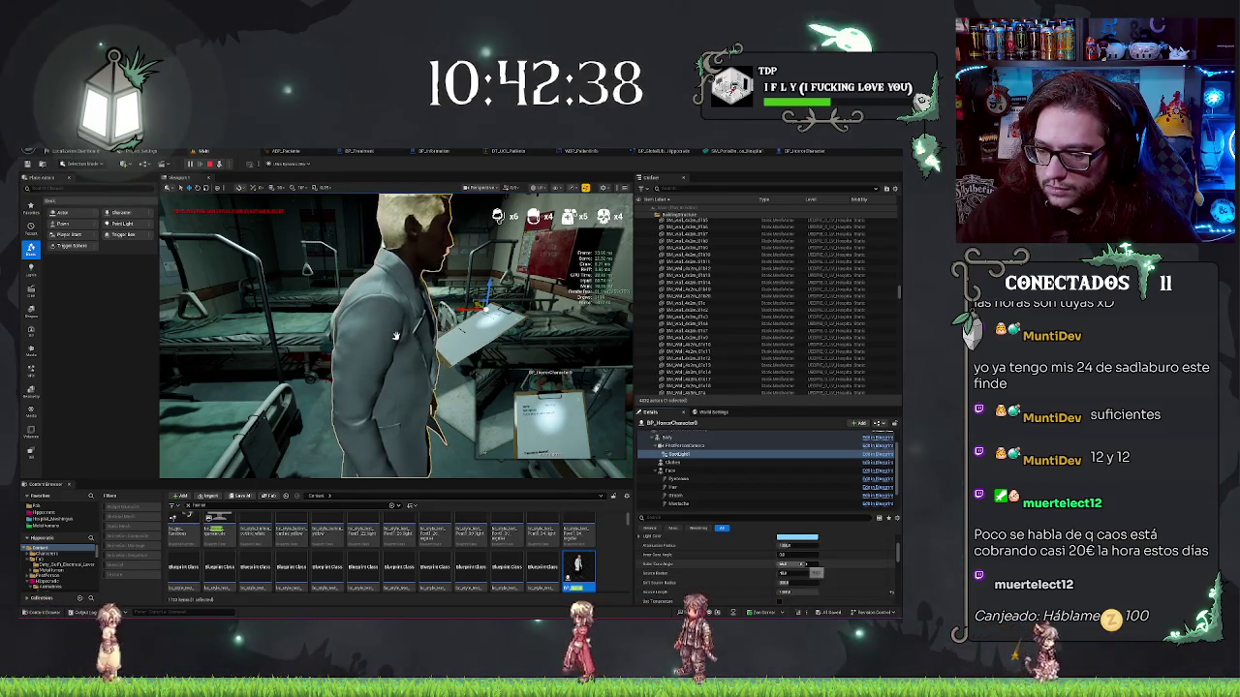
pyautogui.press('Return')
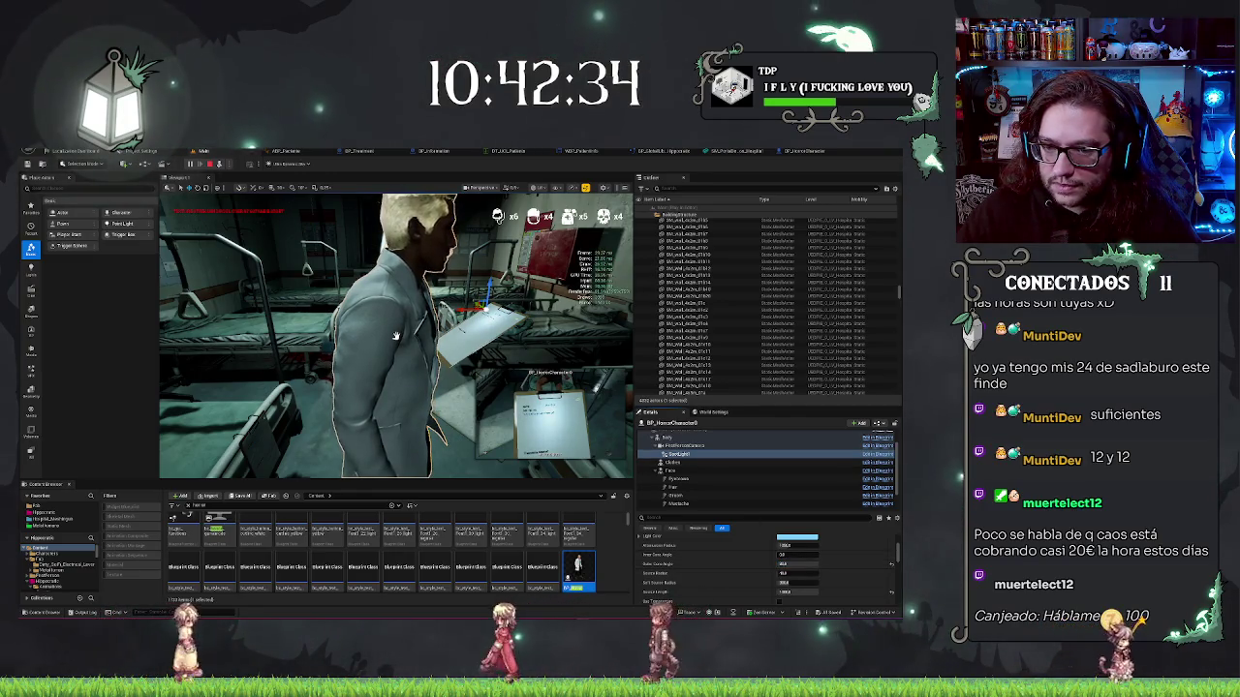
# Stop the play session and switch to the character Blueprint
pyautogui.click(395, 337)
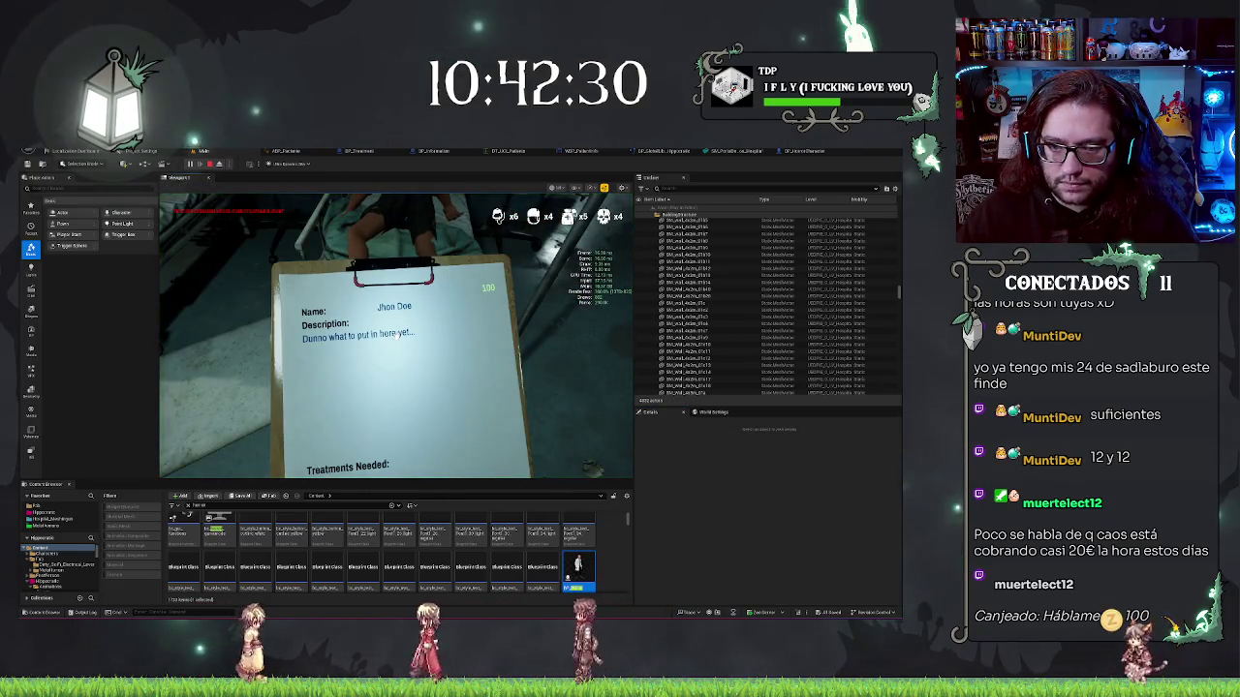
pyautogui.press('Escape')
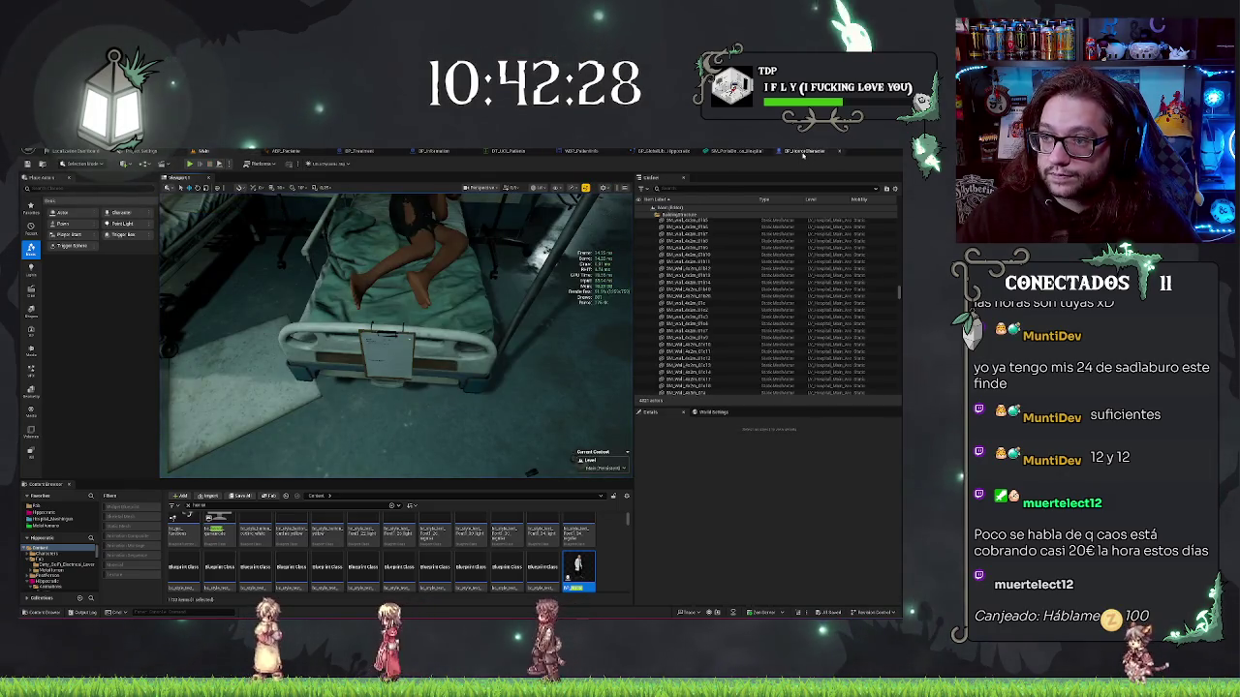
pyautogui.hotkey('ctrl', 'Tab')
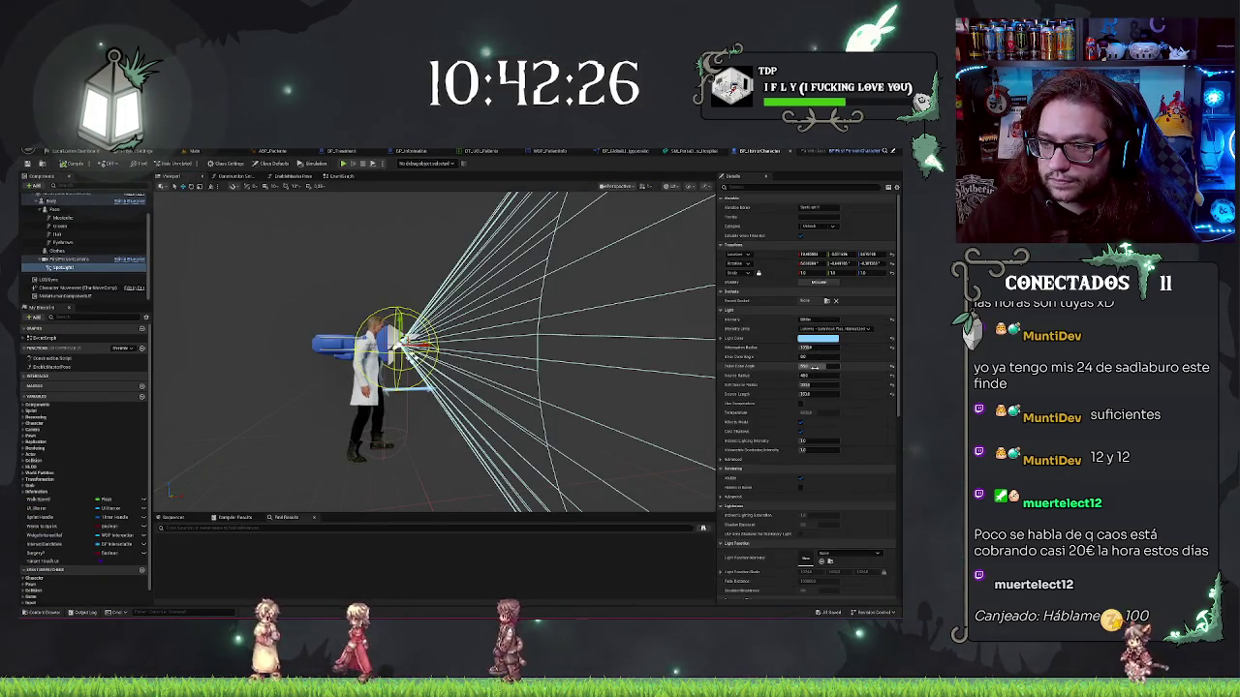
# Narrow the flashlight's Outer Cone Angle to 5 and check the beam on the character
pyautogui.moveTo(818, 366); pyautogui.dragTo(789, 366)
pyautogui.click(819, 366)
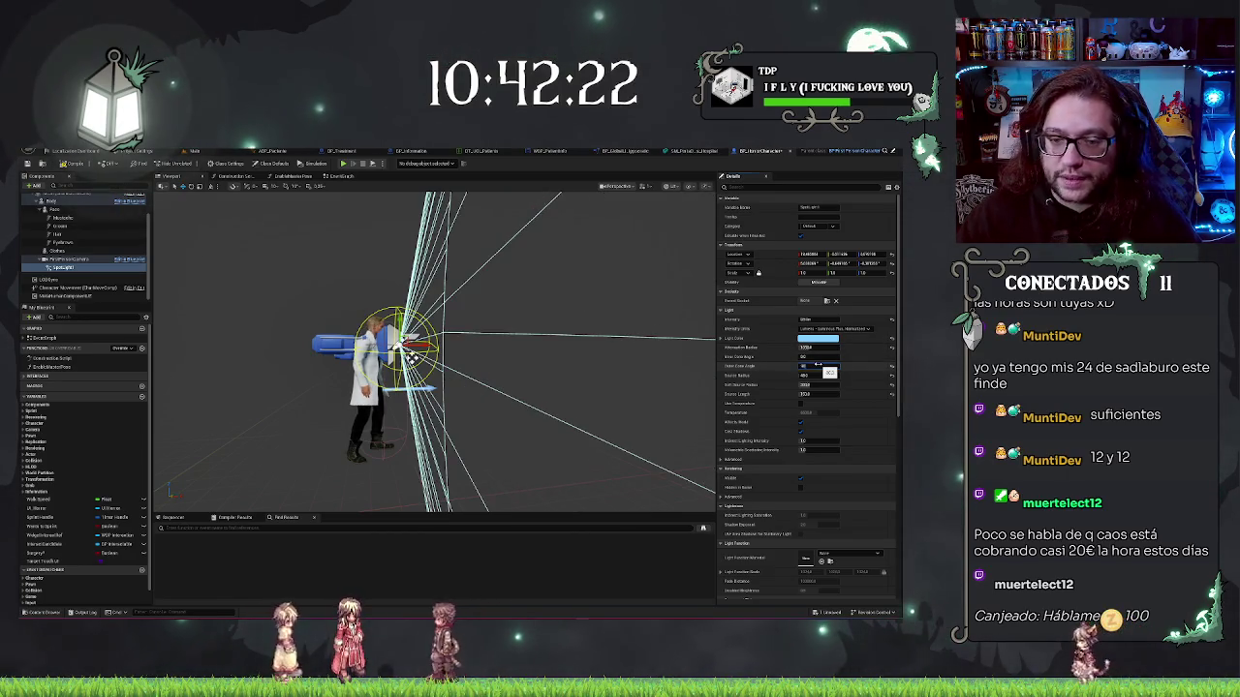
pyautogui.write('5')
pyautogui.press('Return')
pyautogui.moveTo(597, 336); pyautogui.dragTo(494, 388)
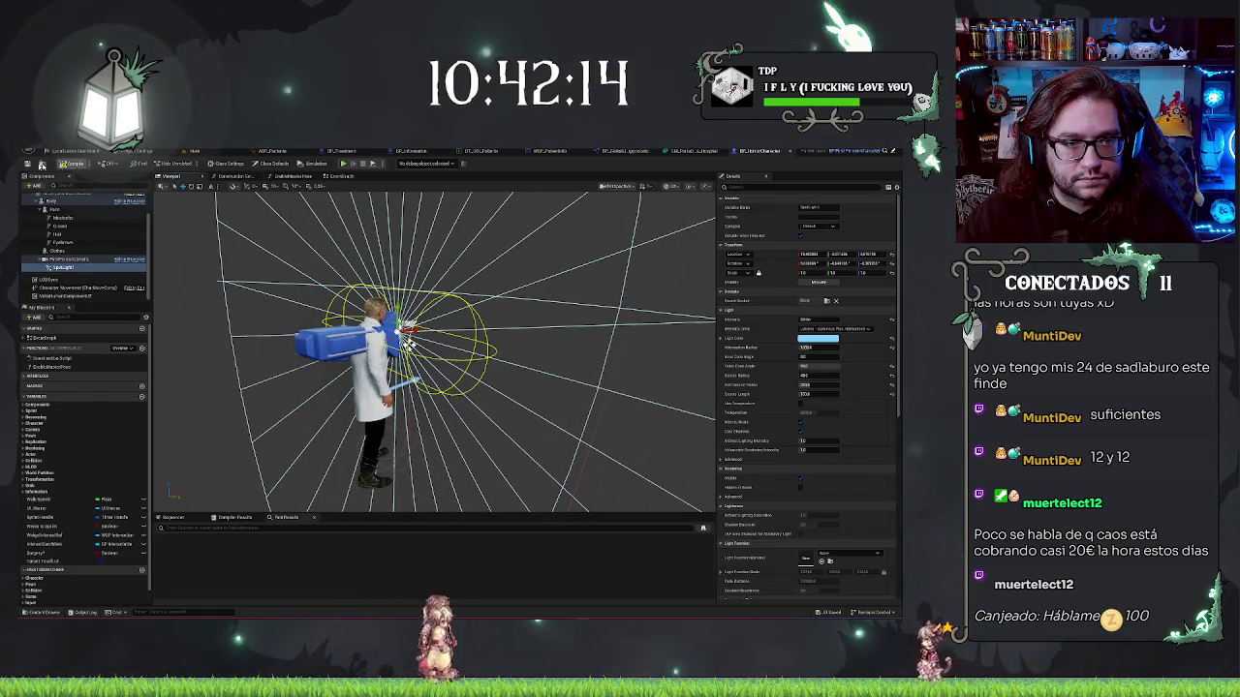
pyautogui.click(192, 151)
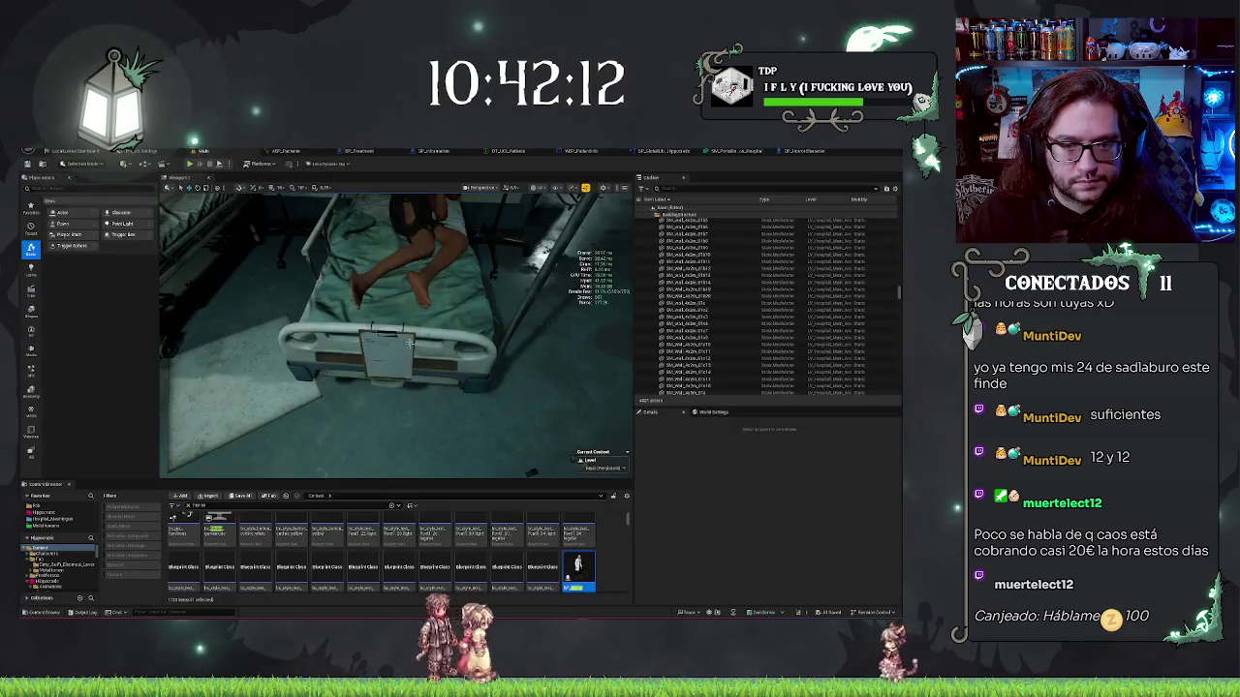
# Start a play session and walk up to the hospital bed with the clipboard
pyautogui.rightClick(408, 194)
pyautogui.click(472, 376)
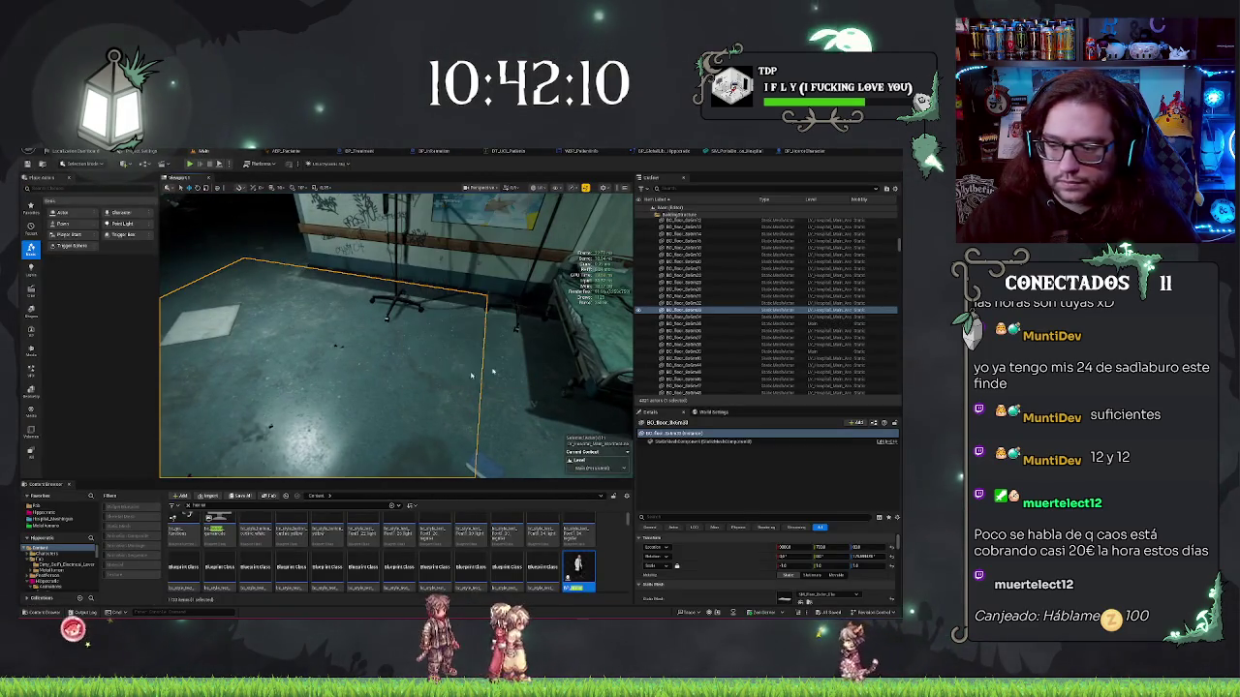
pyautogui.hotkey('alt', 'p')
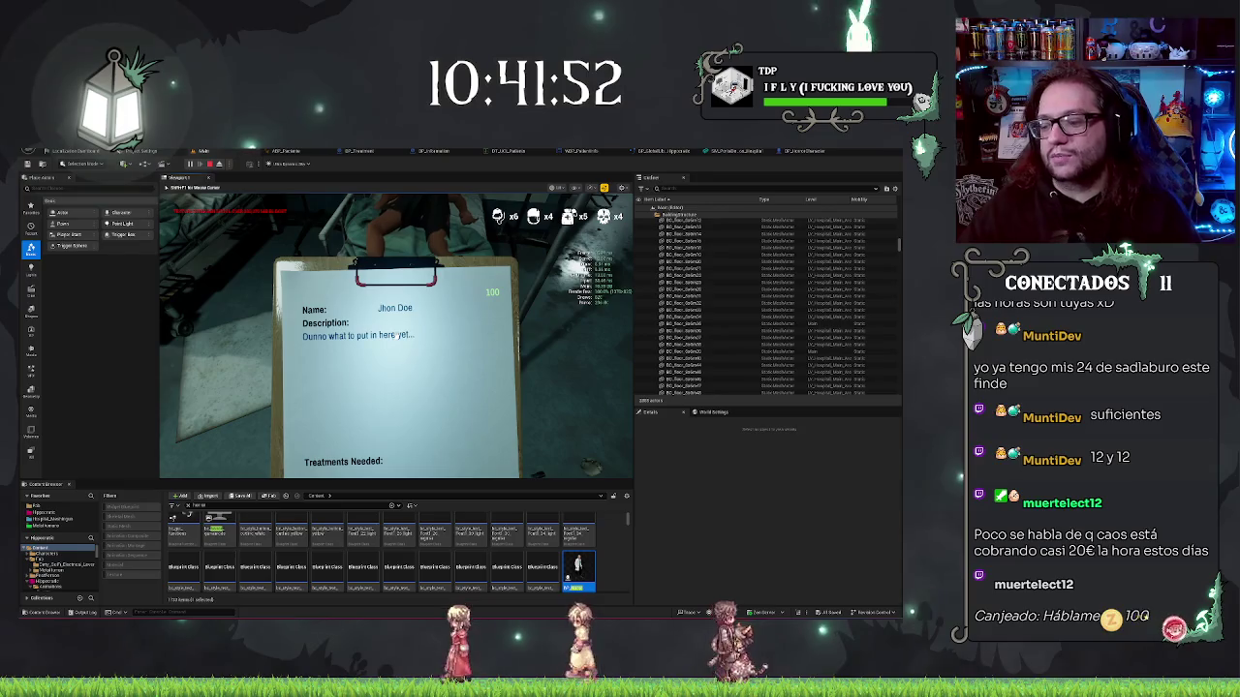
pyautogui.press('e')
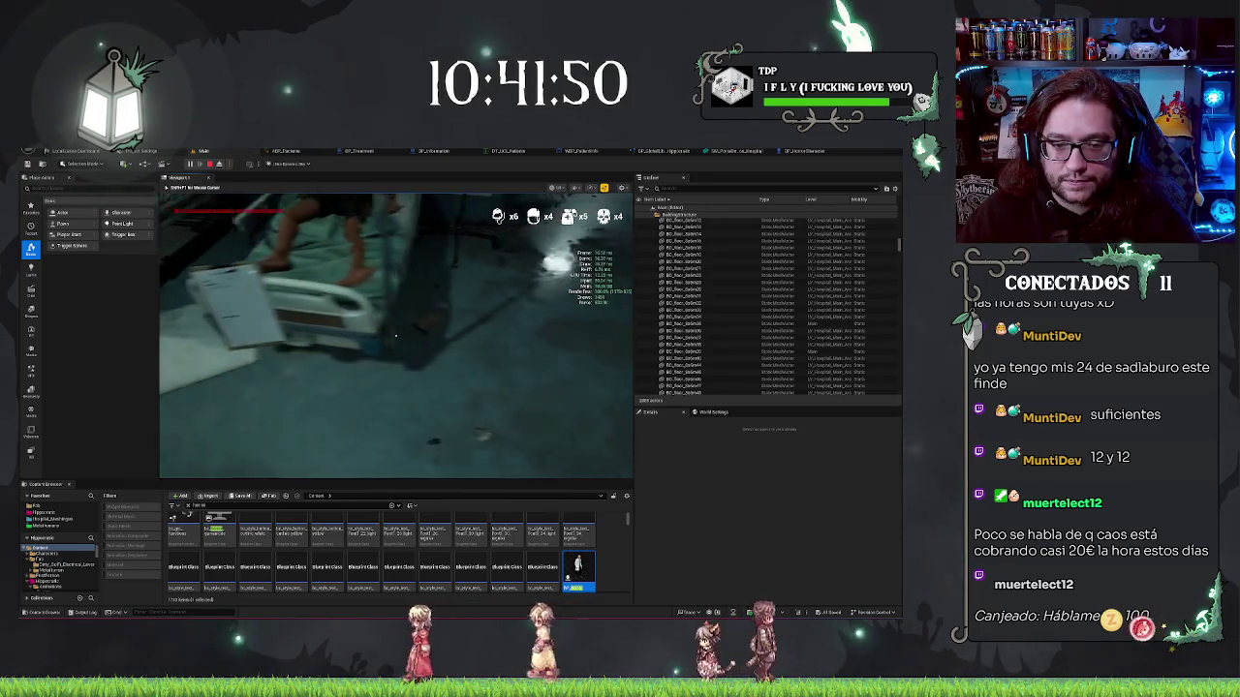
pyautogui.press('e')
pyautogui.press('e')
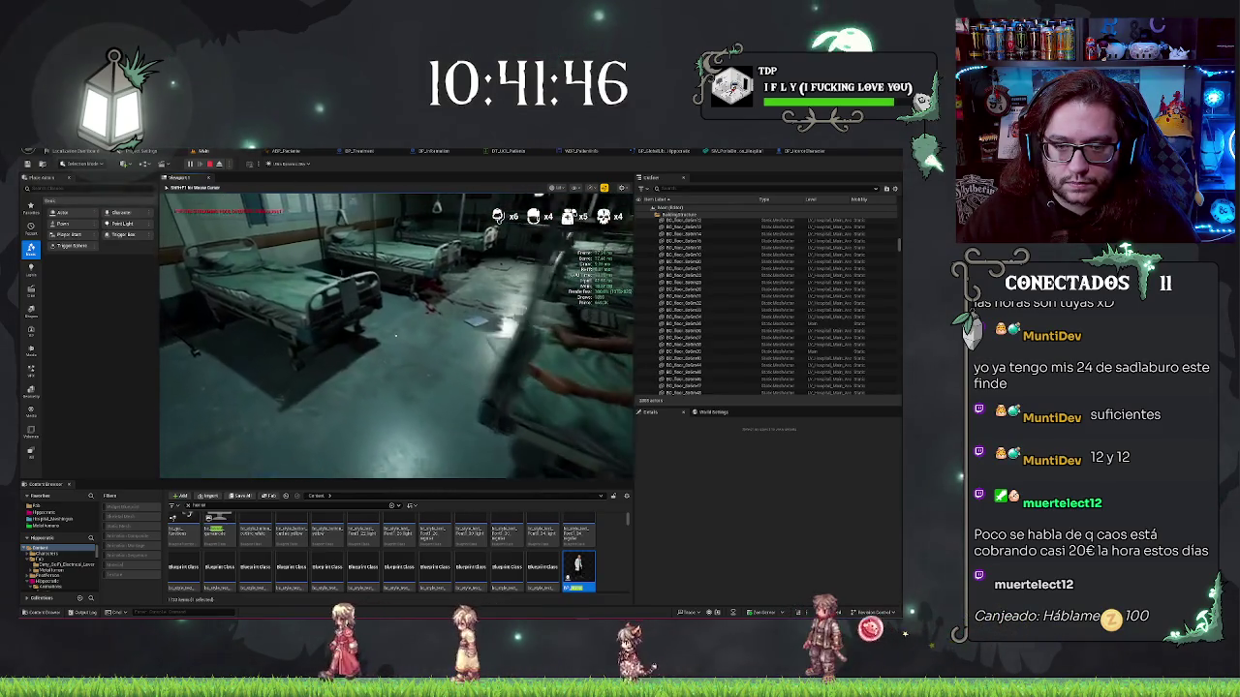
pyautogui.press('w')
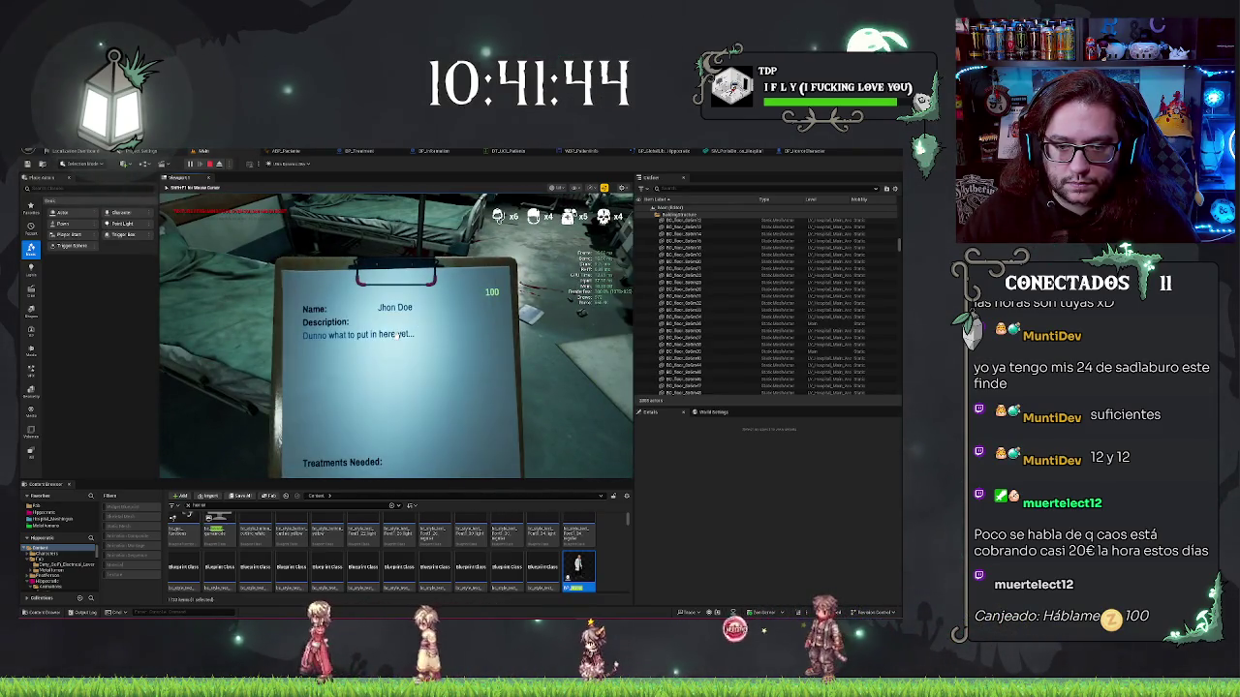
# Raise and lower the clipboard repeatedly, read the patient sheet, then stop playing
pyautogui.press('e')
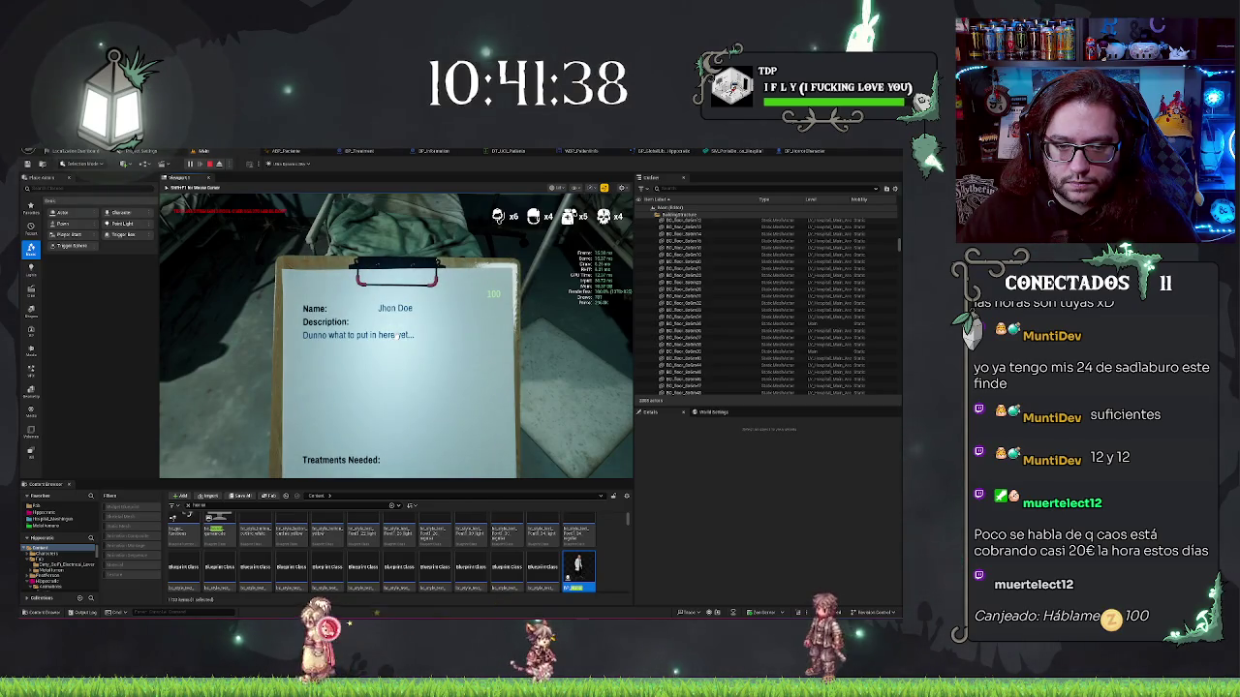
pyautogui.press('e')
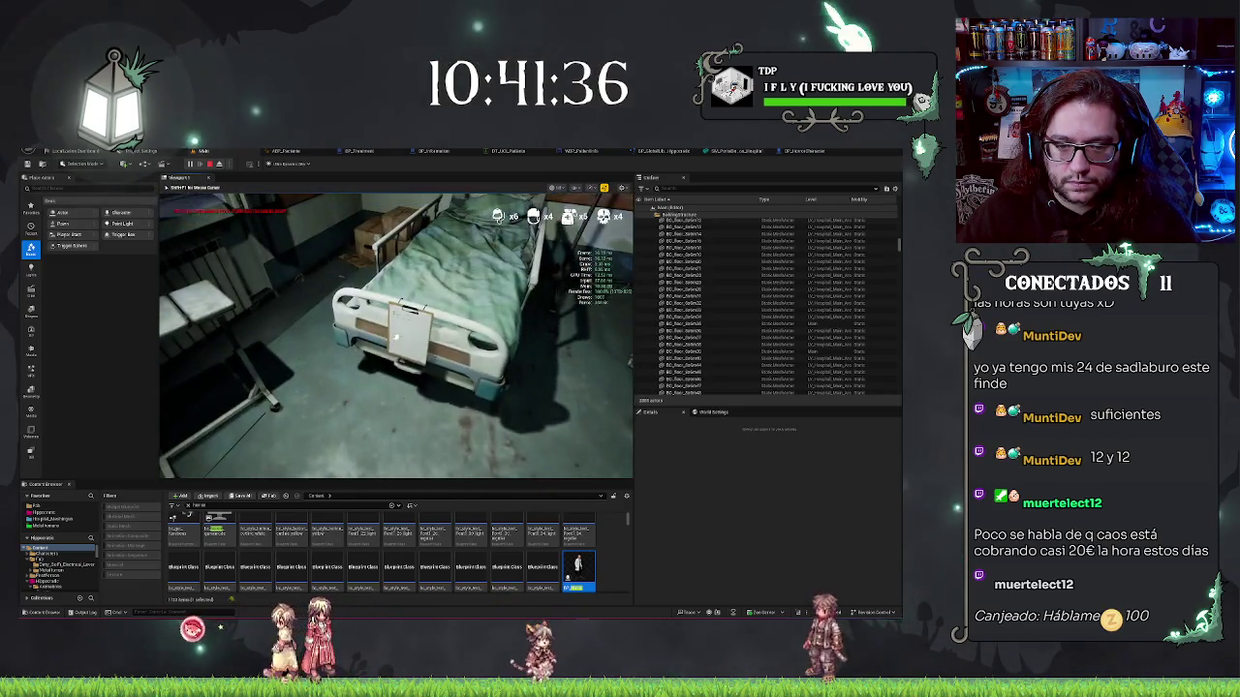
pyautogui.press('e')
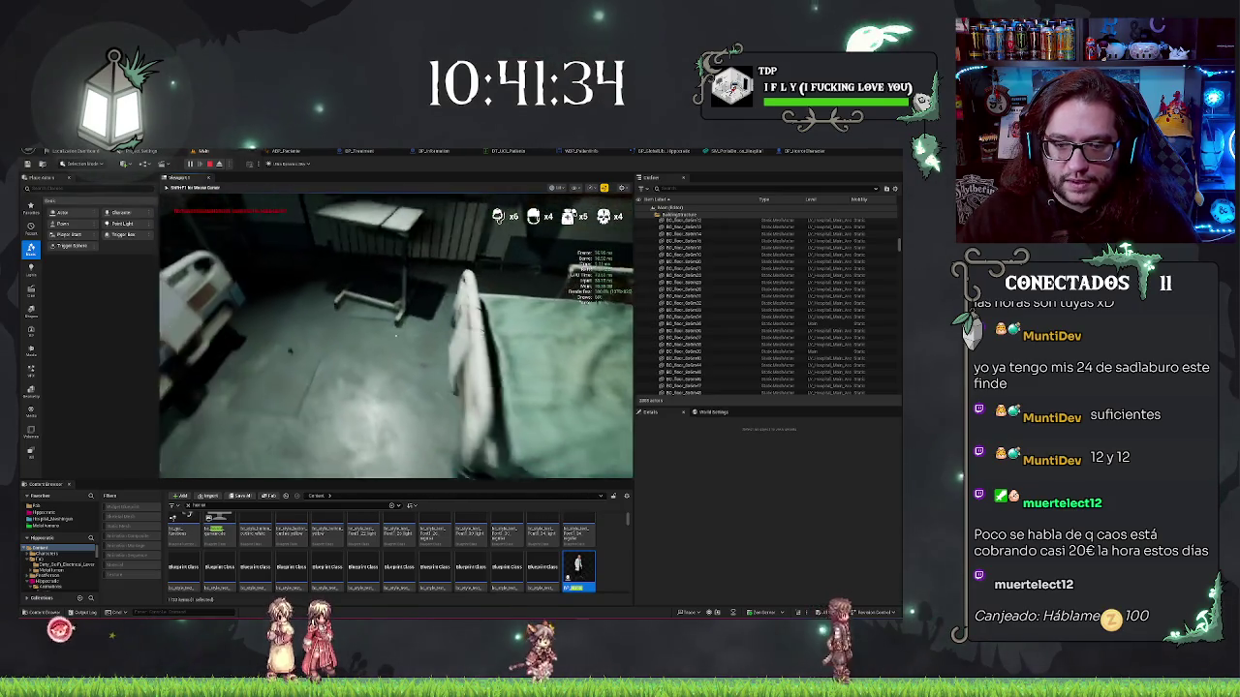
pyautogui.press('e')
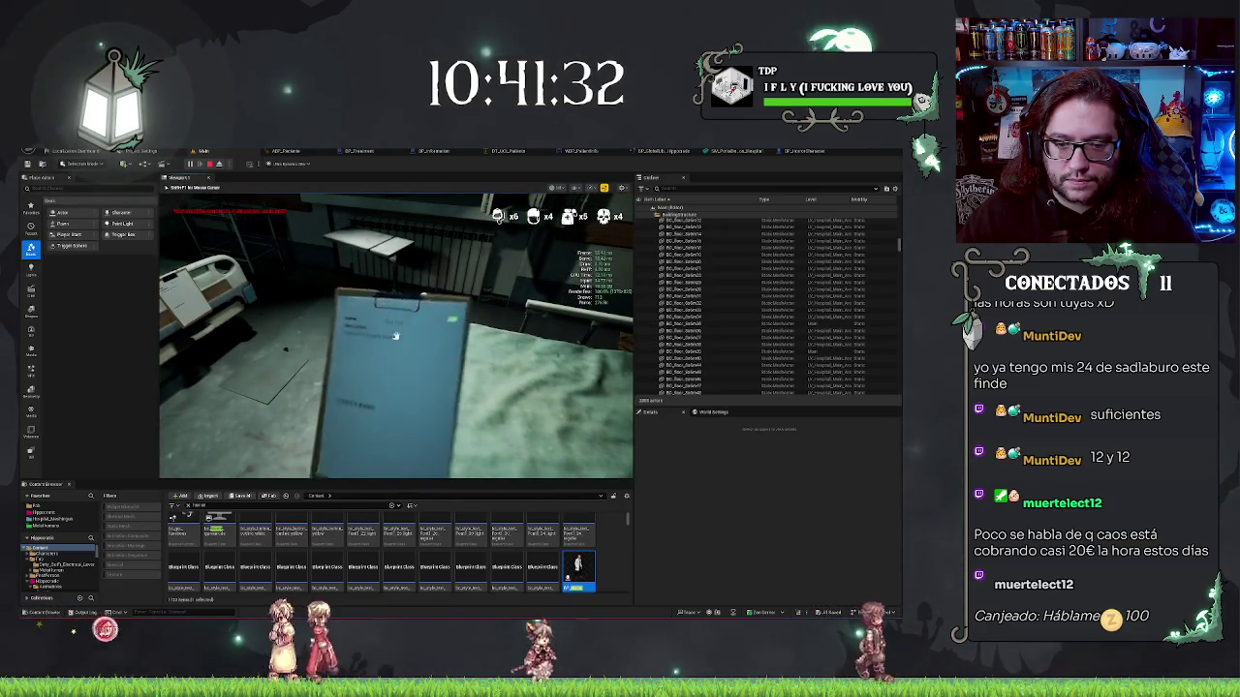
pyautogui.press('e')
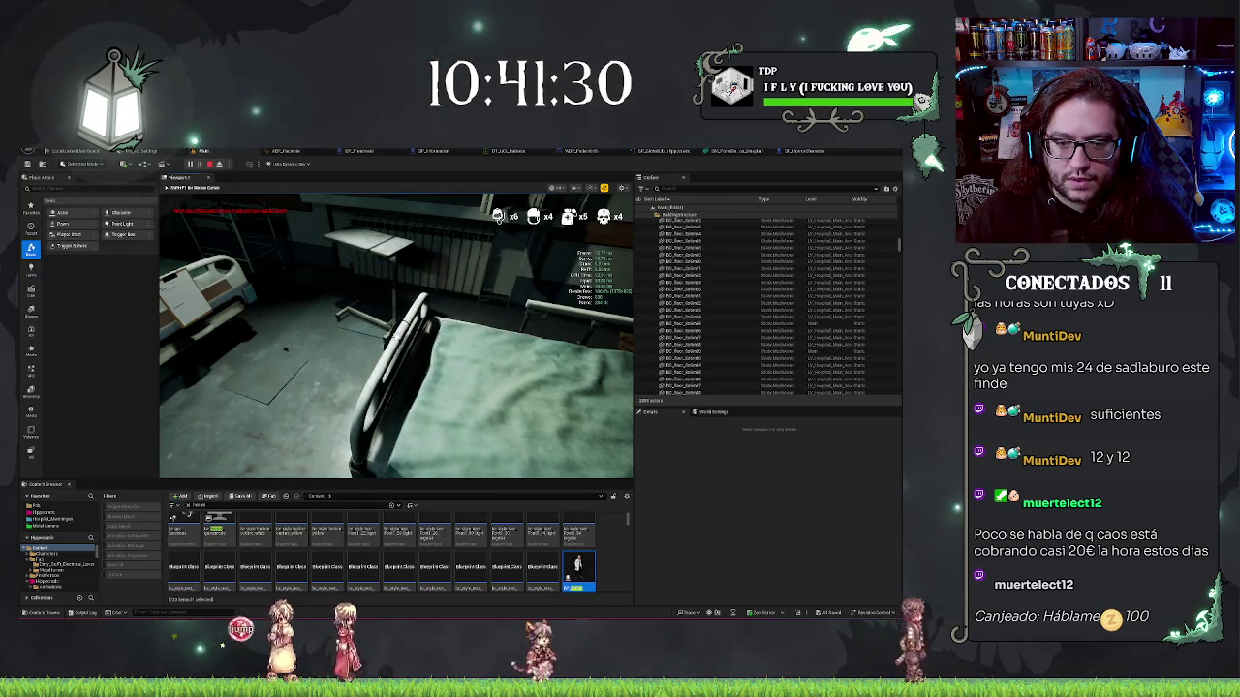
pyautogui.press('e')
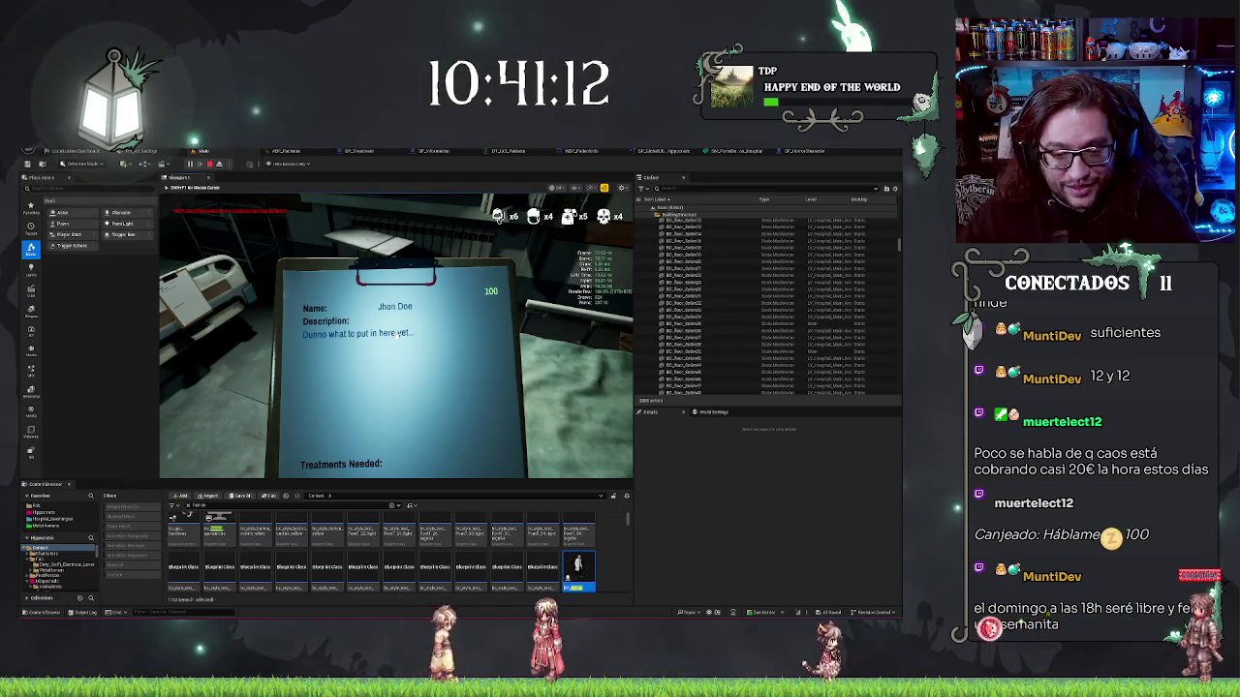
pyautogui.press('e')
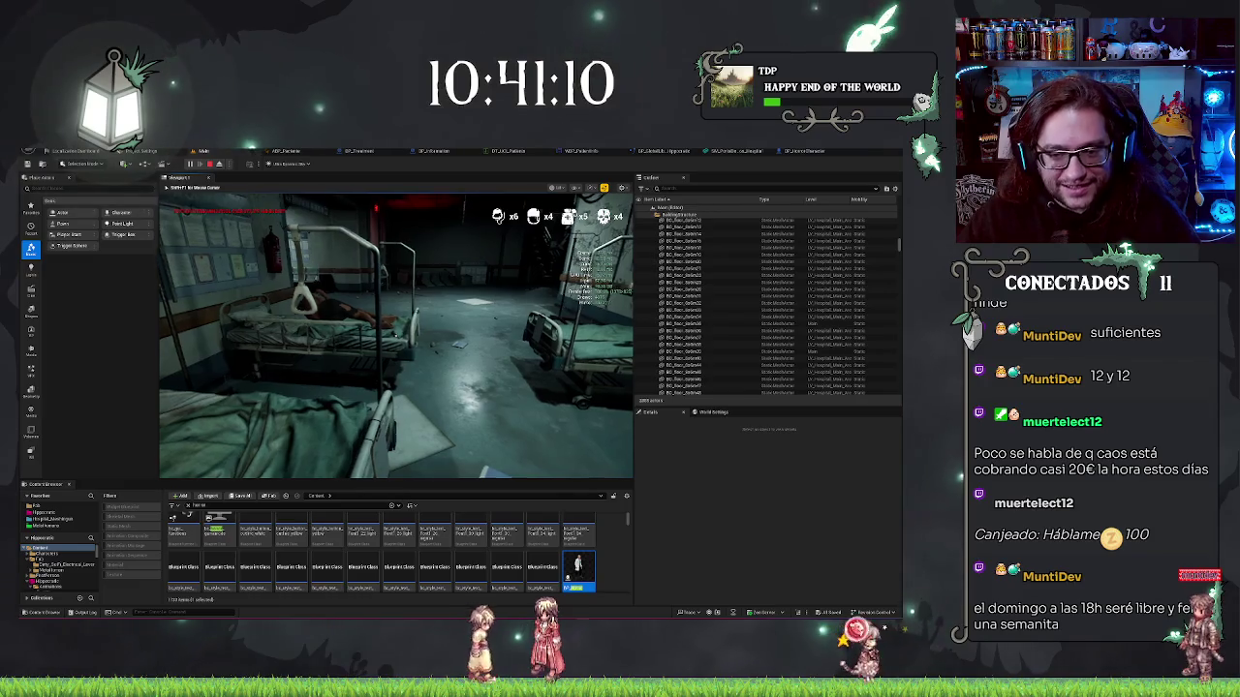
pyautogui.press('Escape')
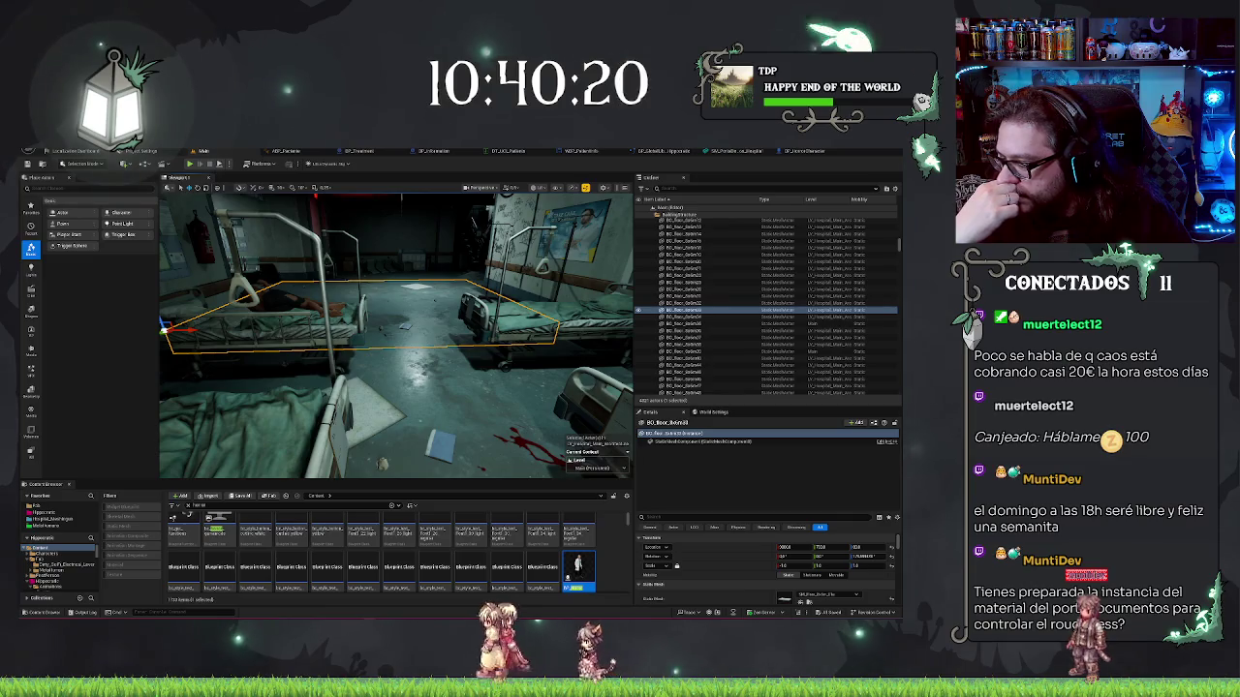
pyautogui.moveTo(295, 397)
pyautogui.mouseDown()
pyautogui.moveTo(371, 439)
pyautogui.moveTo(342, 444)
pyautogui.mouseUp()
# Select the clipboard sign on the bed and open its material instance through the Mesh component's material slot
pyautogui.click(396, 387)
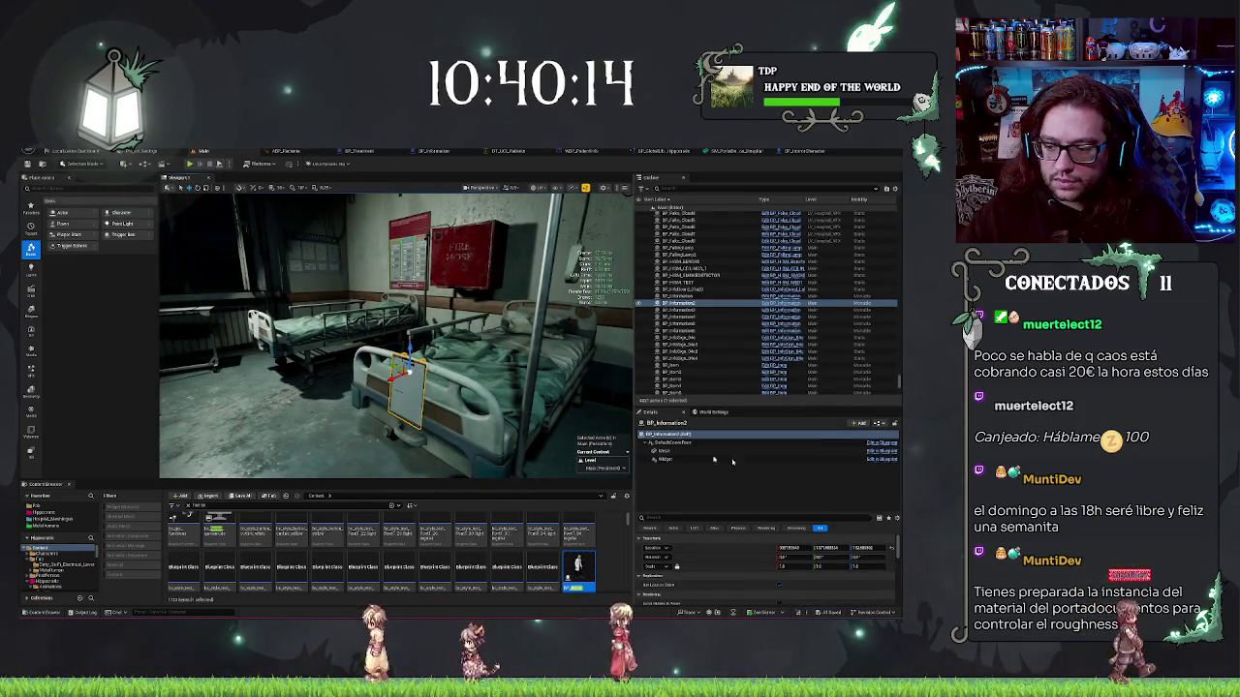
pyautogui.click(666, 451)
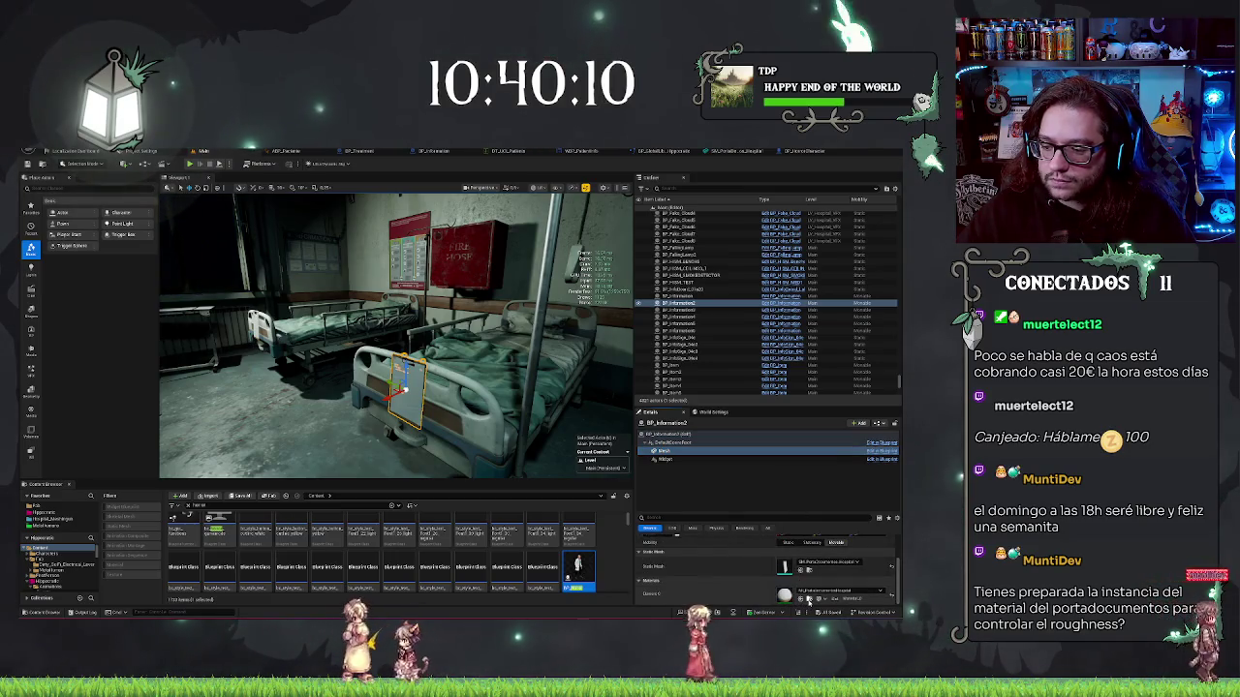
pyautogui.click(798, 597)
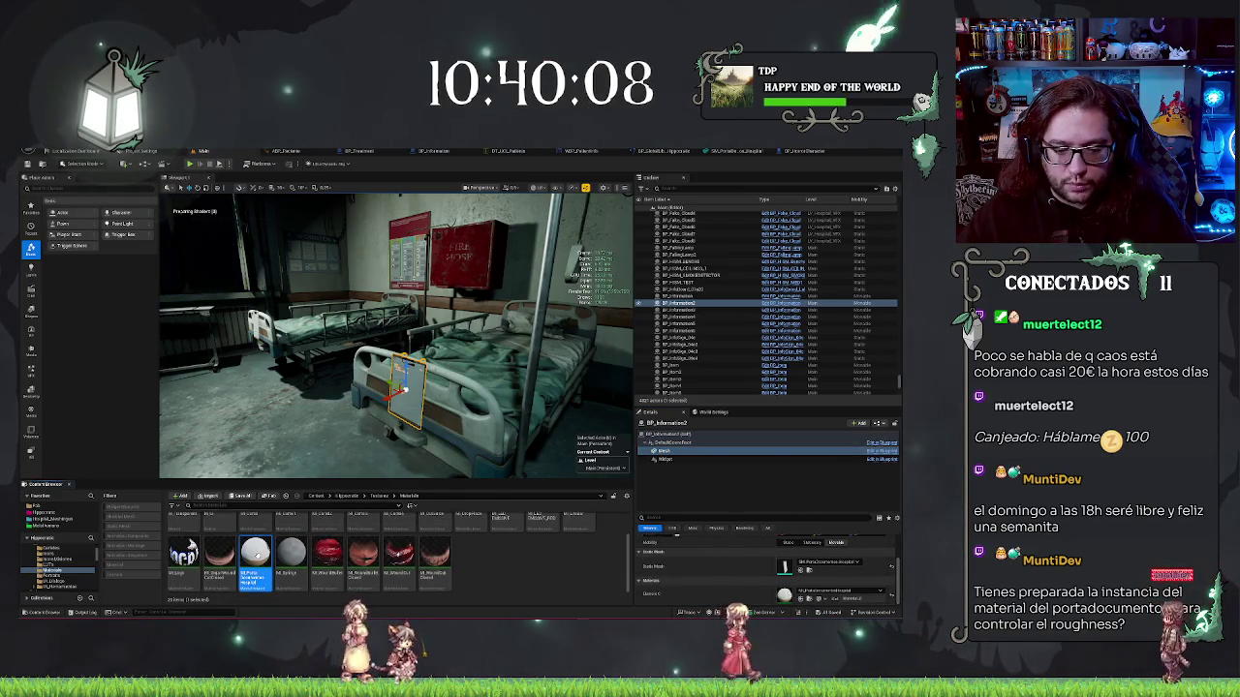
pyautogui.doubleClick(255, 552)
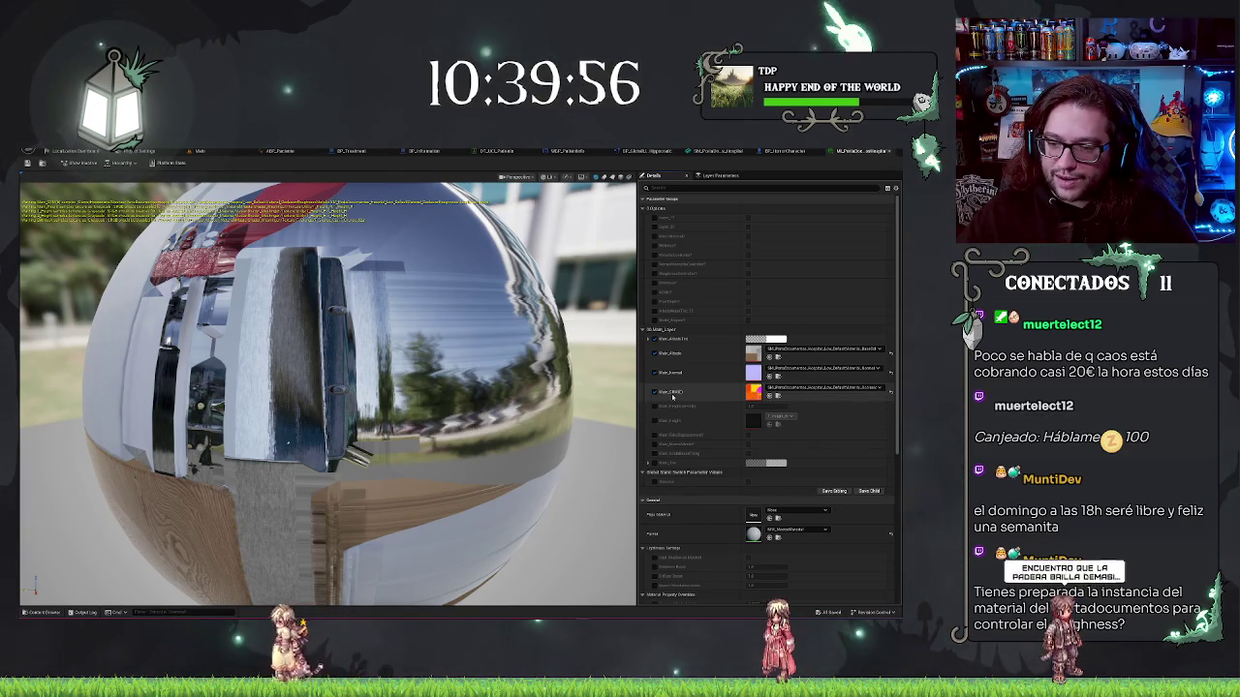
pyautogui.scroll(5, 329, 387)
pyautogui.moveTo(329, 387)
pyautogui.mouseDown()
pyautogui.moveTo(281, 388)
pyautogui.moveTo(271, 431)
pyautogui.mouseUp()
pyautogui.moveTo(329, 387); pyautogui.dragTo(290, 387)
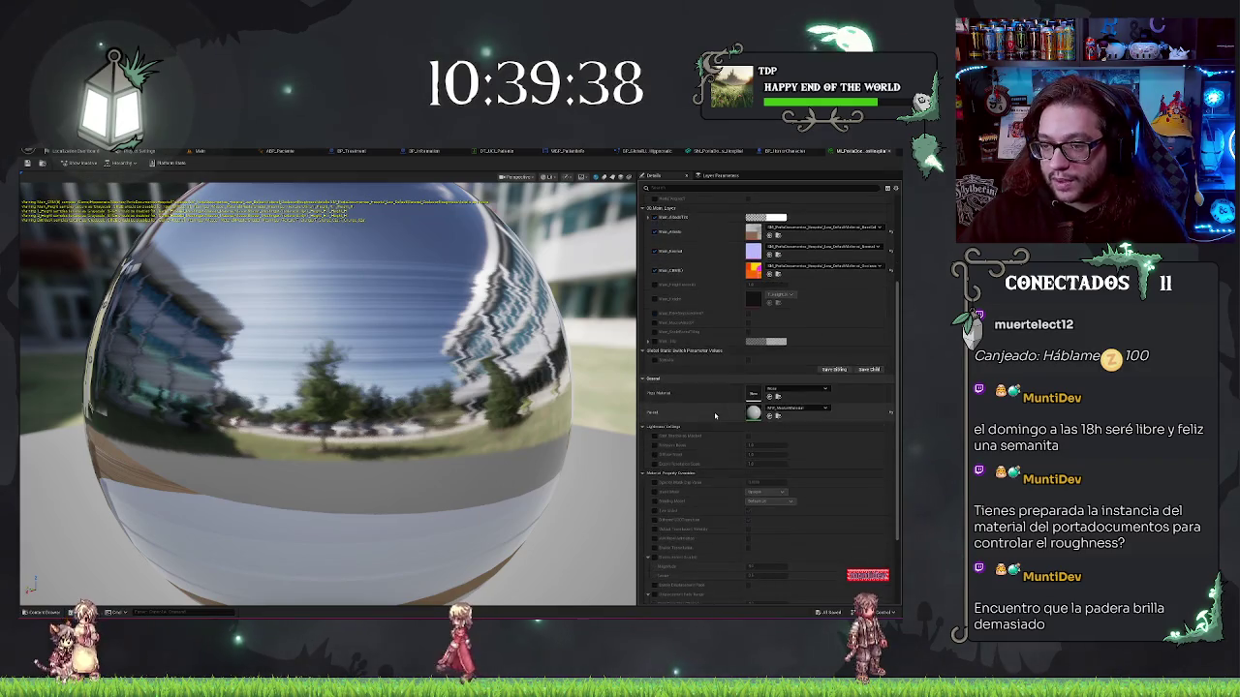
pyautogui.scroll(-3, 709, 416)
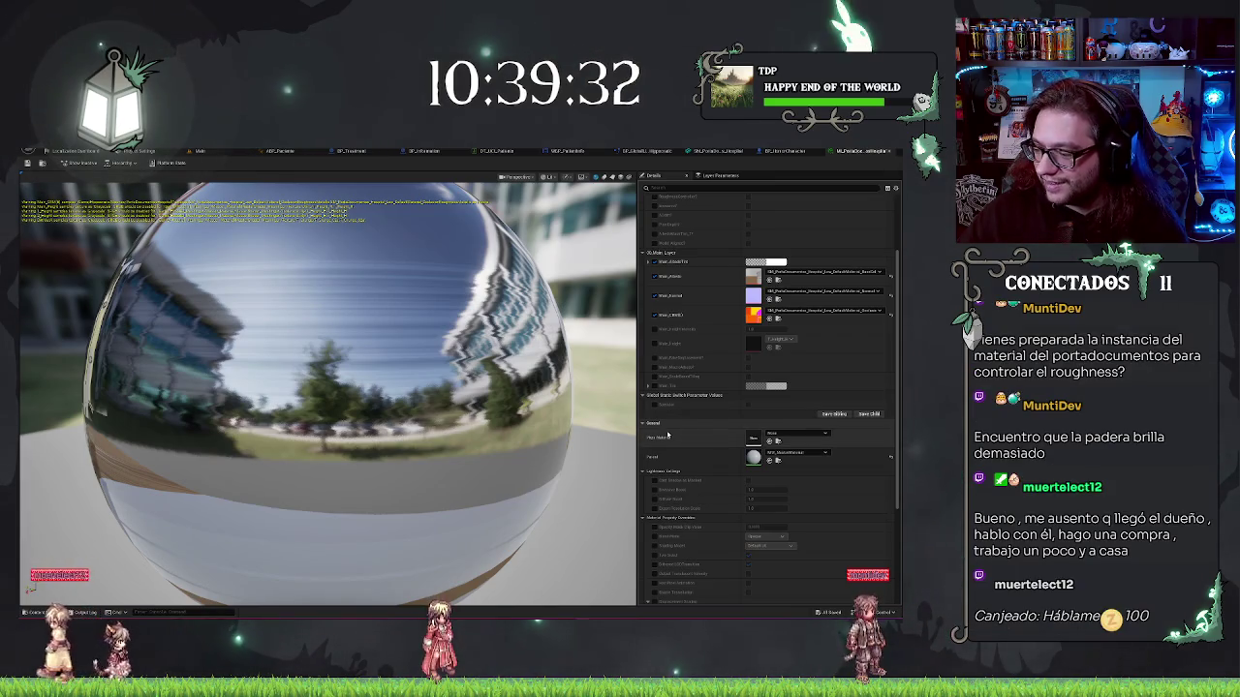
pyautogui.scroll(-1, 669, 427)
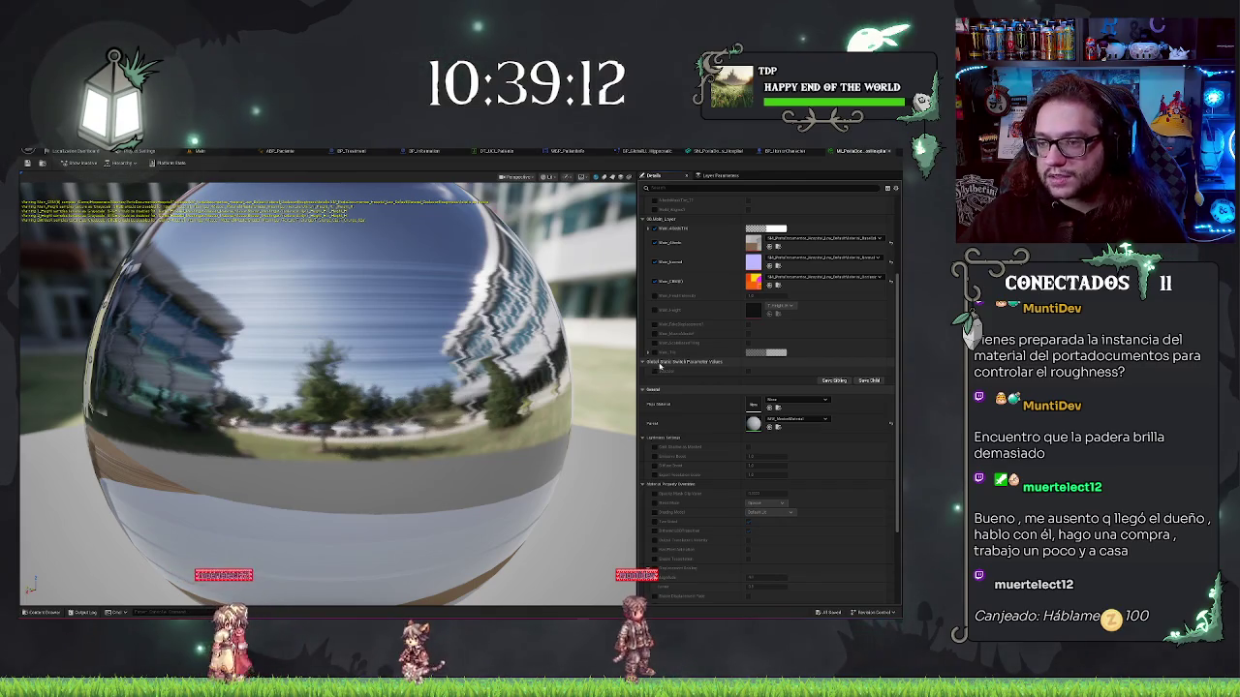
pyautogui.scroll(4, 660, 365)
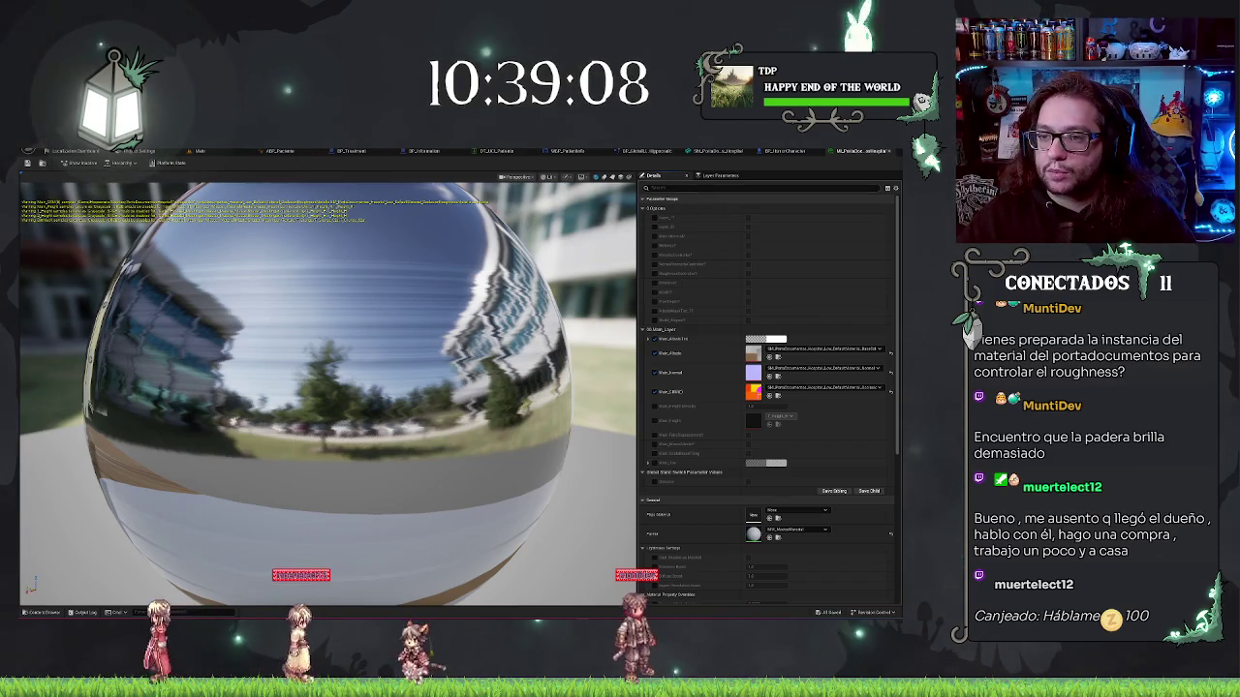
# Enable the RoughnessController override and leave it switched on
pyautogui.click(747, 274)
pyautogui.click(747, 276)
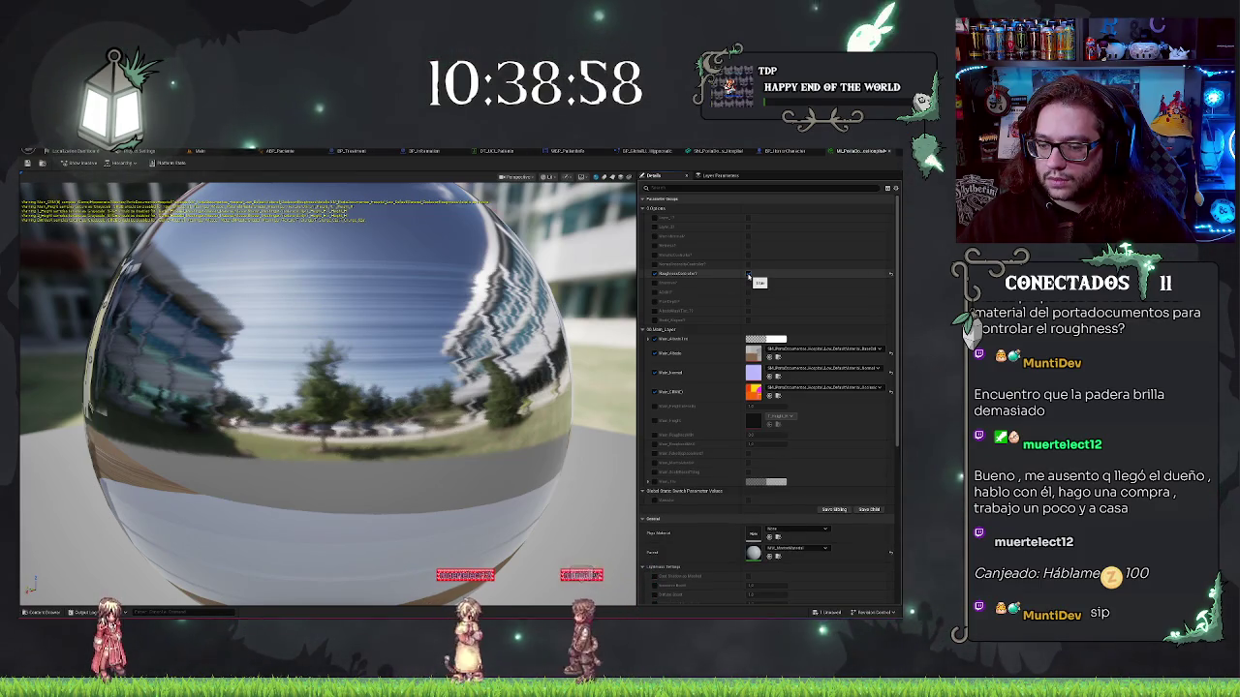
pyautogui.click(747, 276)
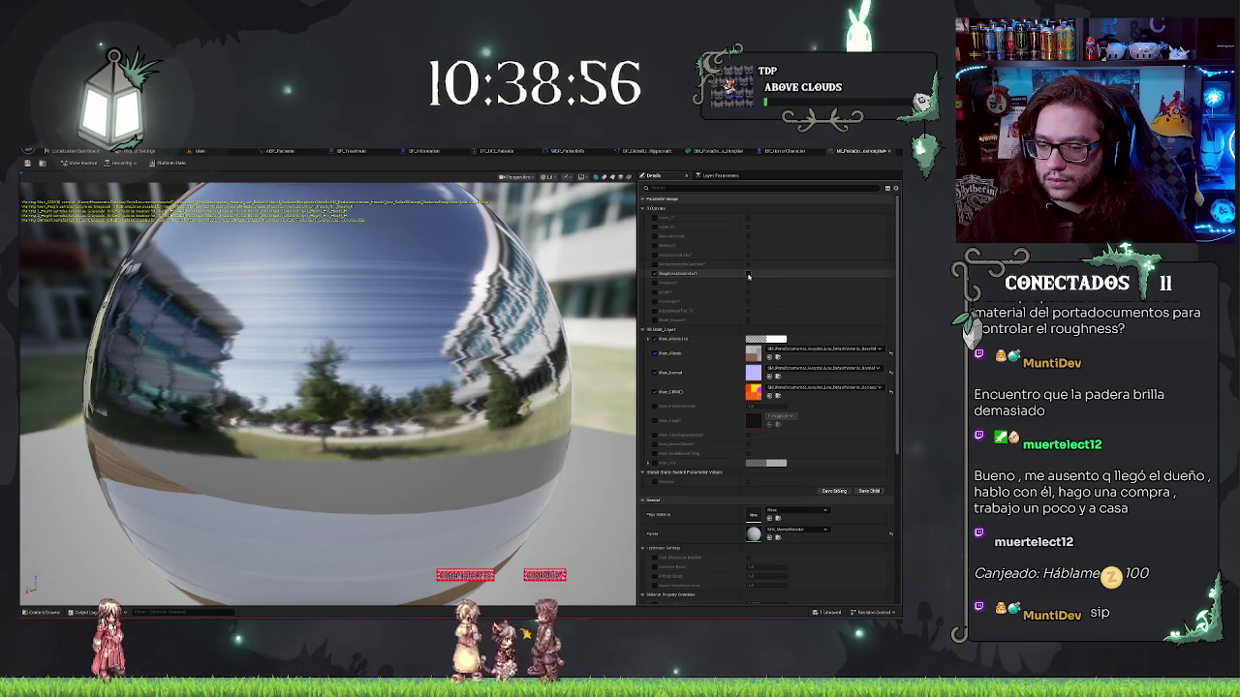
pyautogui.click(748, 276)
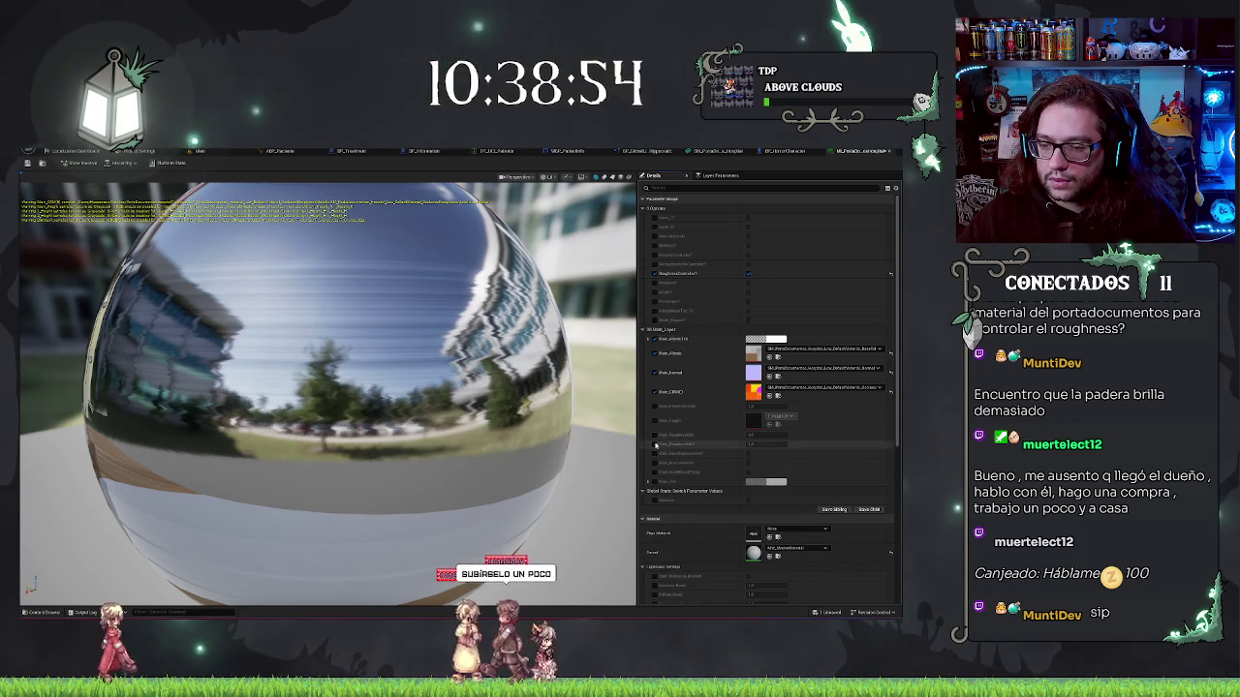
# Enable the Main_RoughnessMASK override and enter a value of 5
pyautogui.click(655, 445)
pyautogui.write('5')
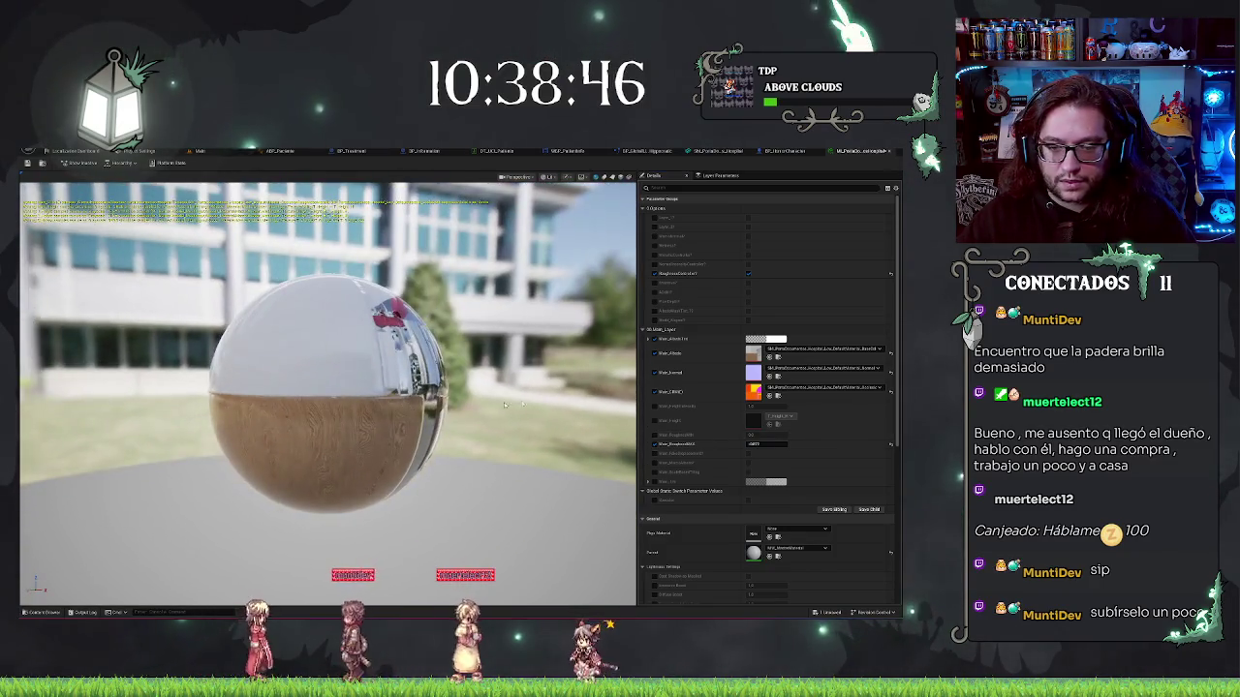
pyautogui.click(766, 444)
pyautogui.press('Return')
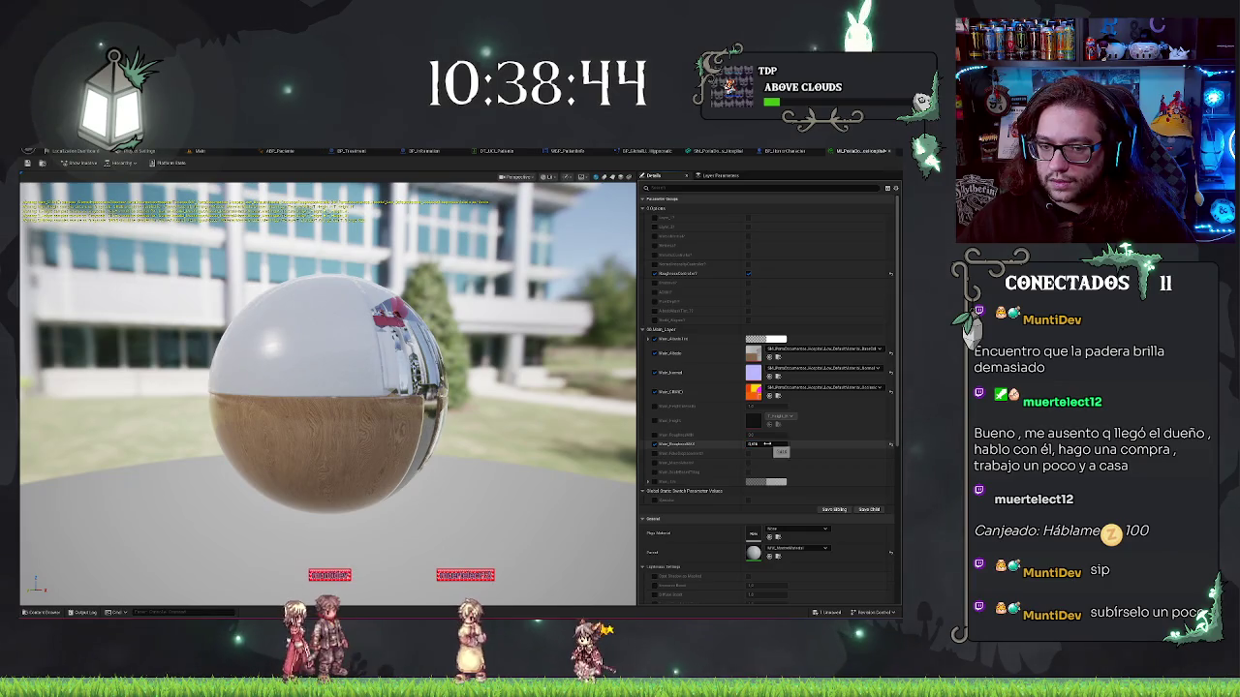
# Change Main_RoughnessMASK to 1 and orbit the preview sphere to judge the reflections
pyautogui.click(767, 444)
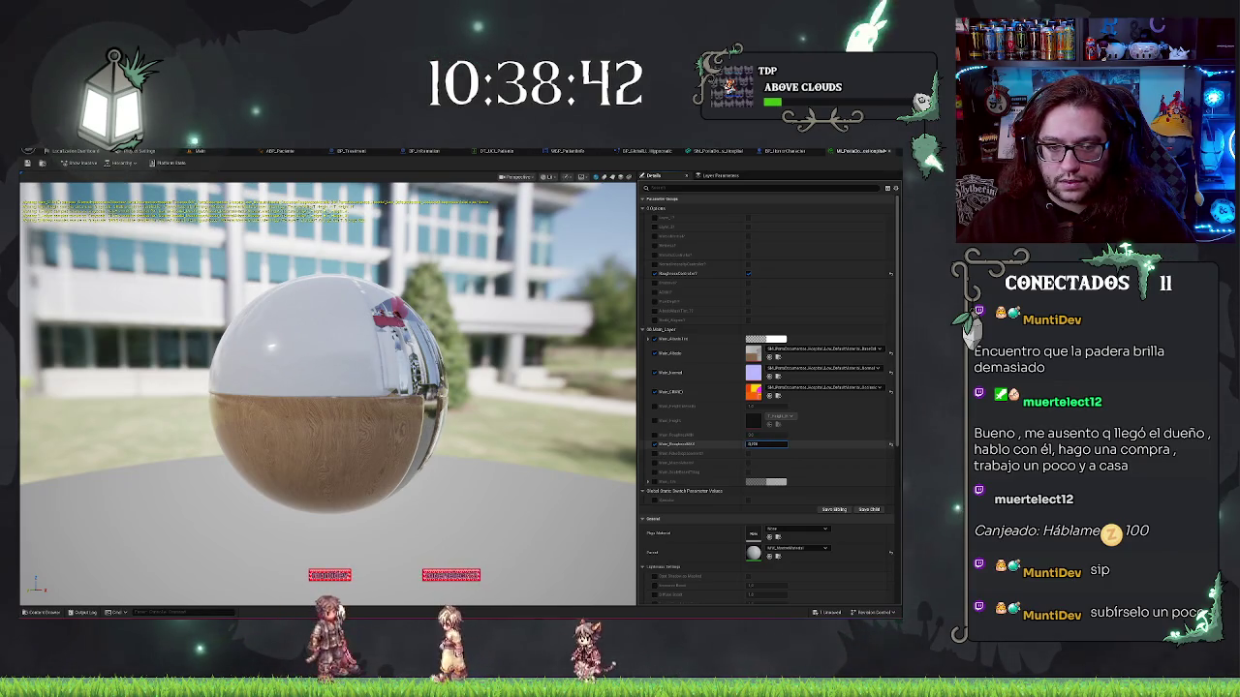
pyautogui.hotkey('ctrl', 'a')
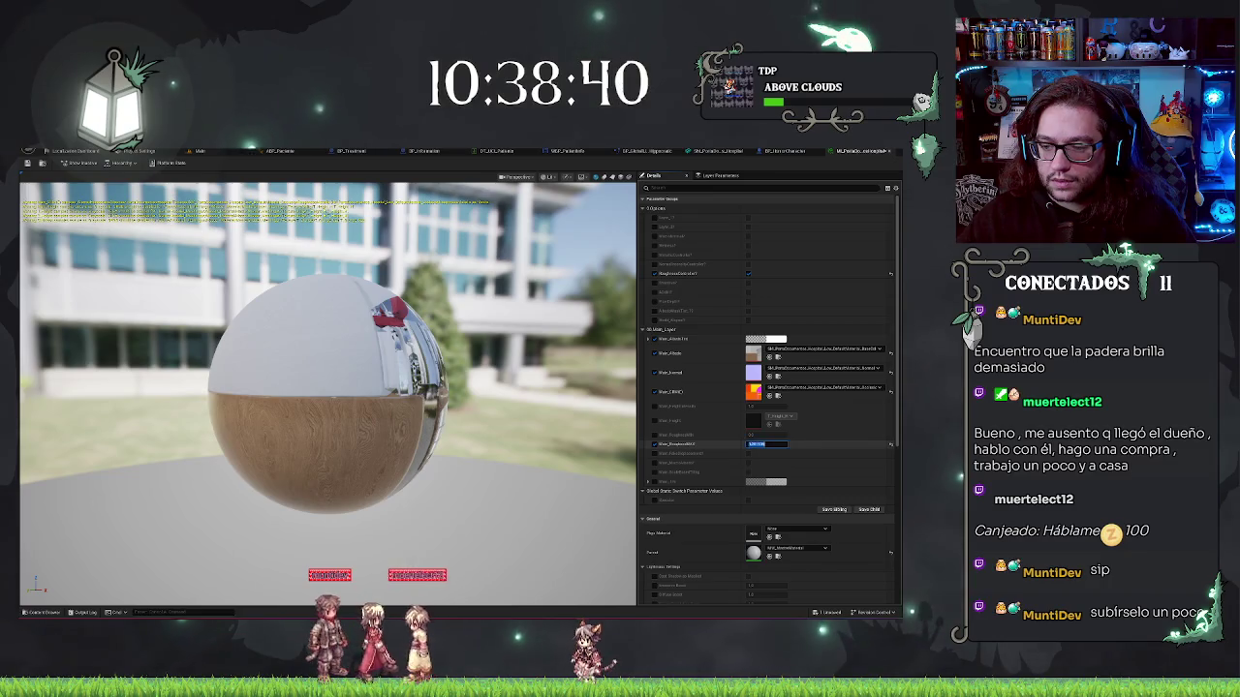
pyautogui.write('1')
pyautogui.moveTo(388, 417); pyautogui.dragTo(502, 415)
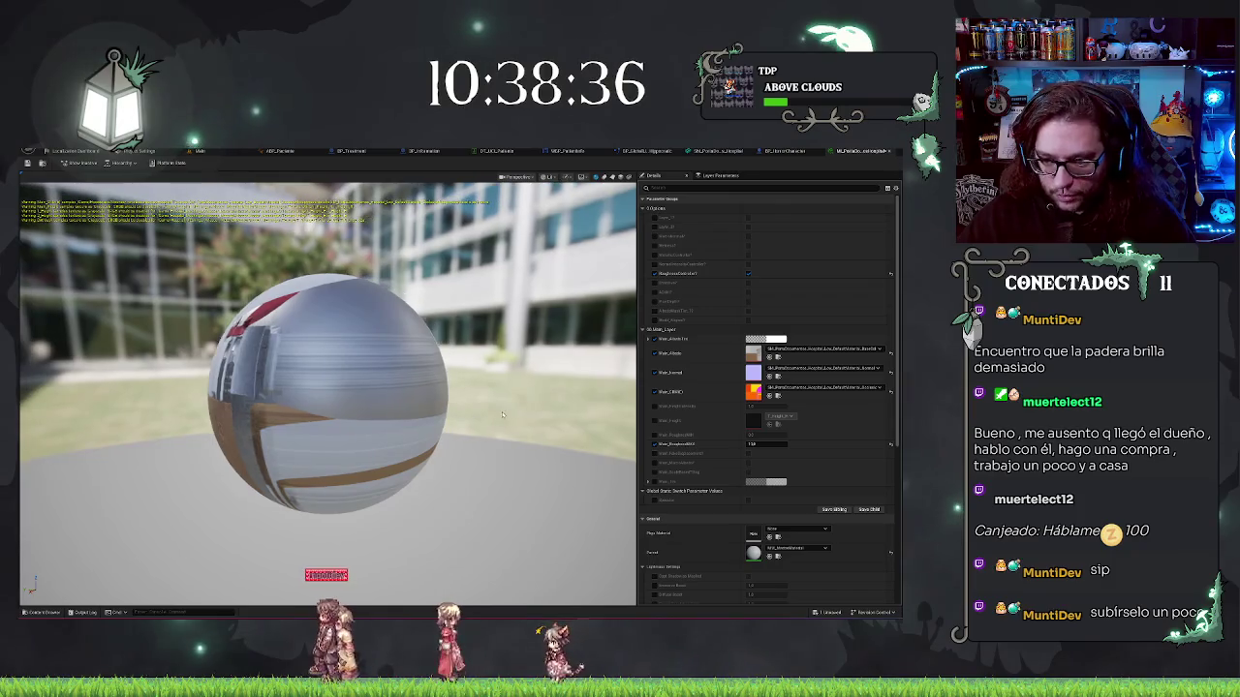
pyautogui.moveTo(575, 449); pyautogui.dragTo(432, 431)
# Try Main_RoughnessMASK values of 0 and 0.3, then nudge the value while watching the sphere
pyautogui.click(765, 444)
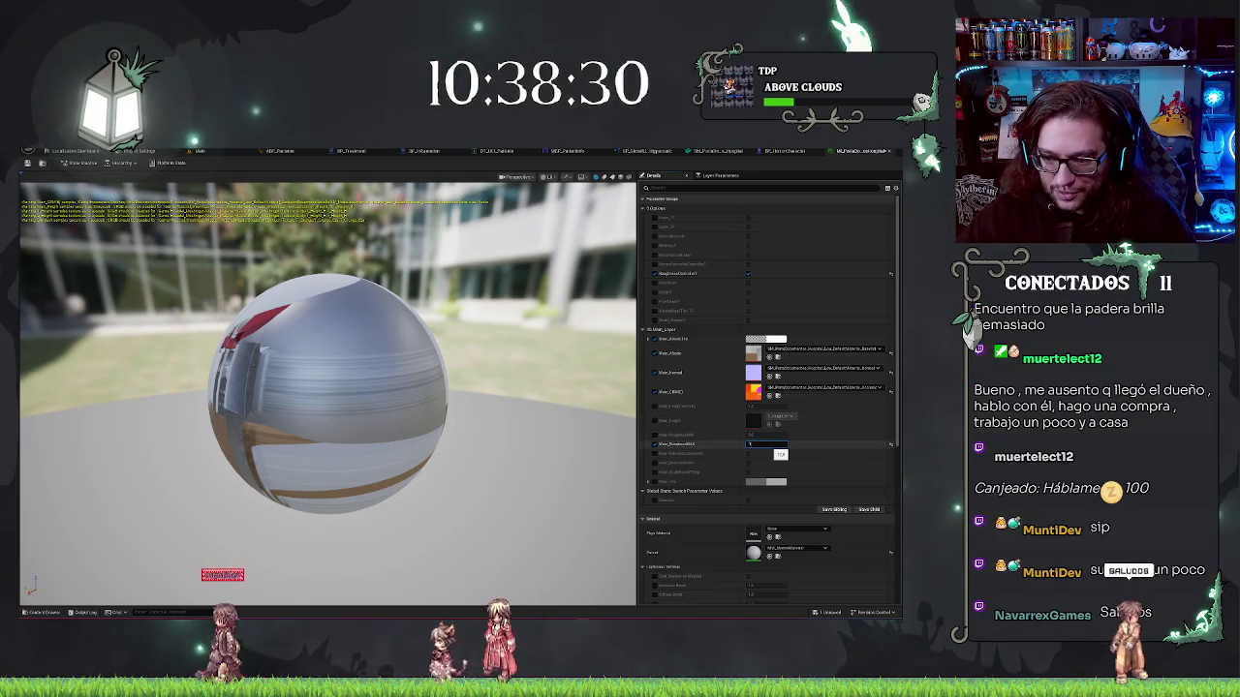
pyautogui.write('0')
pyautogui.press('Return')
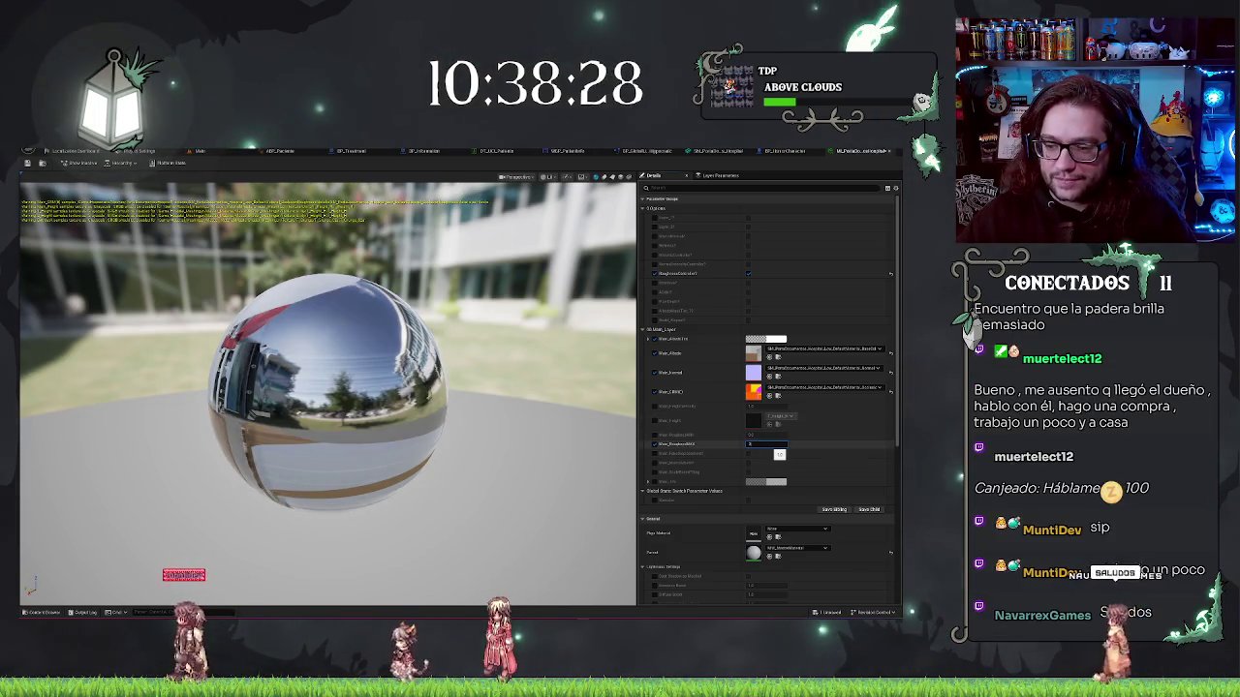
pyautogui.write('0.3')
pyautogui.press('Return')
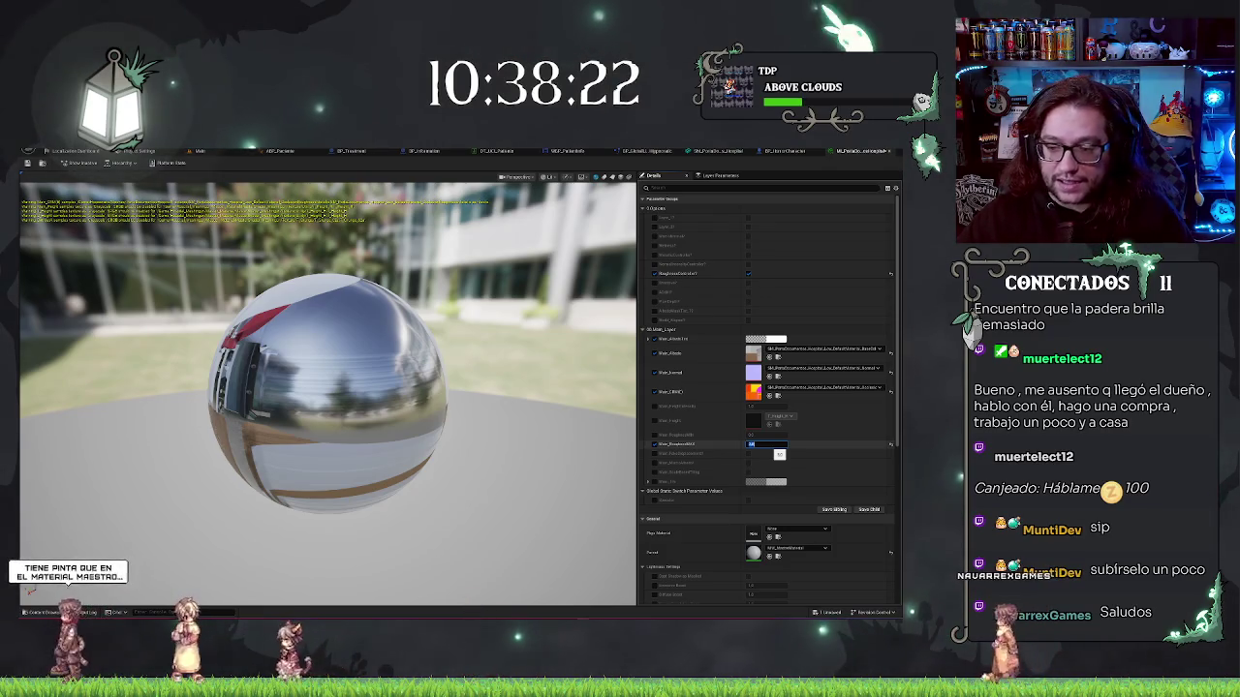
pyautogui.moveTo(765, 444); pyautogui.dragTo(767, 443)
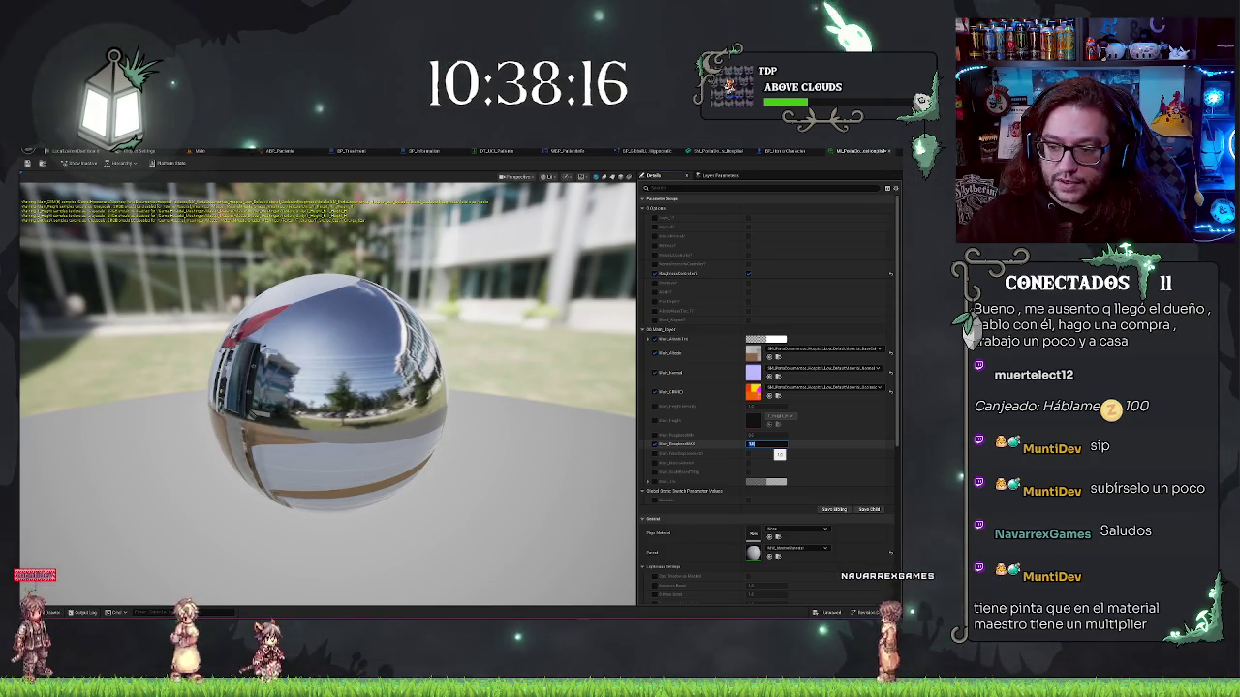